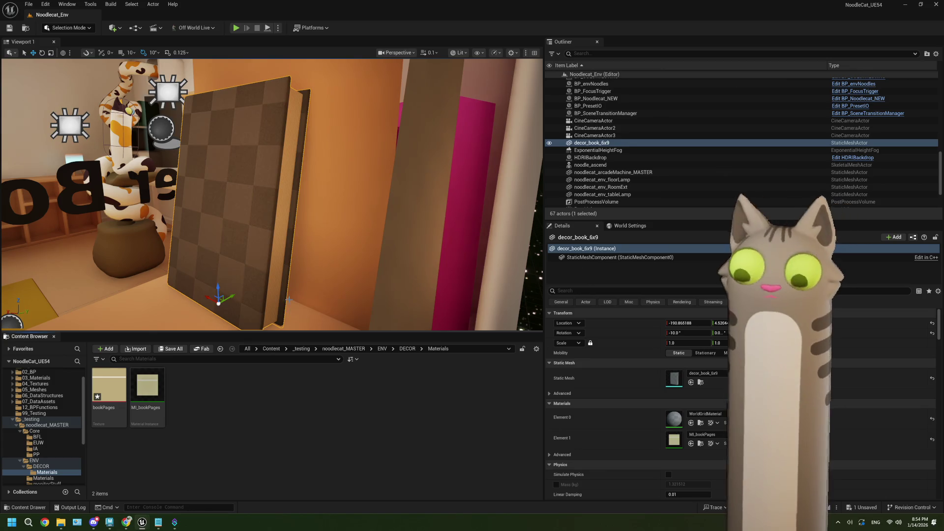
Step: Swing the view round to the shelf book and bring up the MI_bookPages context menu
mouse_move(294, 251)
left_mouse_down()
mouse_move(256, 250)
mouse_move(293, 251)
left_mouse_up()
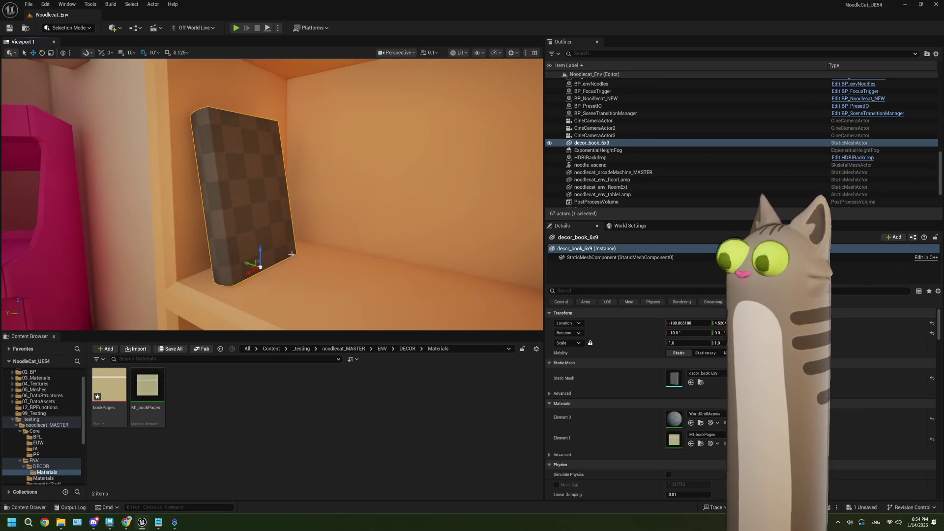
left_click(146, 391)
right_click(145, 393)
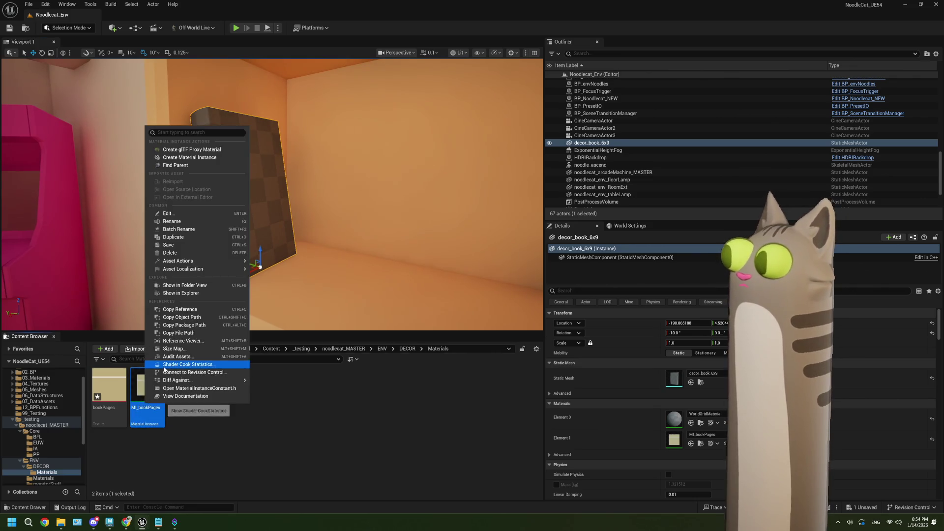
Step: Duplicate MI_bookPages as MI_bookBrown and open the copy in the material instance editor
left_click(191, 237)
type("MI_book")
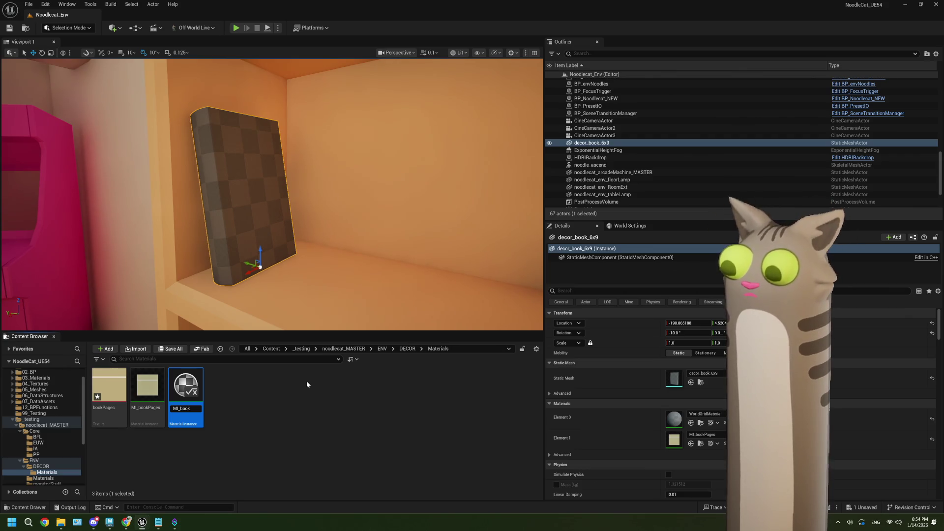
type("Bro")
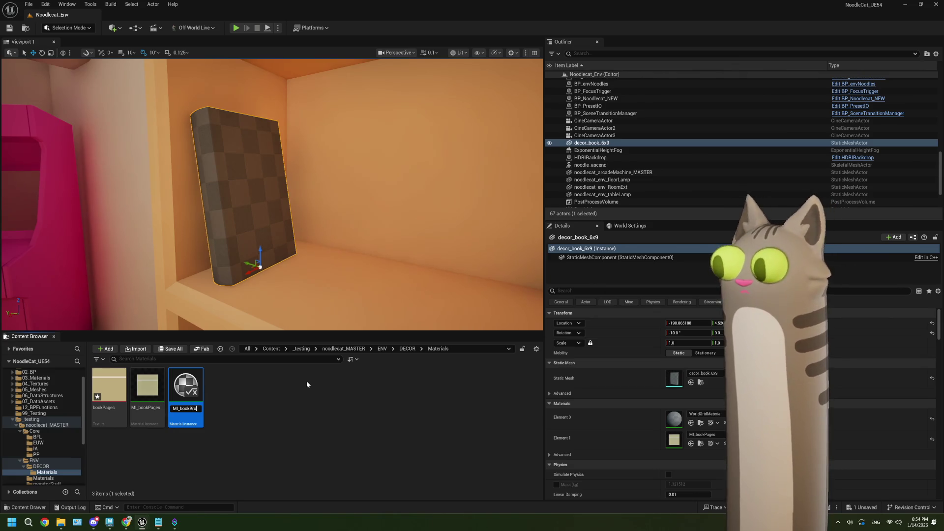
type("wn")
key("Return")
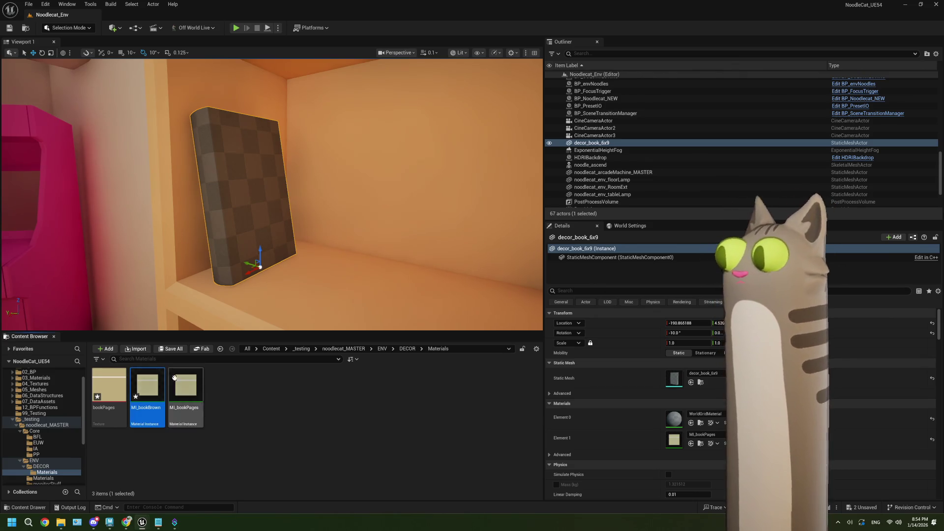
double_click(147, 389)
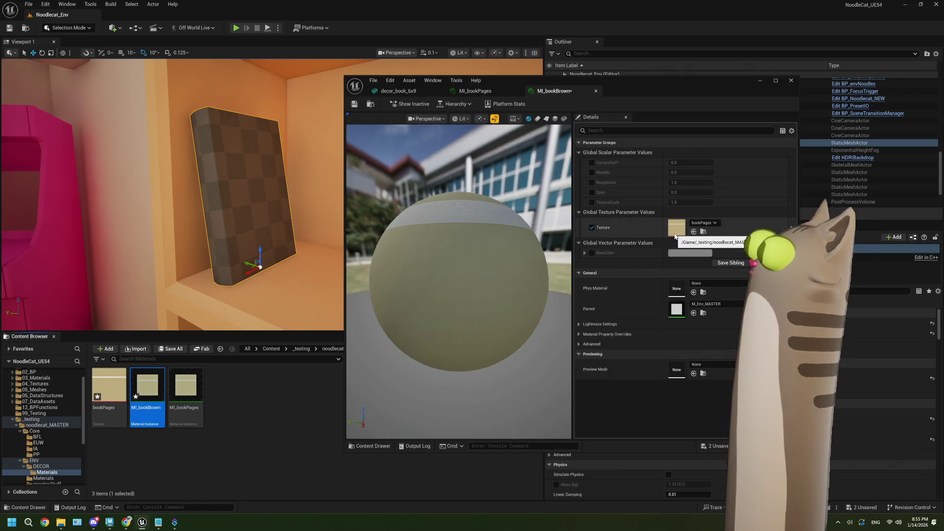
Step: Set MI_bookBrown's Texture parameter to WhiteSquareTexture
left_click(699, 226)
type("white")
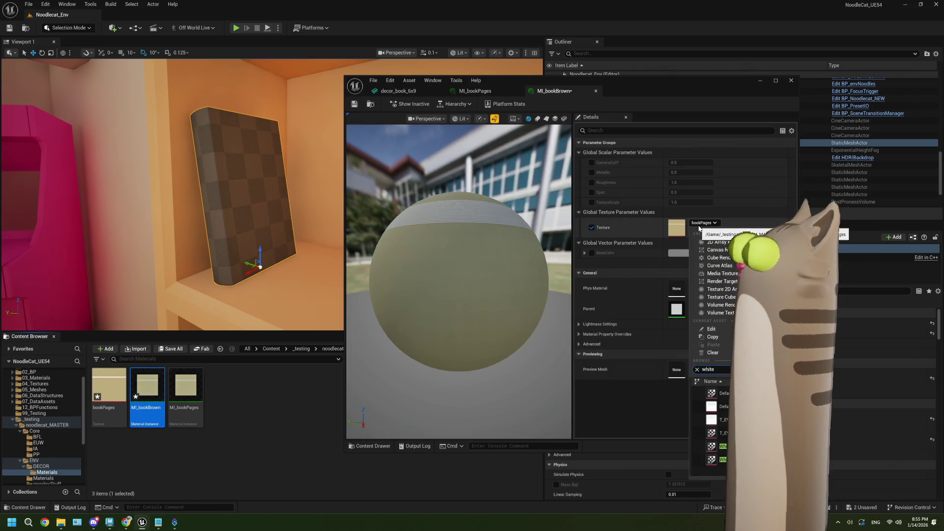
left_click(717, 446)
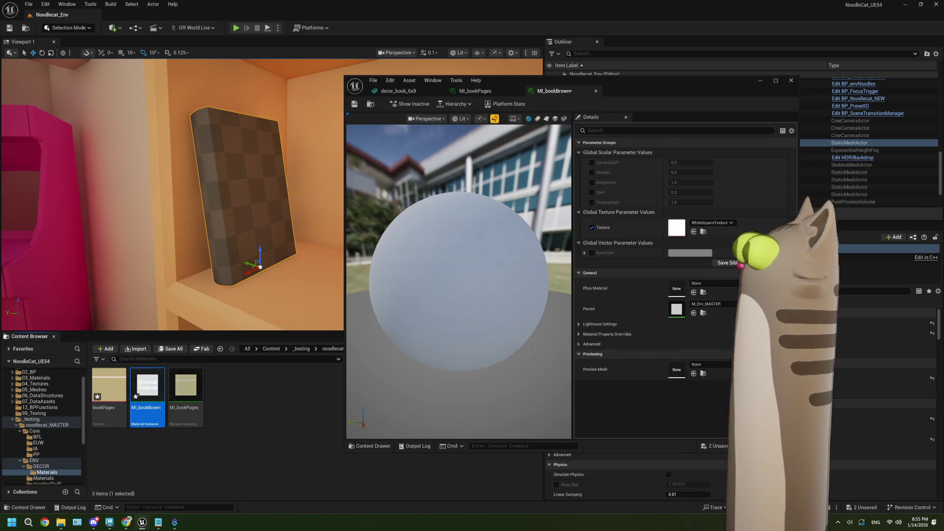
Step: Enable the BaseColor override and set it to dark brown
left_click(591, 253)
left_click(684, 254)
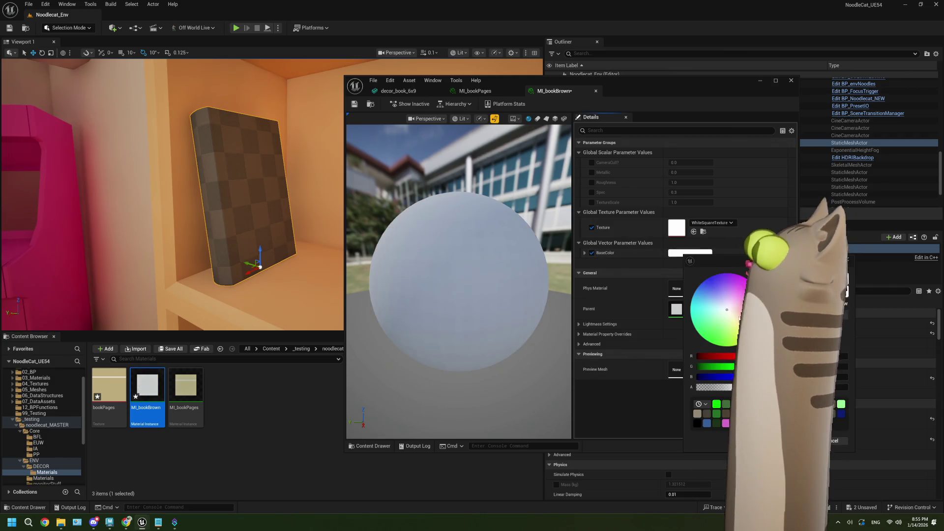
key("ctrl+v")
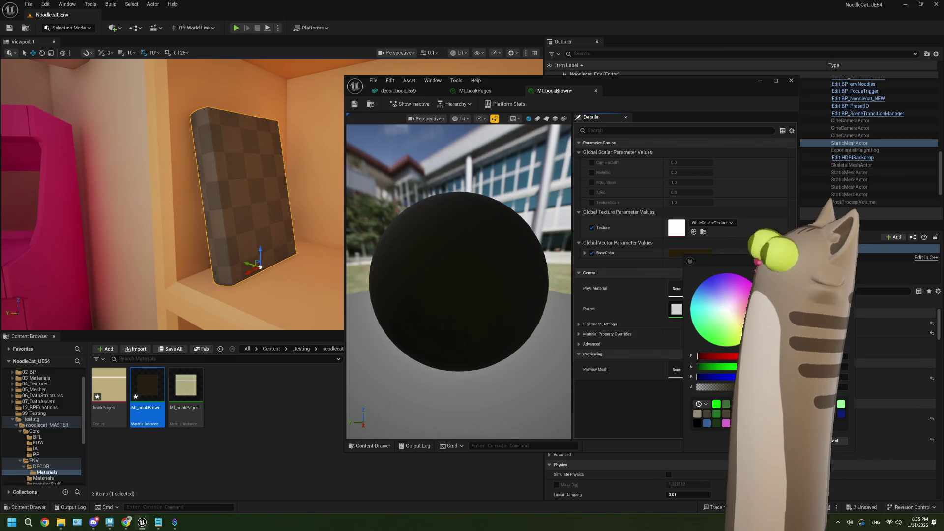
key("Return")
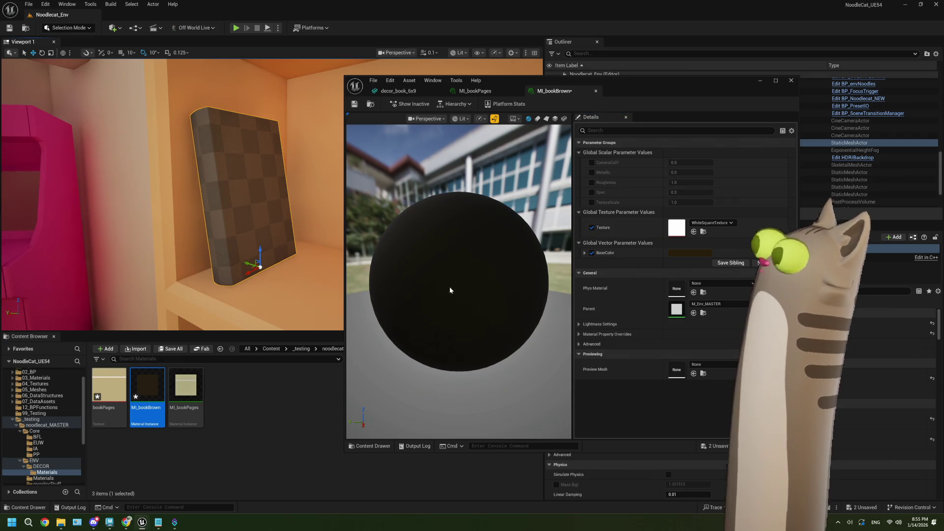
left_click(398, 91)
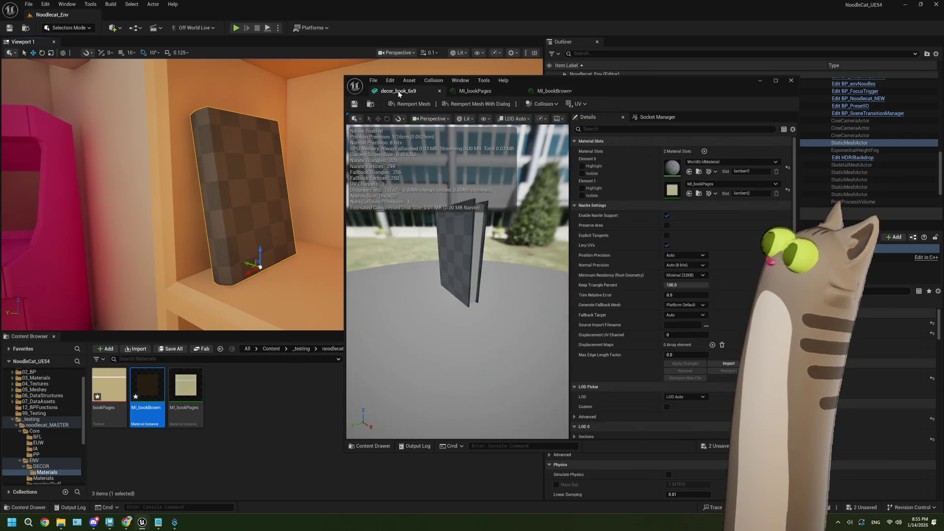
Step: Assign MI_bookBrown to Element 0 of decor_book_6x9 and save the mesh
left_click_drag(158, 392, 673, 168)
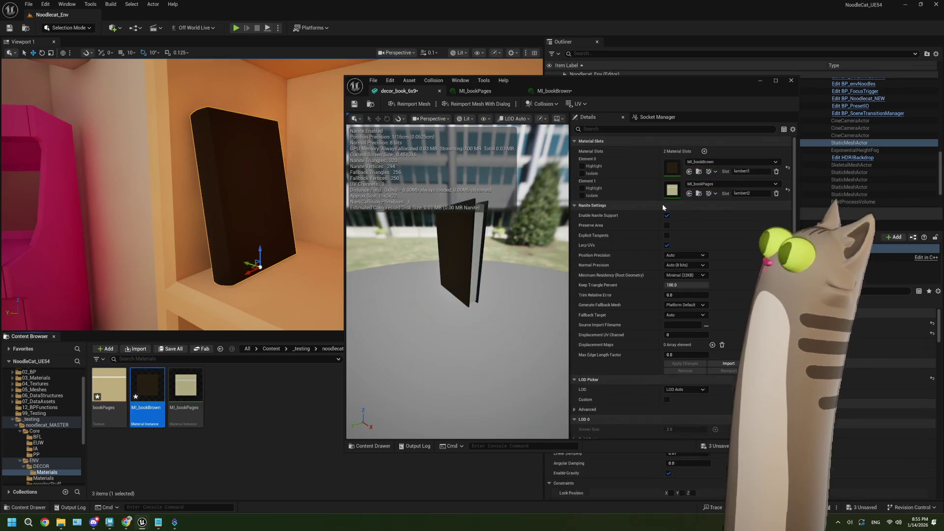
left_click(354, 104)
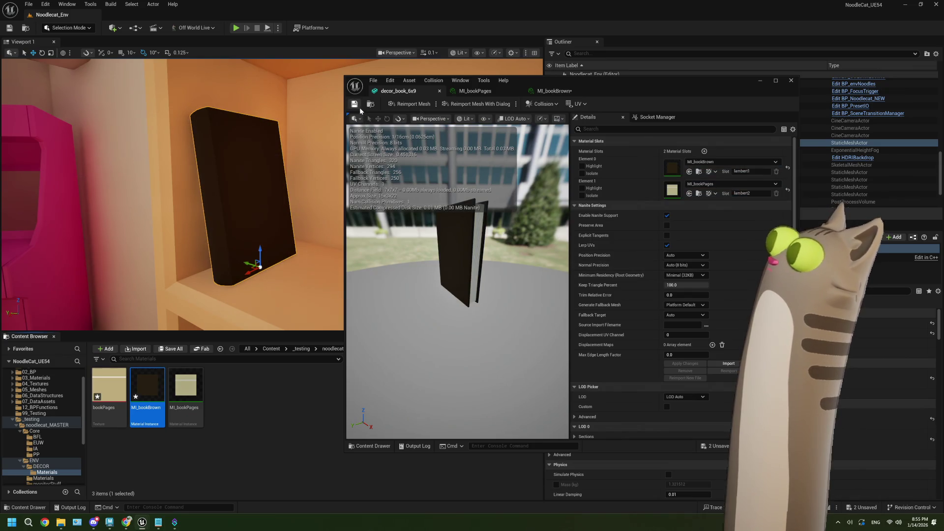
left_click(554, 91)
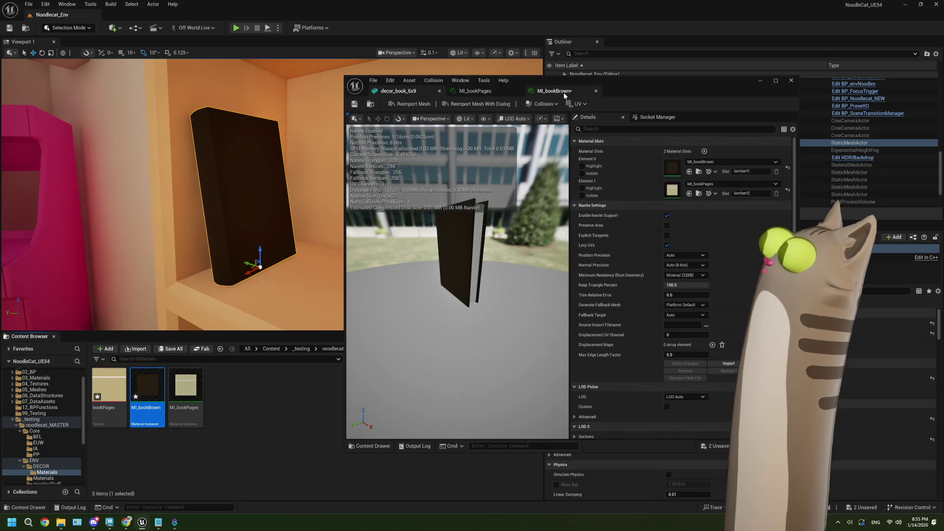
Step: Adjust MI_bookBrown's BaseColor to medium brown and close the material editor
left_click(688, 253)
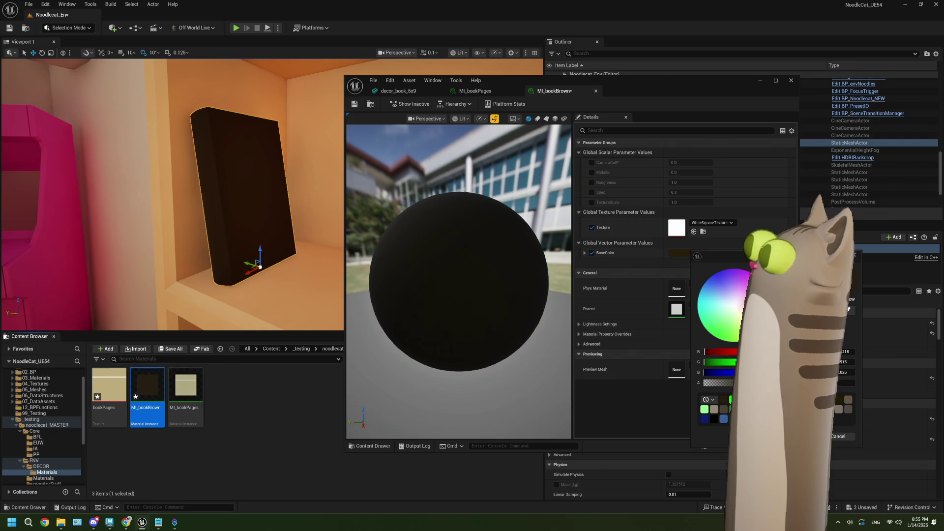
left_click(738, 327)
key("ctrl+z")
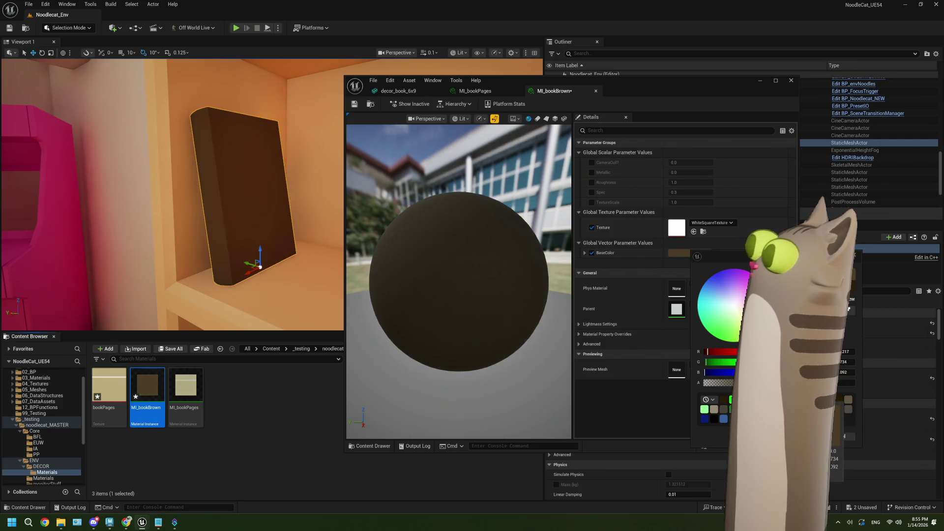
left_click(788, 100)
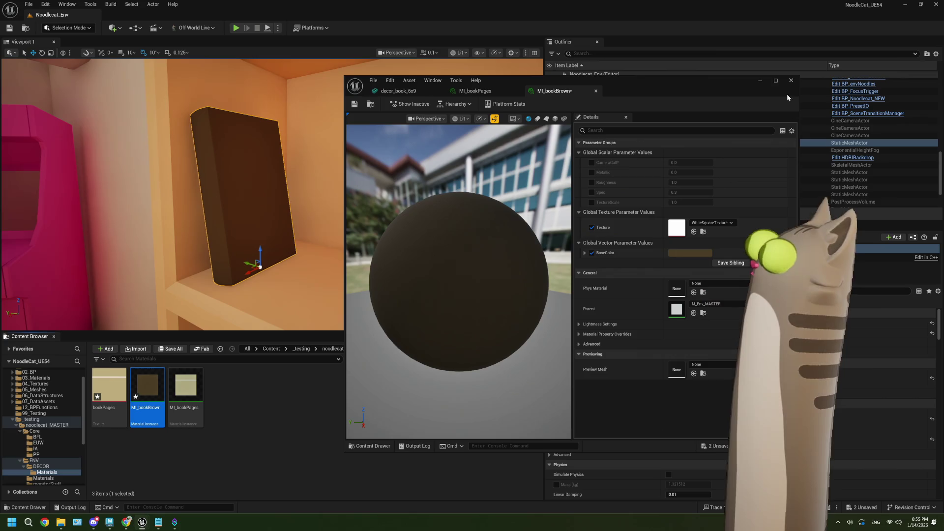
left_click(792, 80)
left_click(459, 405)
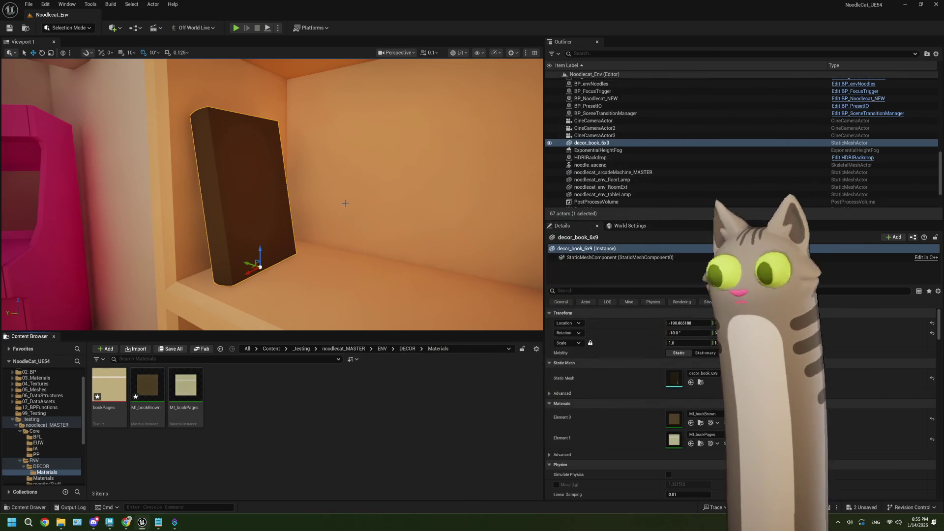
Step: Fly the viewport back to view the brown book inside the shelf
key("s")
key("a")
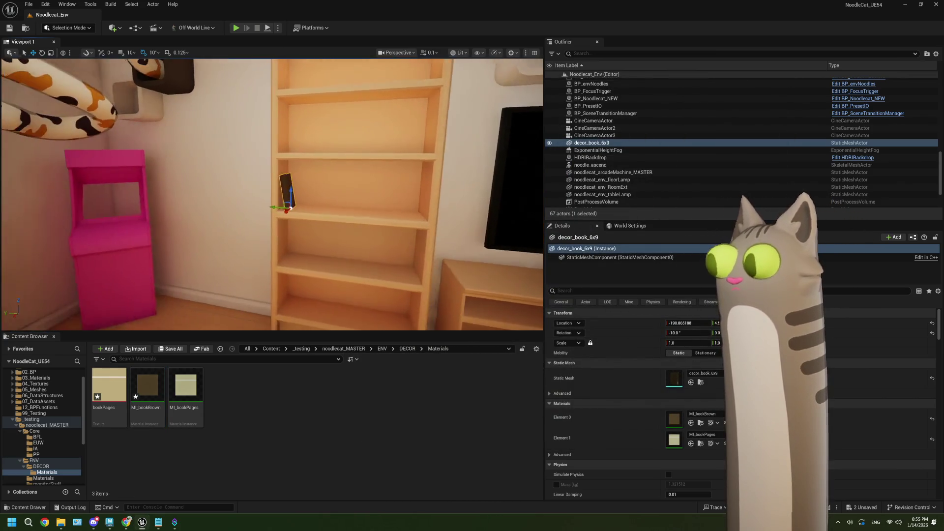
key("w")
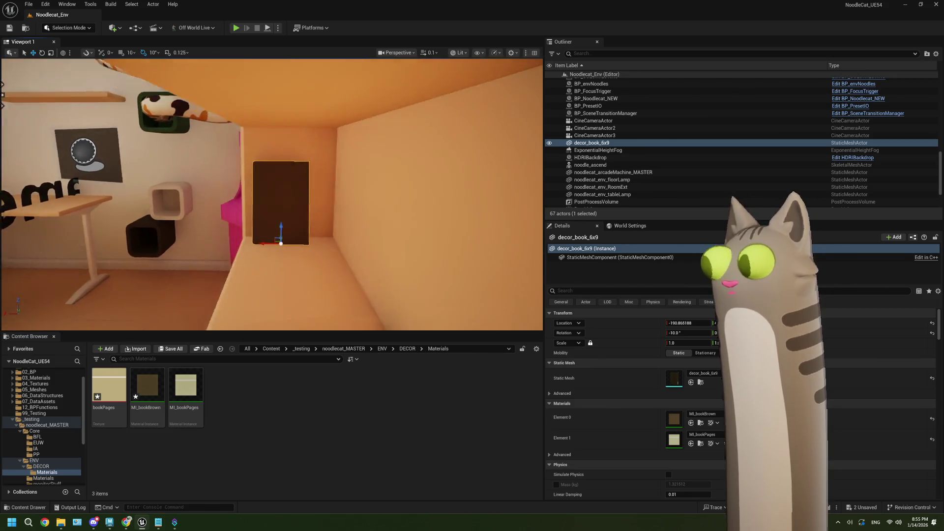
key("s")
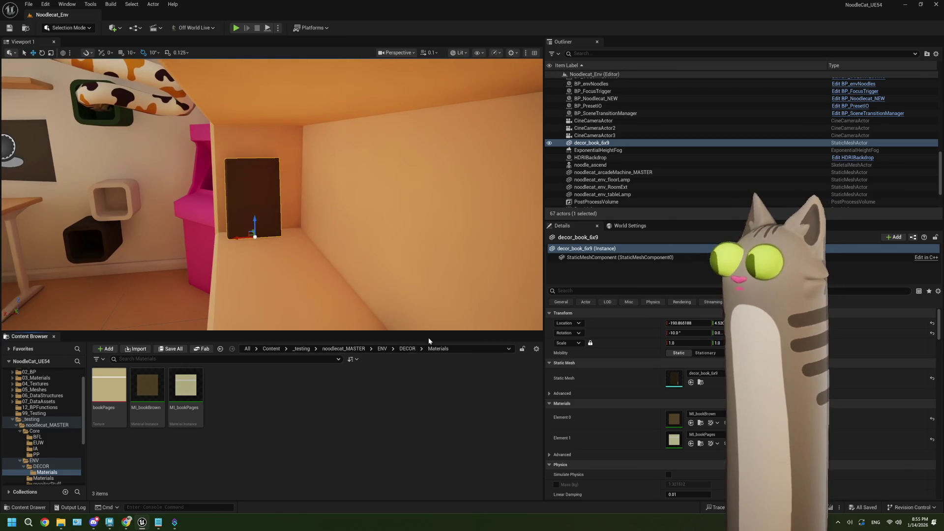
Step: Go up to the DECOR folder, switch to Maya and select the book mesh
left_click(408, 348)
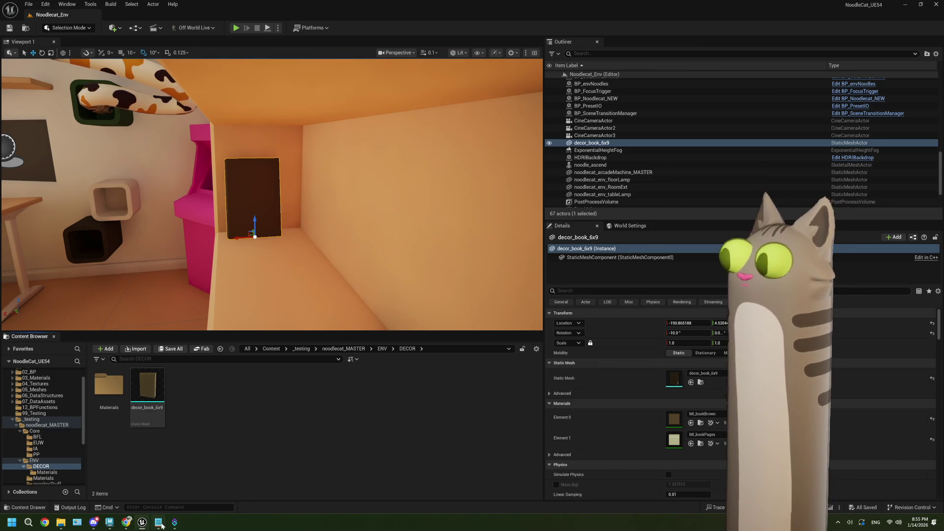
left_click(109, 524)
left_click(396, 270)
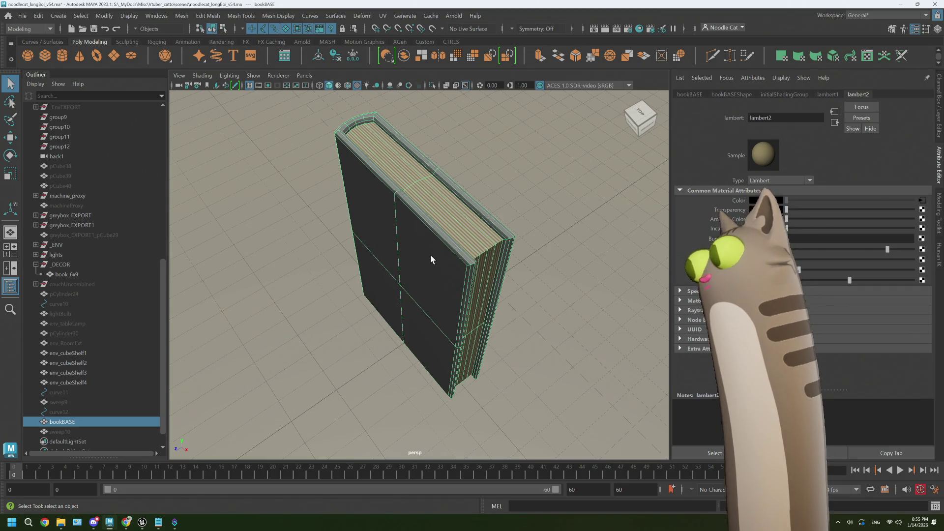
Step: Centre the book face-on in a maximized front view, then bring the Photopea window forward
key("space")
key("space")
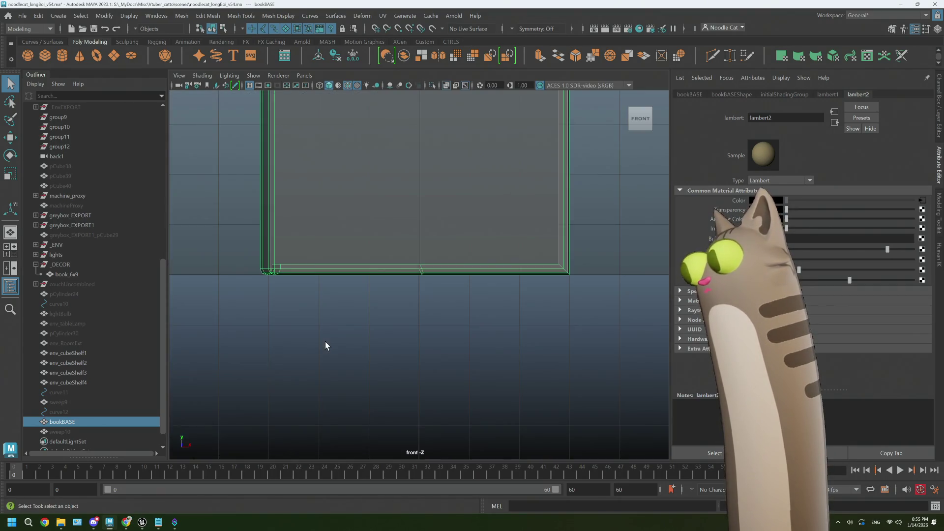
scroll(325, 341, "down", 3)
mouse_move(397, 191)
left_mouse_down()
mouse_move(318, 323)
mouse_move(368, 297)
mouse_move(342, 306)
left_mouse_up()
scroll(370, 290, "up", 2)
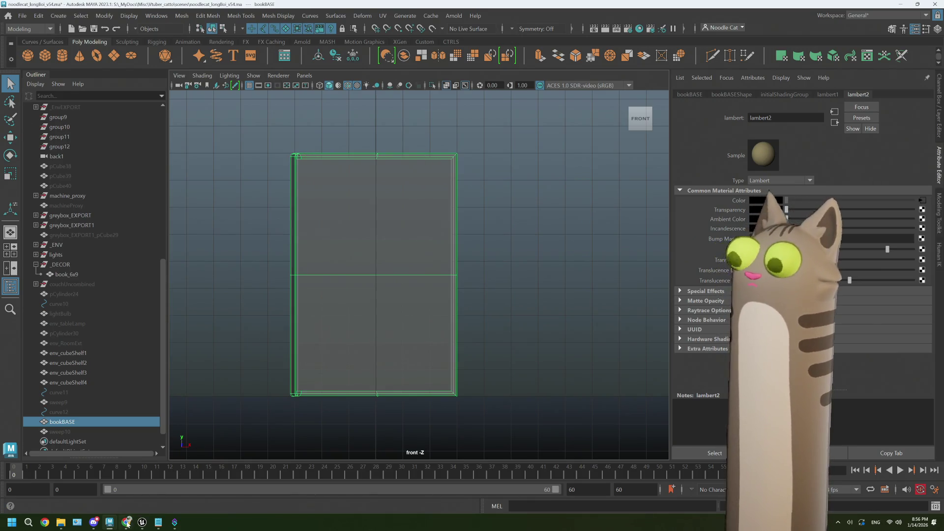
mouse_move(127, 523)
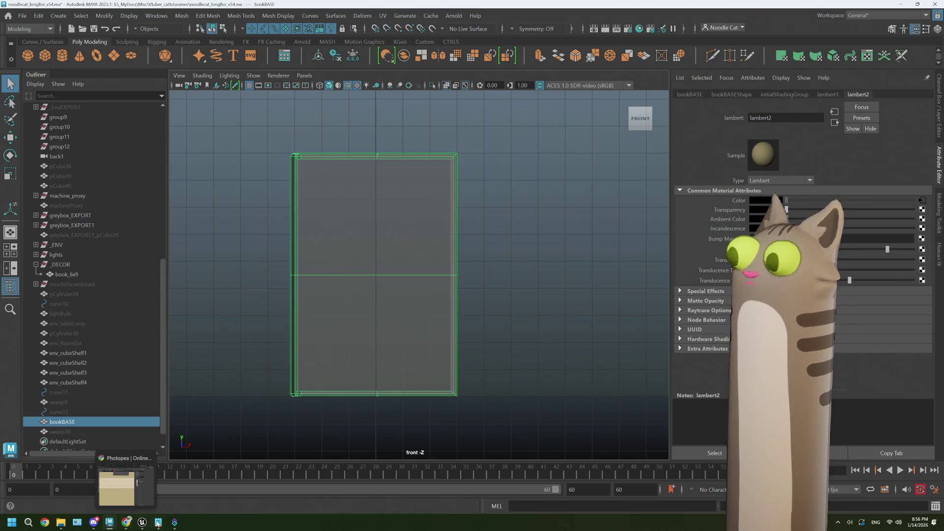
left_click(127, 523)
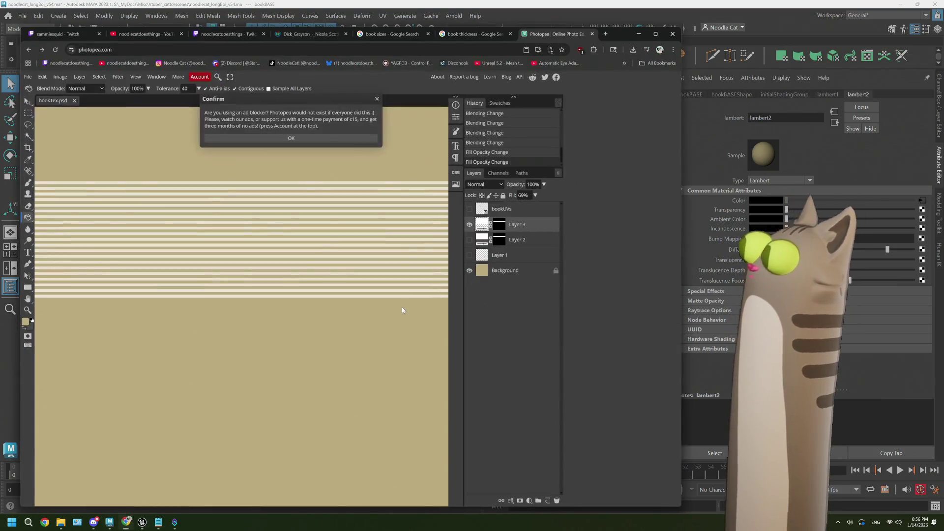
Step: Dismiss Photopea's ad-blocker notice, check the 'book sizes' image results, and return to Maya's front view
left_click(379, 100)
left_click(413, 33)
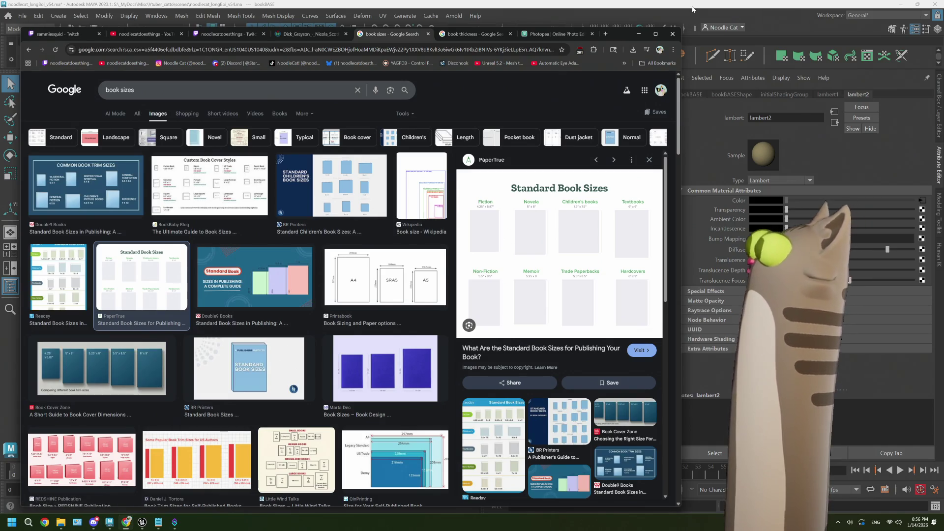
left_click(692, 9)
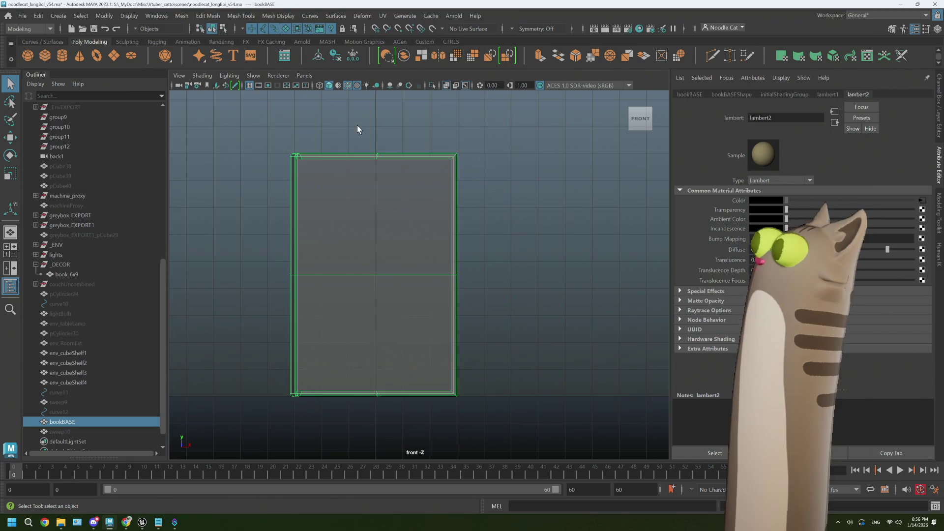
right_click(319, 156)
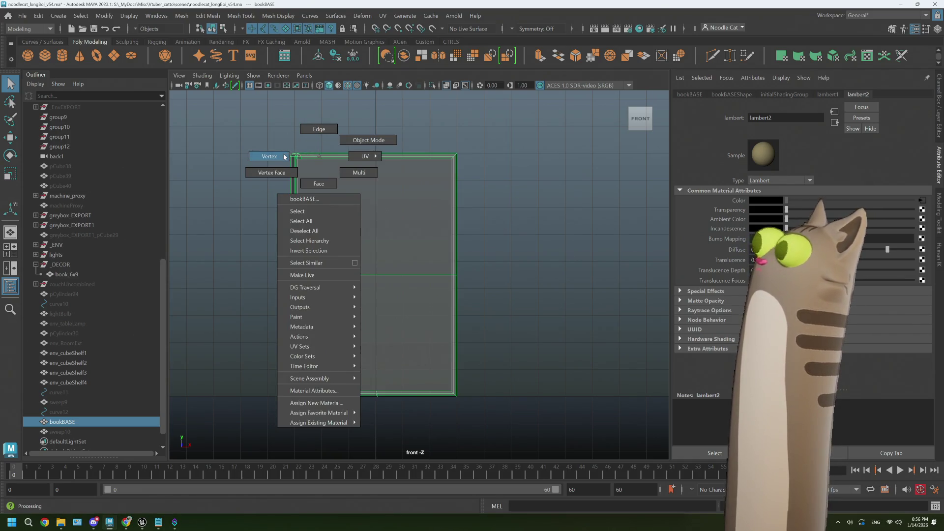
Step: Move the book base's pivot to the centre of its top edge
left_click_drag(281, 145, 497, 169)
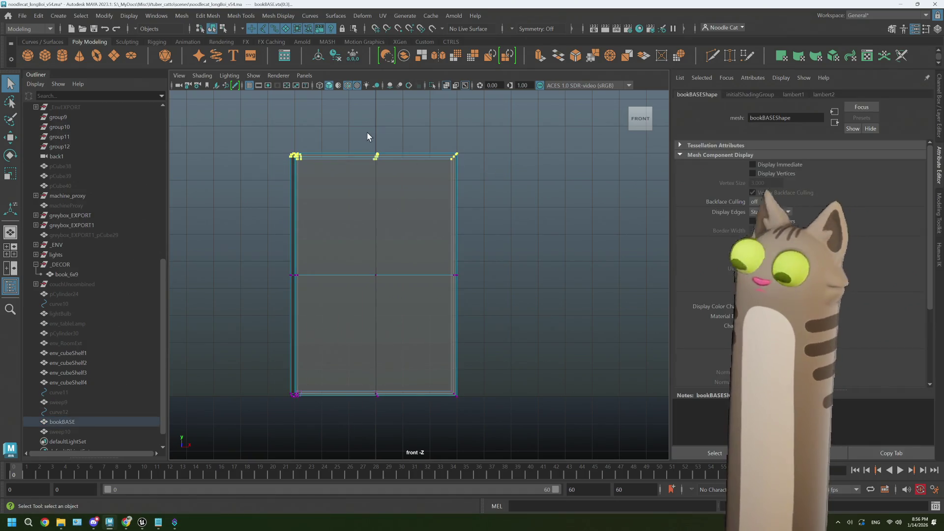
key("w")
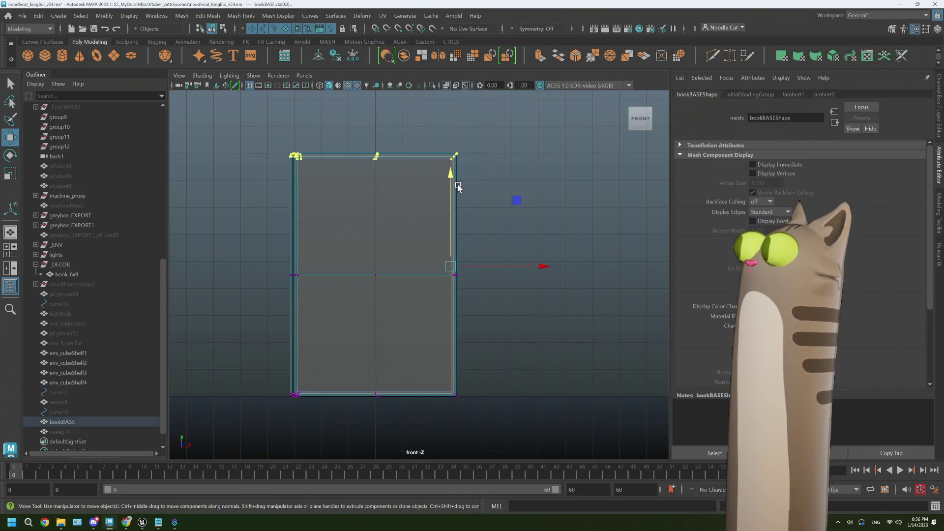
key("d")
left_click_drag(518, 415, 506, 379)
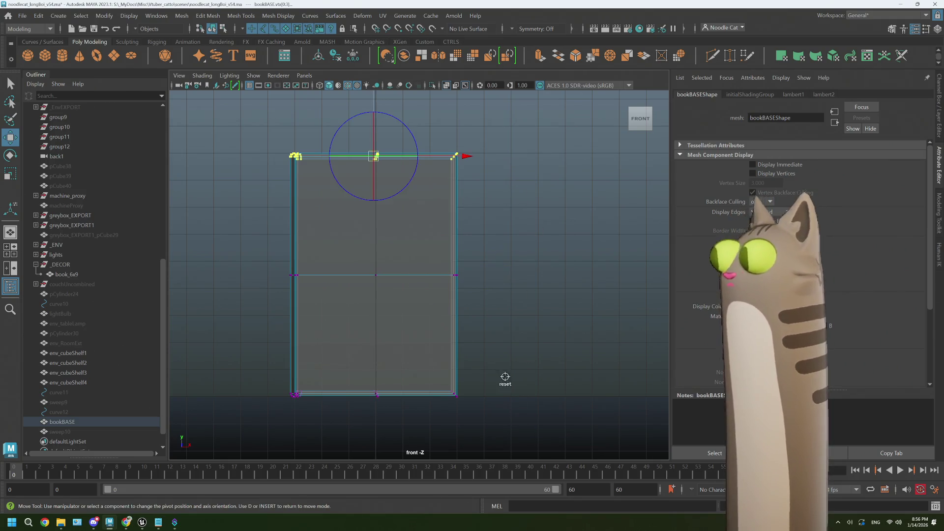
key("d")
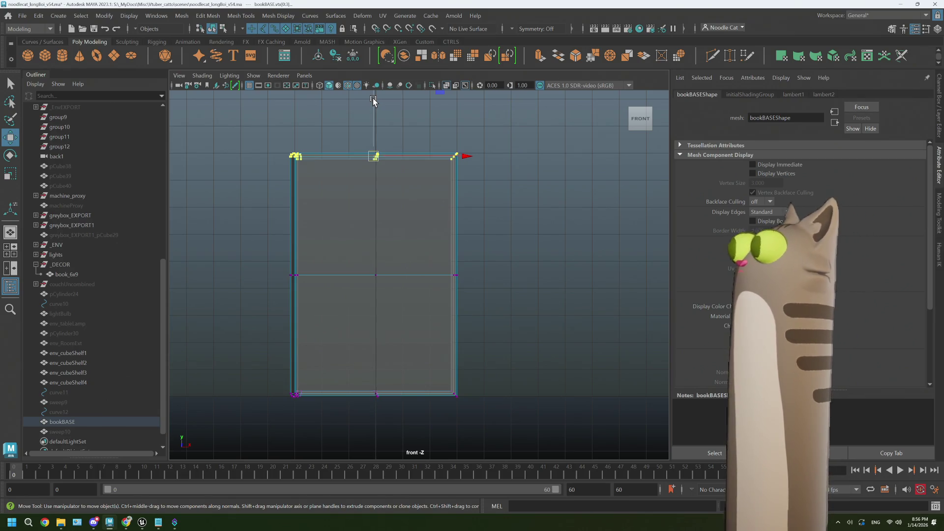
Step: Return to Object Mode and scale the book base down slightly
right_click(399, 210)
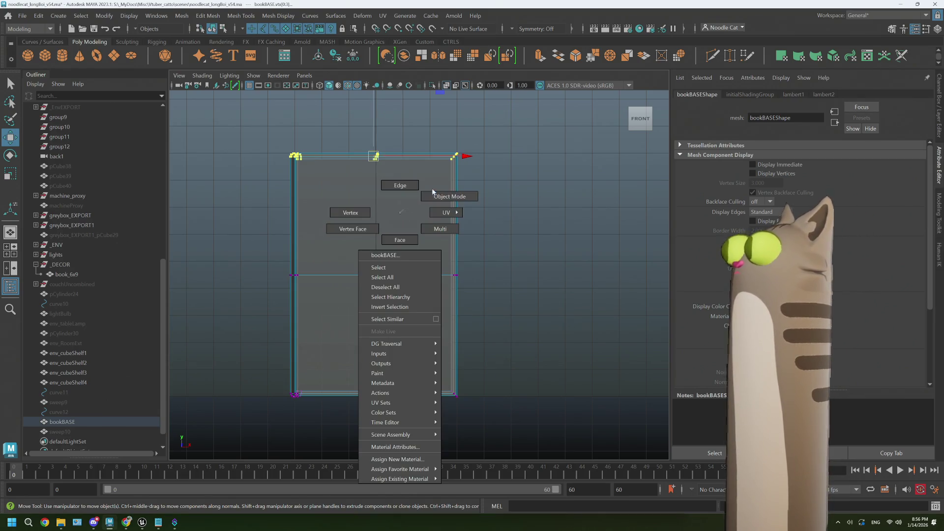
left_click(451, 195)
key("r")
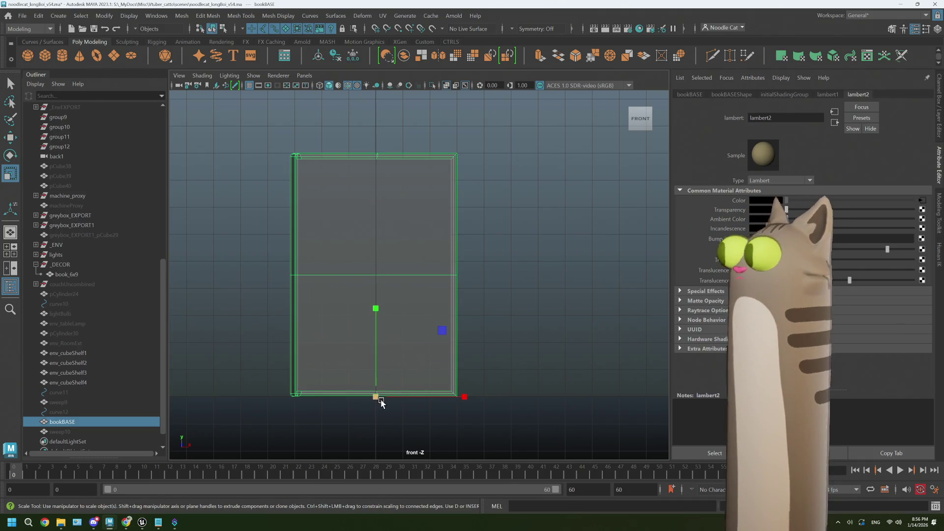
left_click_drag(372, 397, 370, 399)
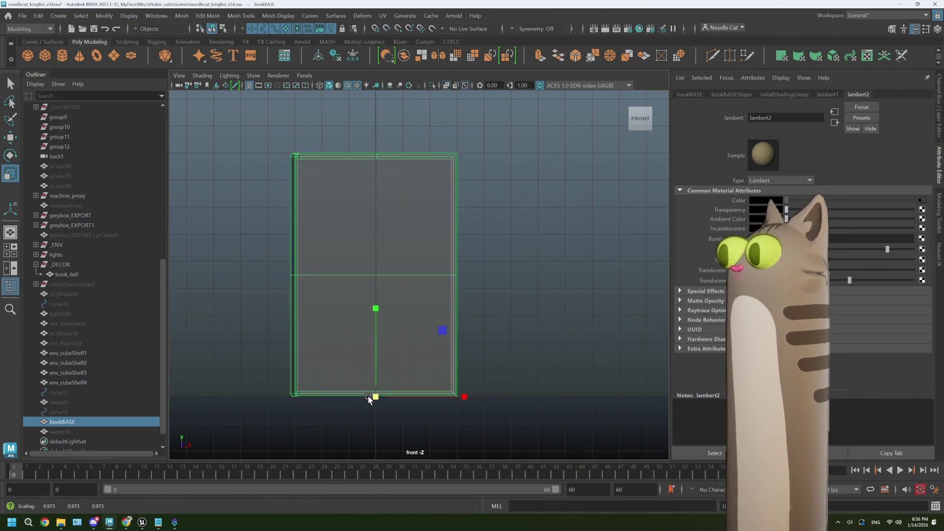
Step: Duplicate the book base as bookBASE1, hide the original, and select book_6x9
key("ctrl+d")
key("h")
left_click(68, 274)
Step: Hide book_6x9 and rename the bookBASE1 duplicate to book_5x8
key("h")
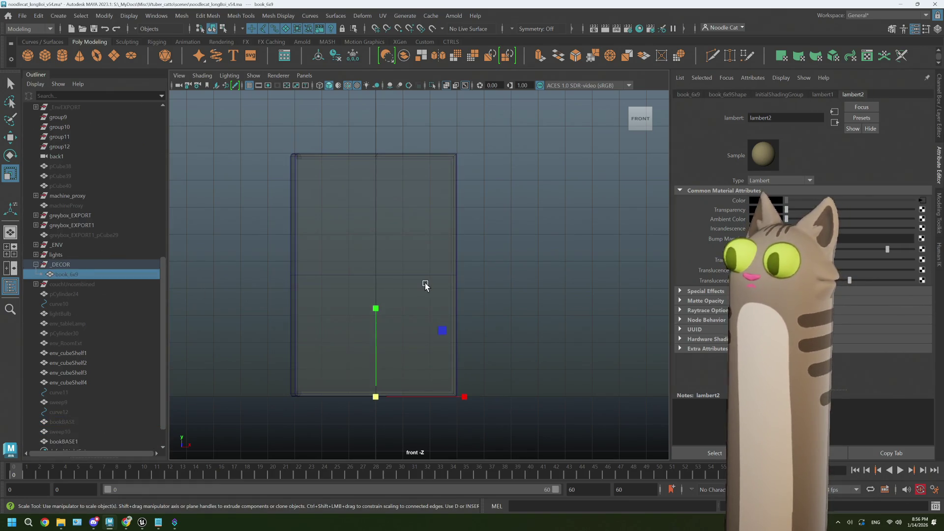
left_click(424, 282)
double_click(85, 441)
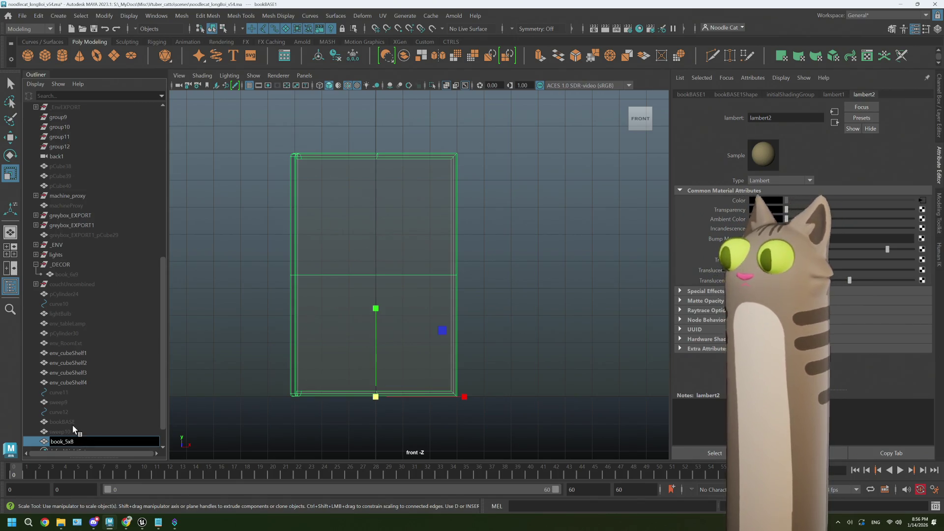
key("Return")
Step: Scale book_5x8 down uniformly and make it narrower
left_click_drag(374, 396, 349, 398)
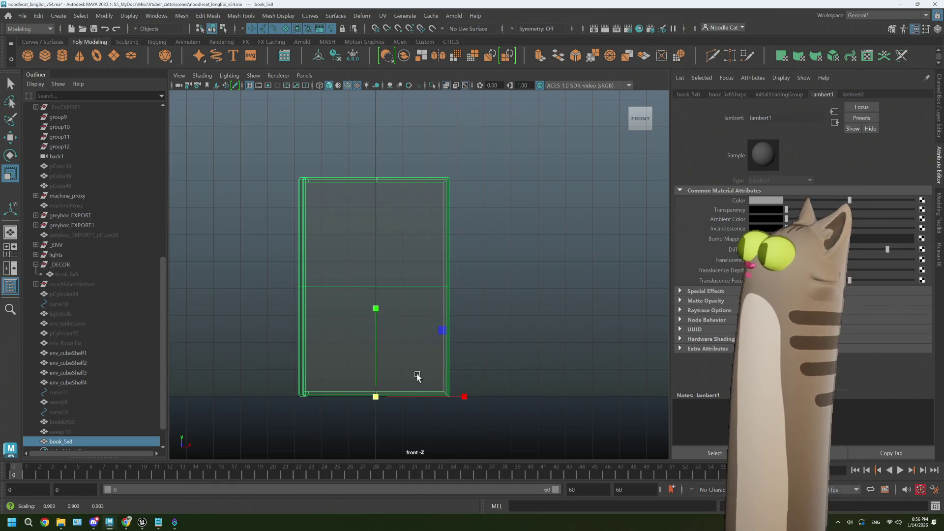
left_click_drag(375, 396, 374, 397)
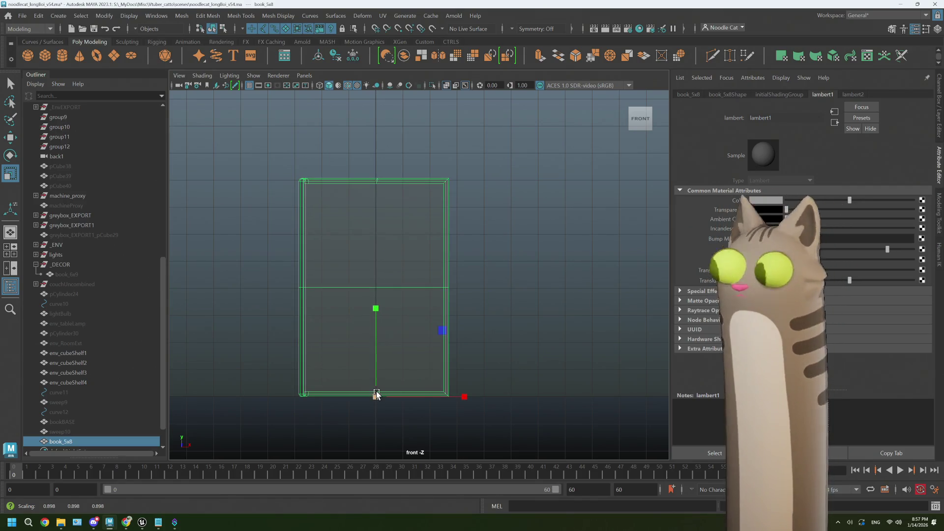
key("w")
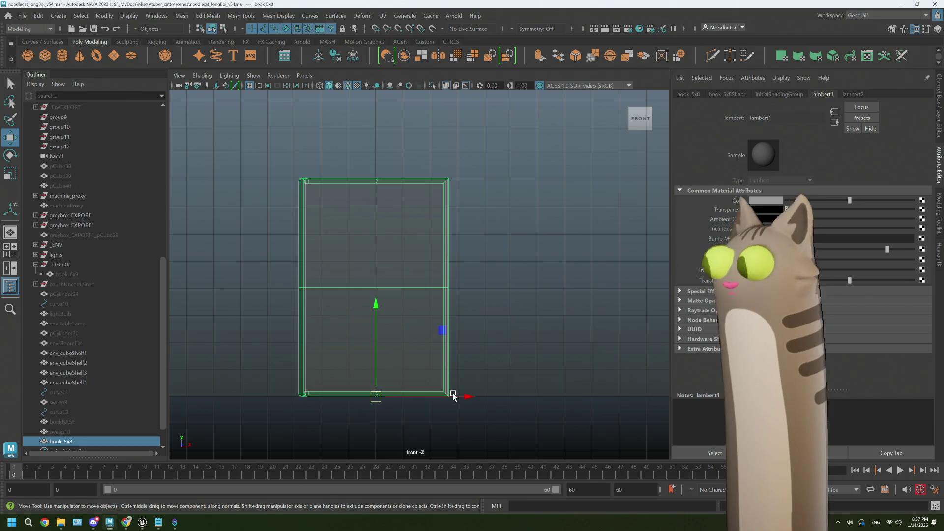
key("r")
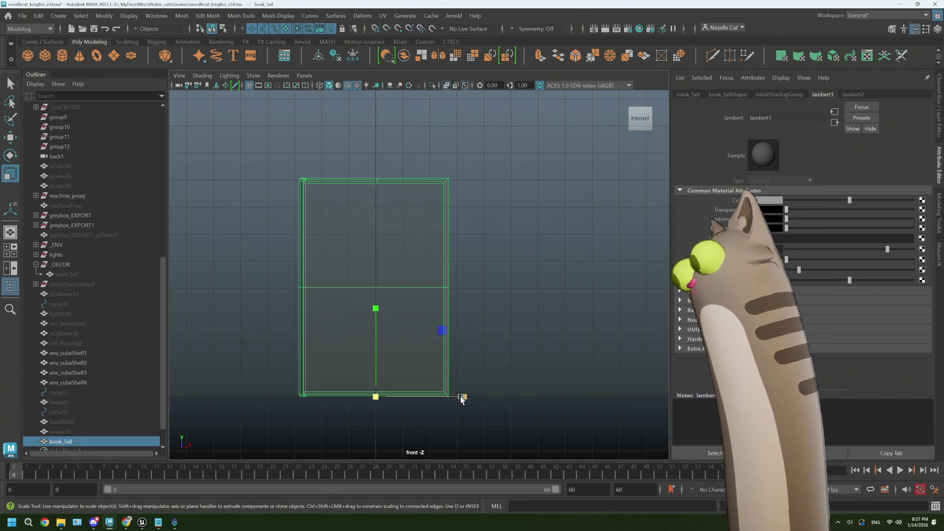
left_click_drag(462, 398, 454, 396)
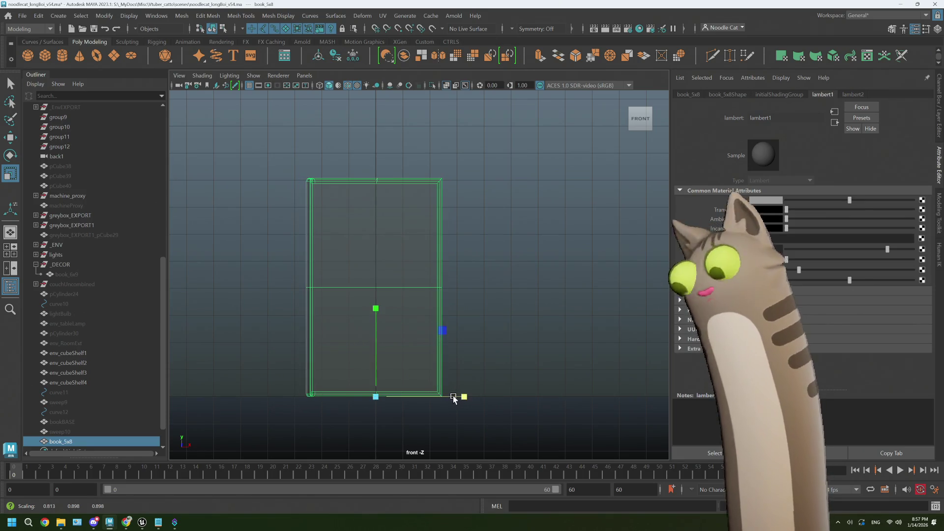
left_click_drag(381, 401, 375, 397)
Step: Check book_5x8 in perspective and move it into the _DECOR group
left_click(444, 416)
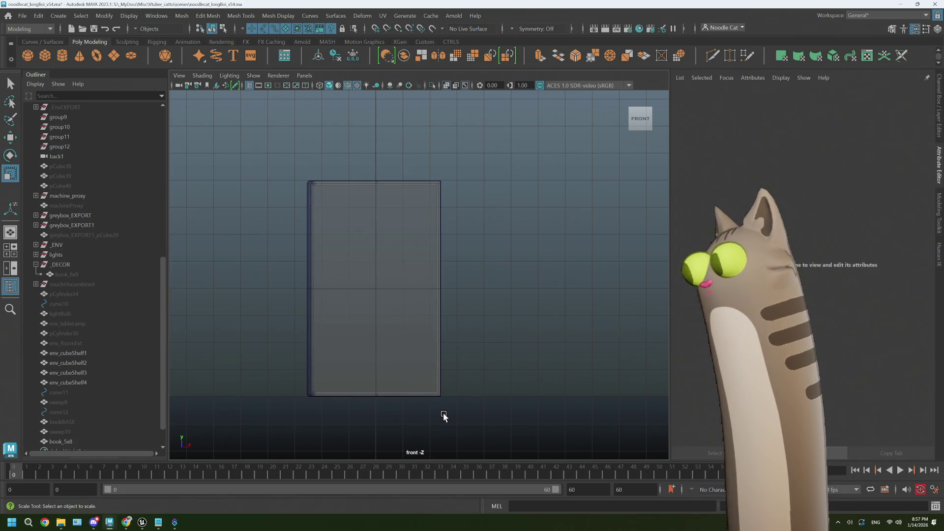
key("space")
key("space")
mouse_move(523, 243)
left_mouse_down("alt")
mouse_move(481, 276)
mouse_move(405, 274)
mouse_move(558, 268)
mouse_move(506, 269)
left_mouse_up("alt")
left_click(472, 288)
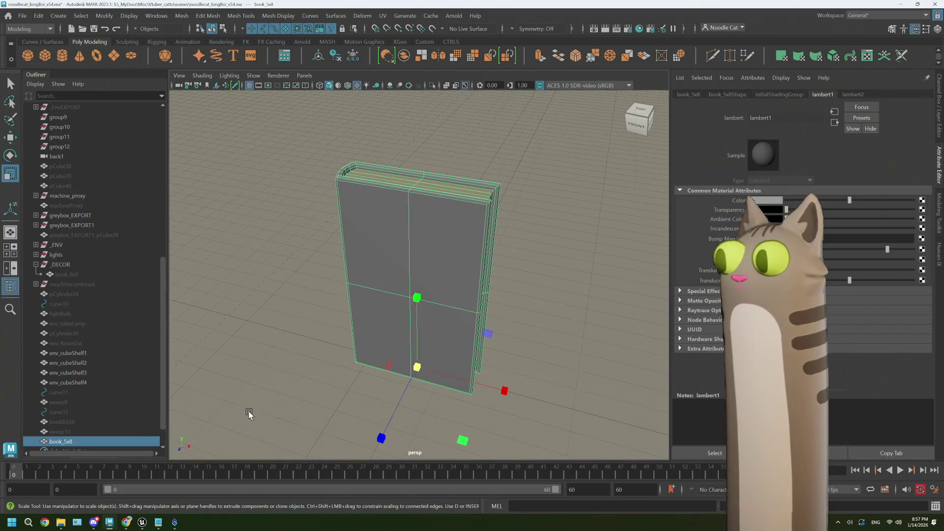
mouse_move(78, 442)
left_mouse_down()
mouse_move(83, 354)
mouse_move(67, 266)
left_mouse_up()
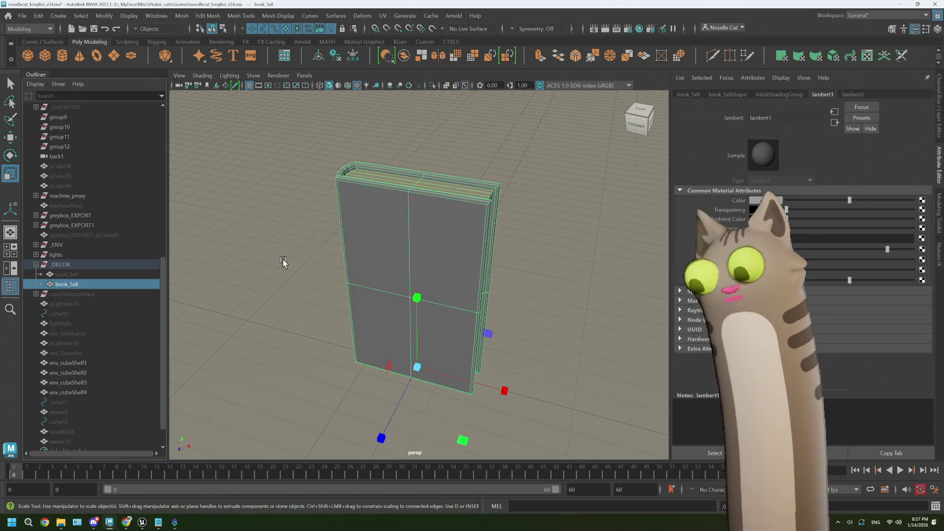
left_click(66, 284)
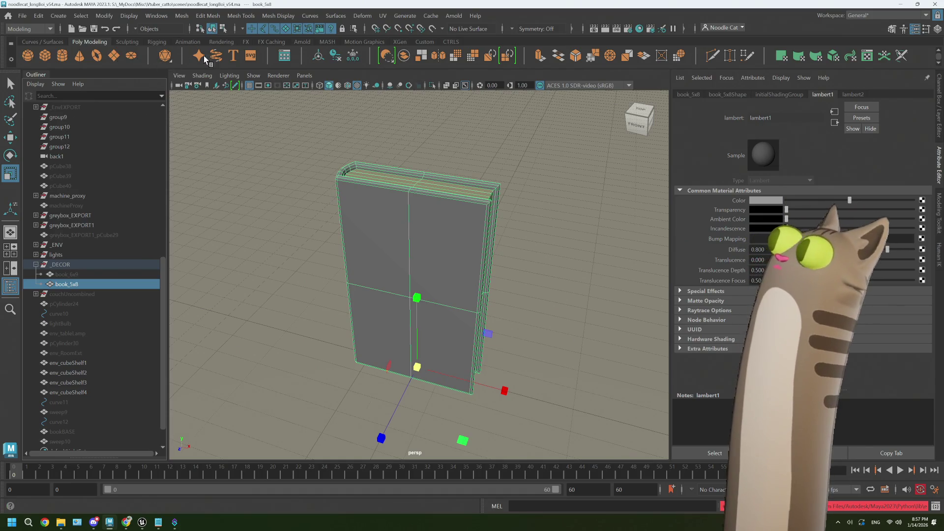
left_click(335, 59)
Step: Delete book_5x8's construction history via Edit > Delete by Type > History
left_click(38, 16)
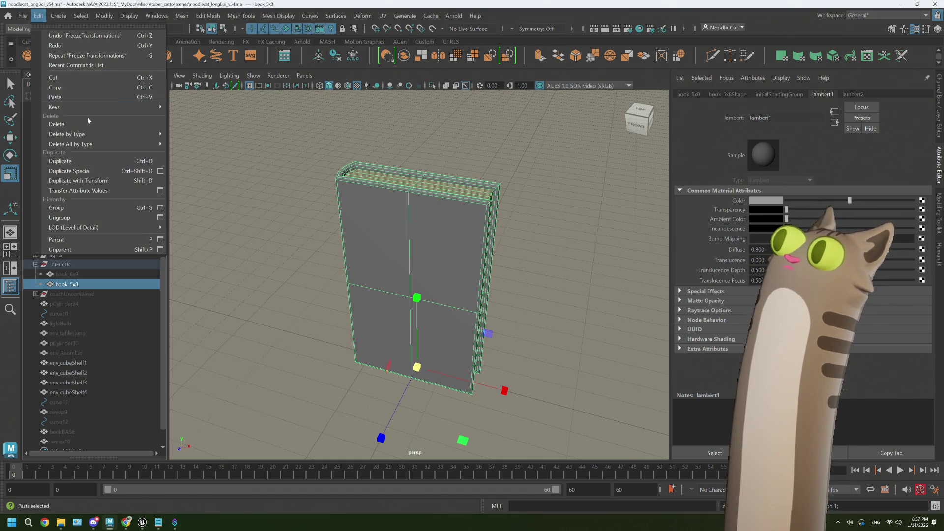
mouse_move(118, 134)
left_click(183, 134)
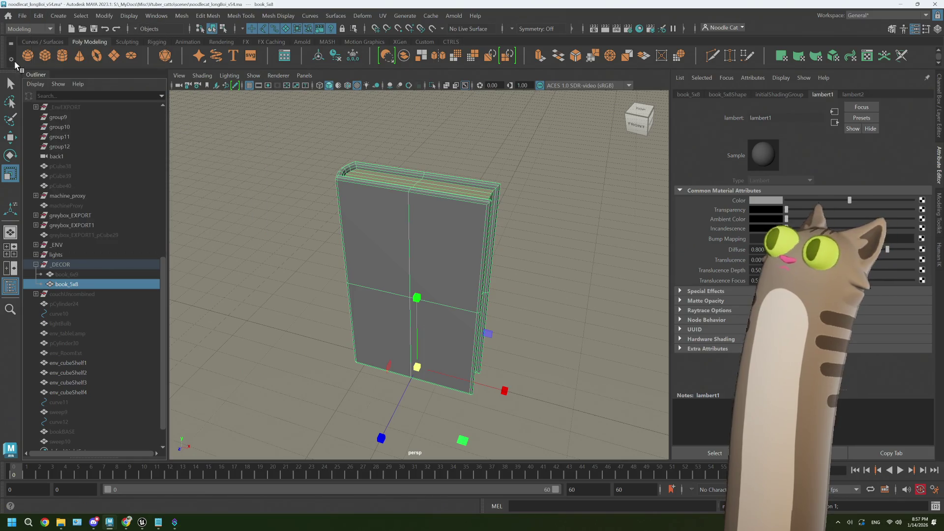
Step: Export the selected book as decor_book_5x8.fbx into the _ENV/_DECOR scenes folder
left_click(22, 16)
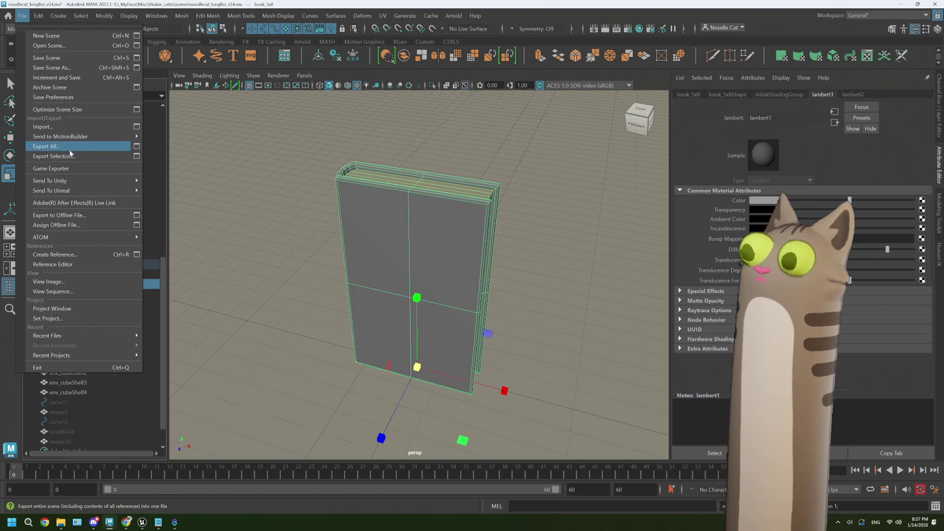
left_click(72, 156)
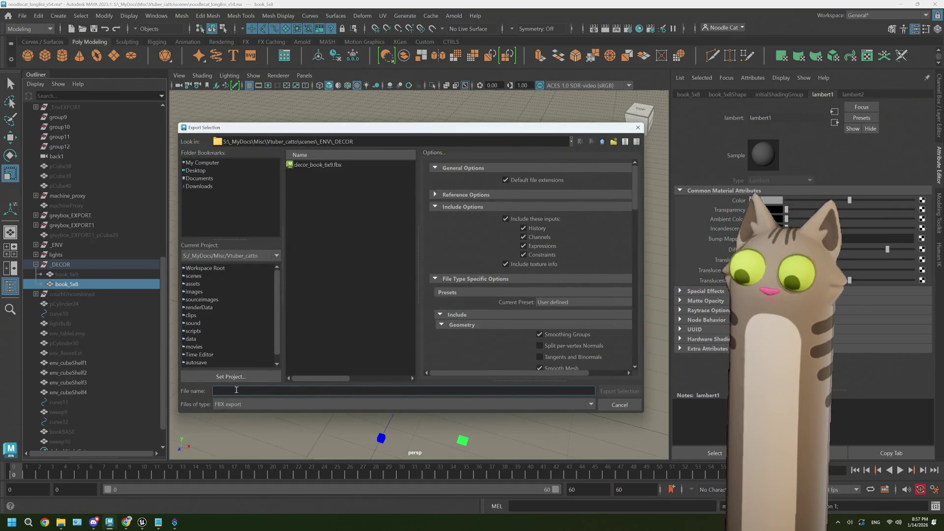
type("decor_book_")
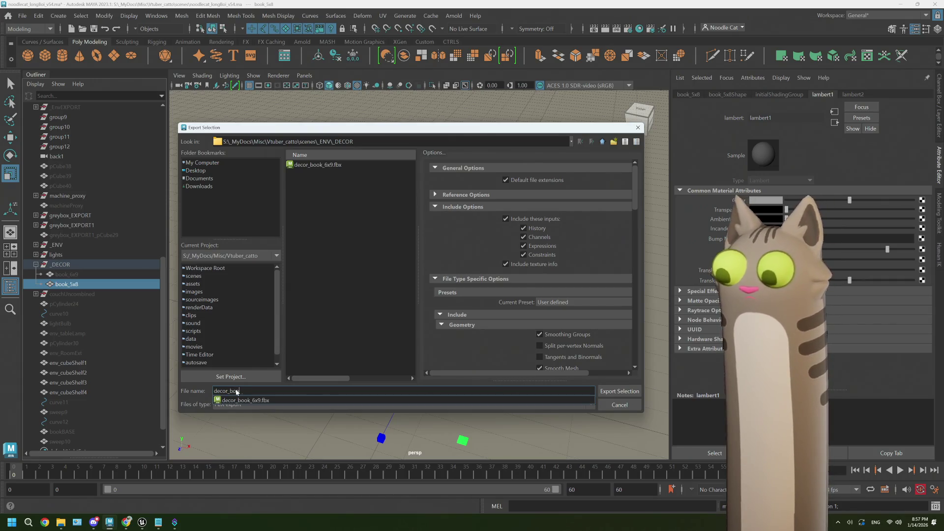
type("5x")
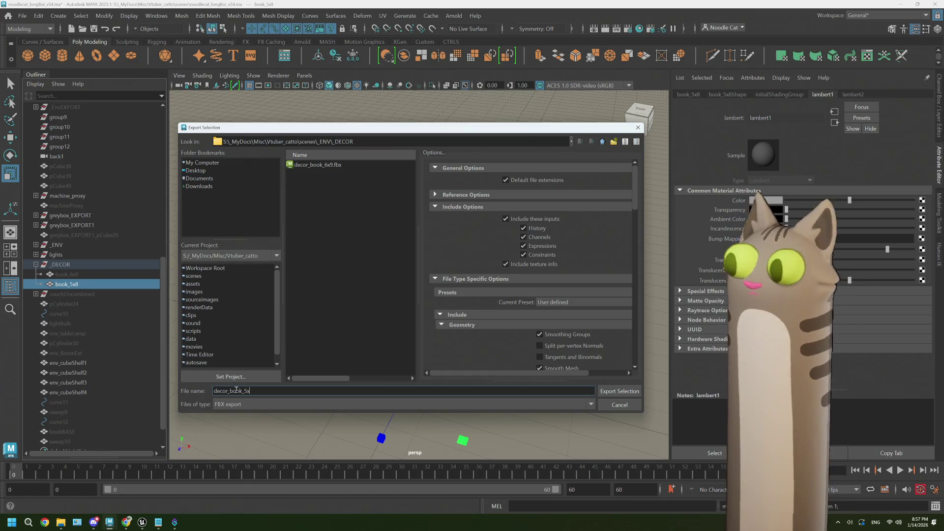
left_click(628, 393)
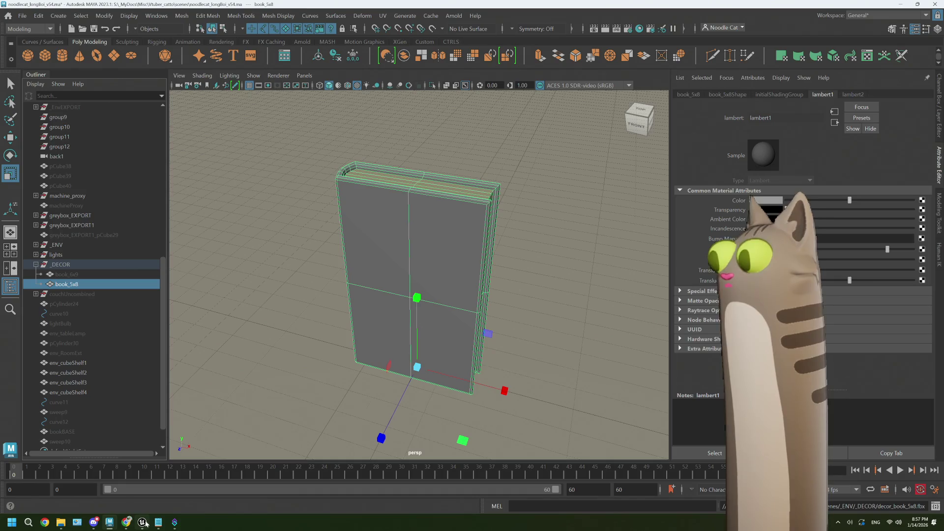
Step: Open the project's Vtuber_catto scenes _ENV/_DECOR folder in a file browser beside Unreal
mouse_move(144, 523)
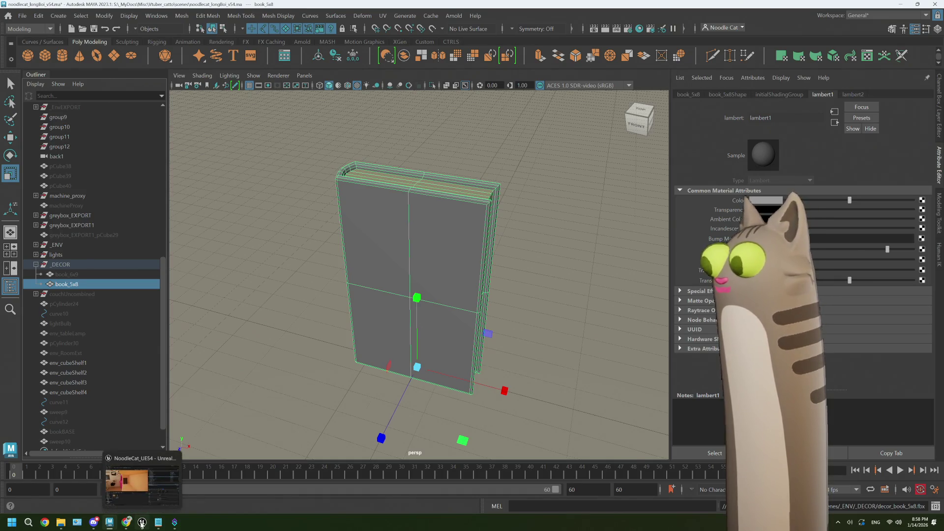
left_click(142, 523)
left_click(67, 525)
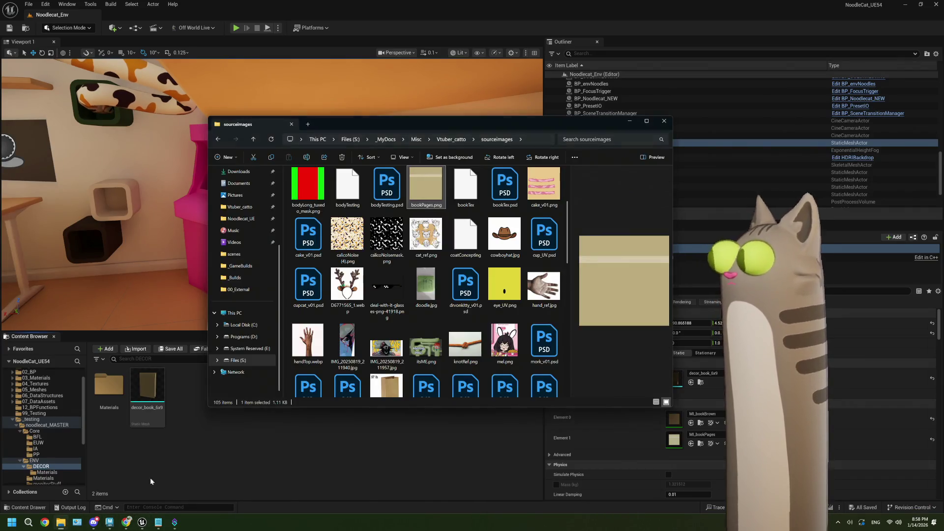
left_click(458, 140)
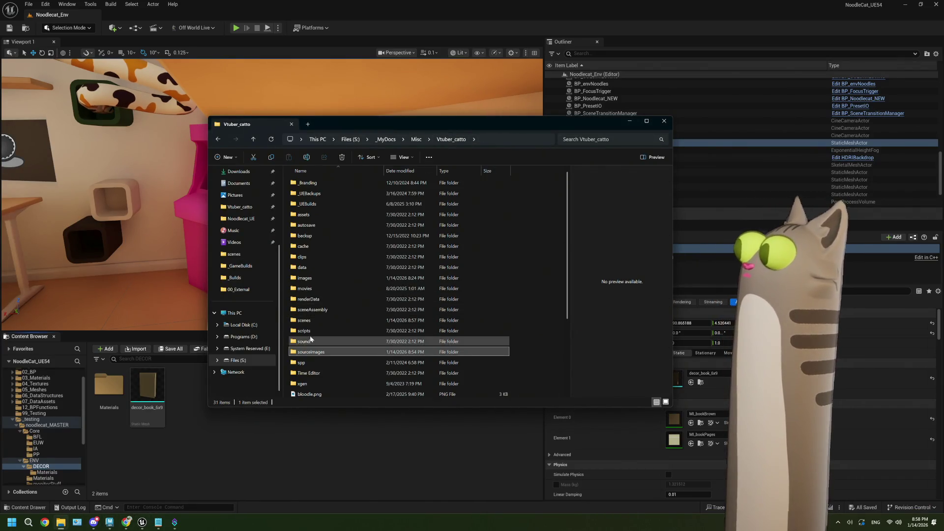
double_click(315, 320)
left_click_drag(567, 177, 544, 403)
scroll(374, 365, "up", 9)
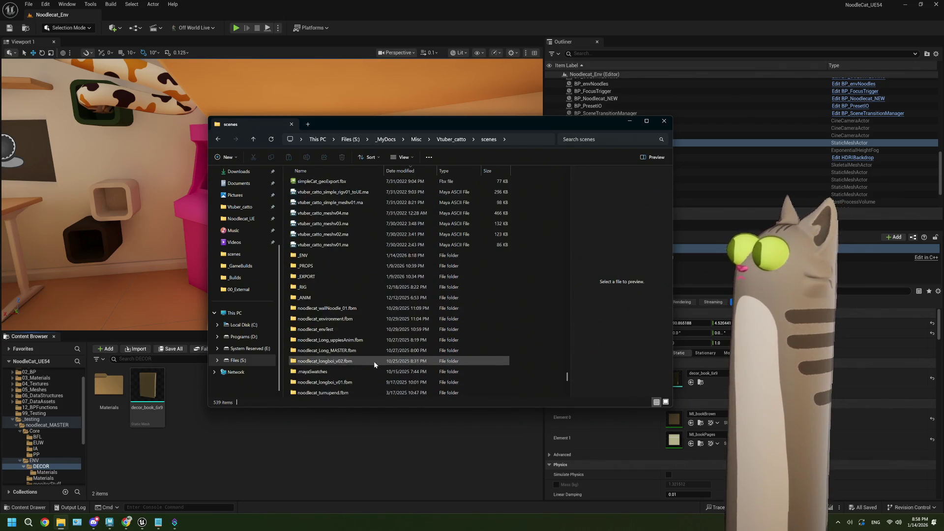
double_click(315, 288)
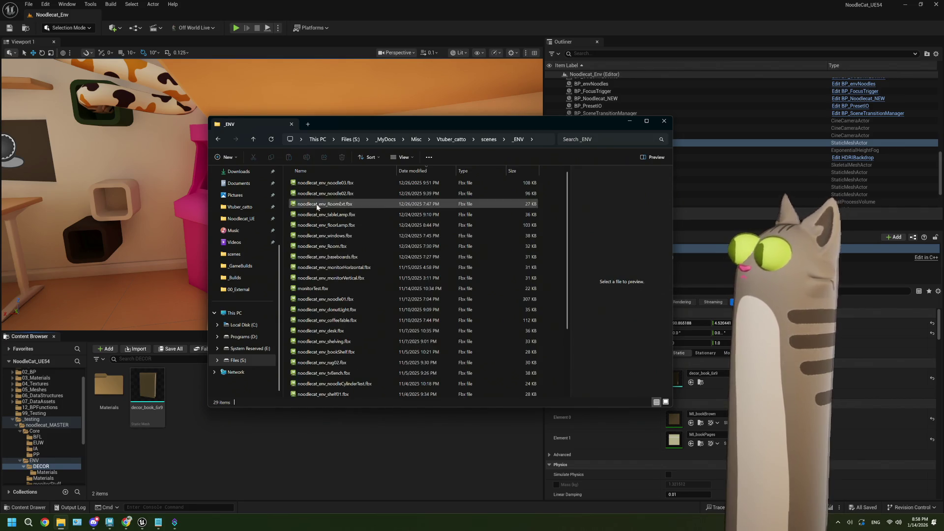
left_click(334, 394)
double_click(334, 394)
Step: Import decor_book_5x8.fbx into the DECOR folder with default settings
mouse_move(324, 183)
left_mouse_down()
mouse_move(333, 188)
mouse_move(203, 429)
left_mouse_up()
left_click(663, 121)
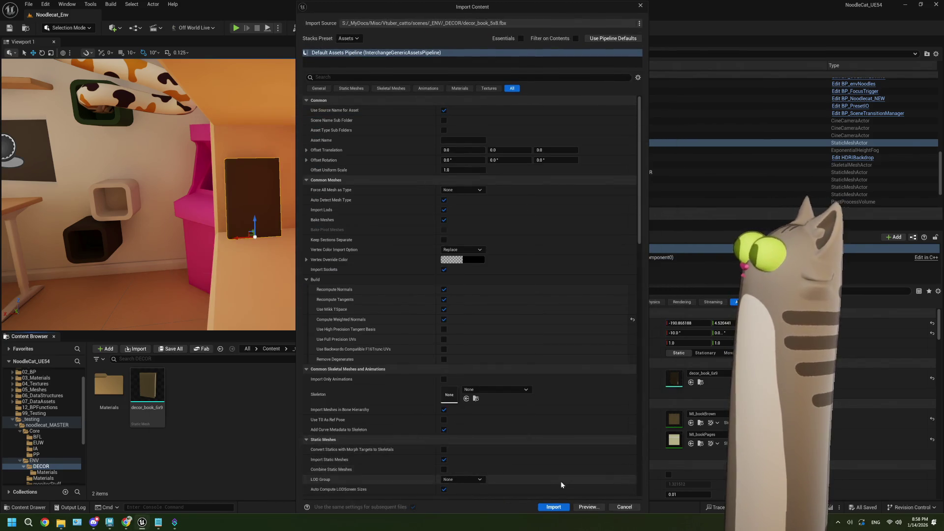
left_click(554, 507)
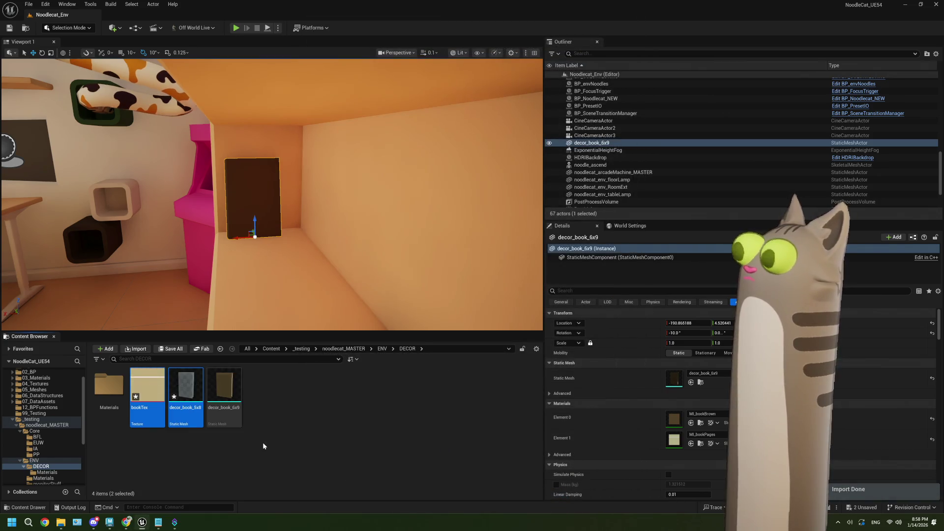
Step: Delete the extra bookTex texture and open the decor_book_5x8 mesh
left_click(147, 411)
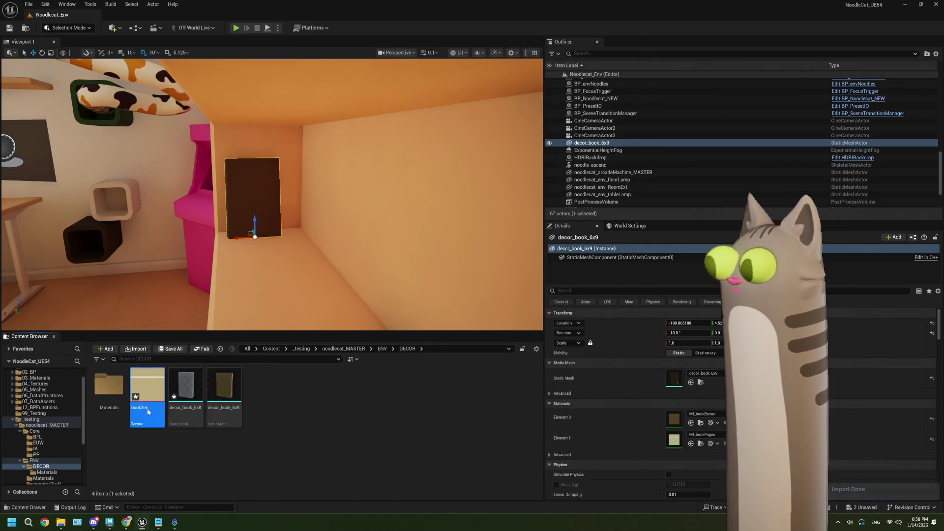
key("Delete")
left_click(411, 381)
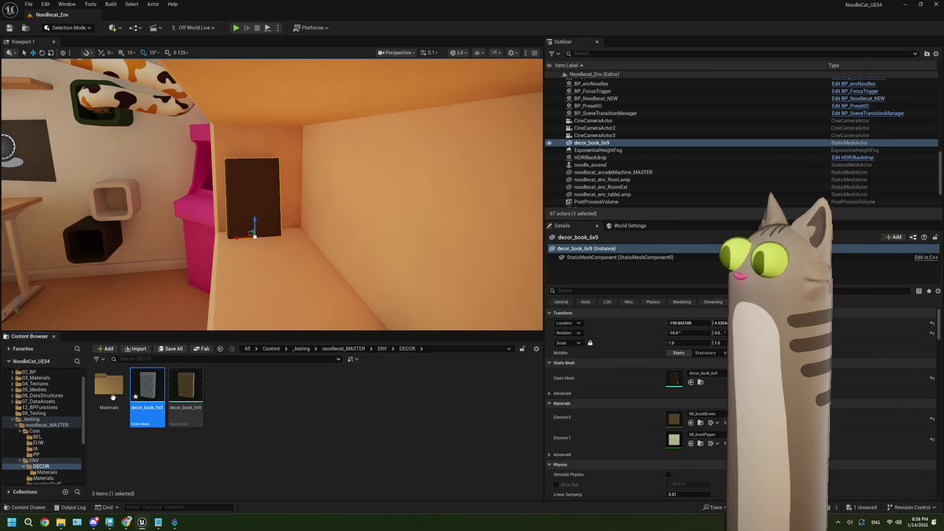
double_click(112, 397)
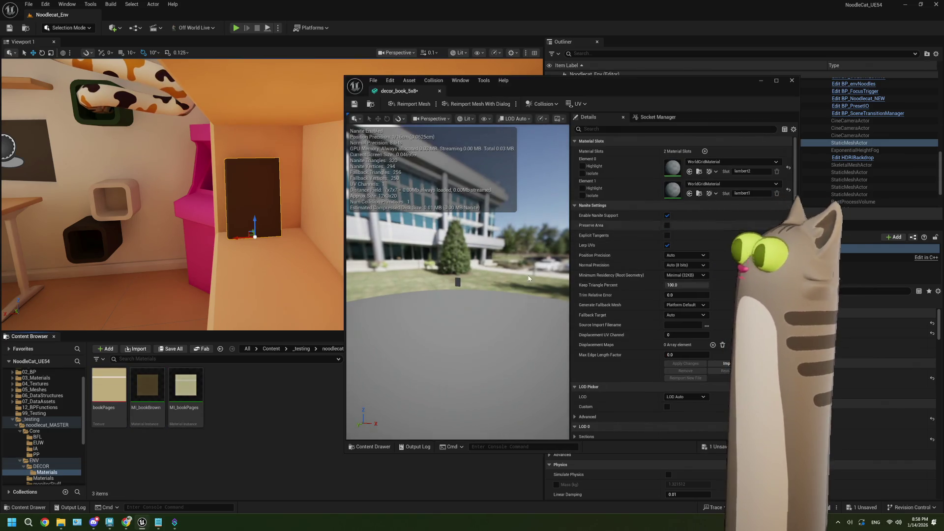
Step: Assign MI_bookPages to Element 0 and MI_bookBrown to Element 1, then save the mesh
mouse_move(185, 389)
left_mouse_down()
mouse_move(457, 315)
mouse_move(676, 193)
left_mouse_up()
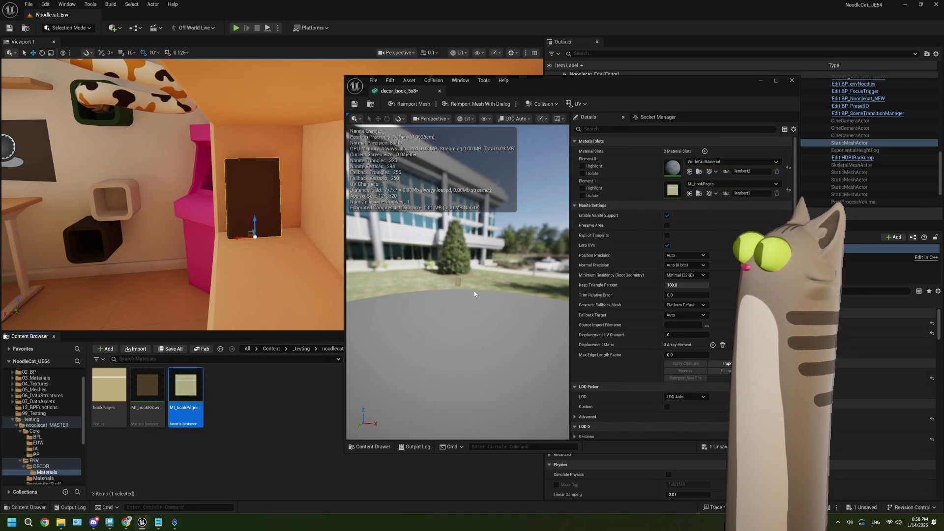
scroll(455, 287, "up", 5)
left_click_drag(147, 388, 674, 191)
left_click_drag(185, 388, 674, 168)
left_click(359, 105)
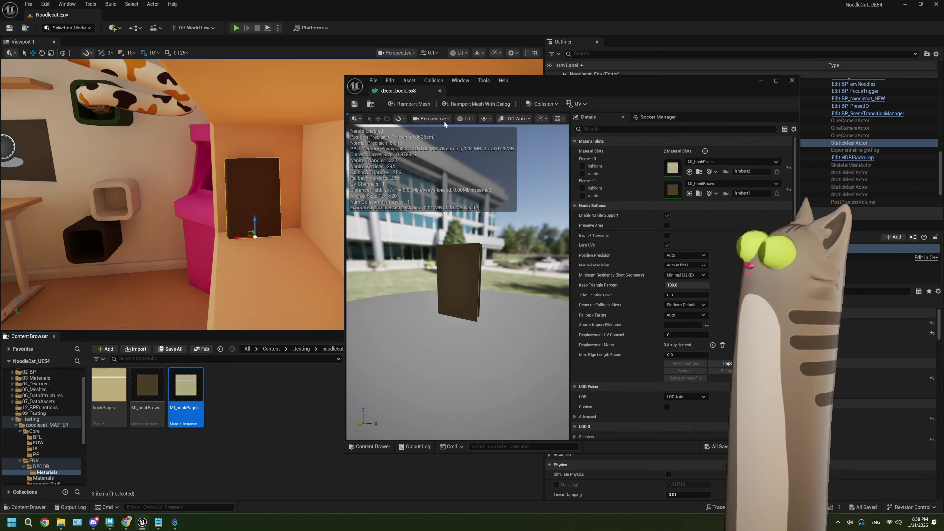
left_click(777, 81)
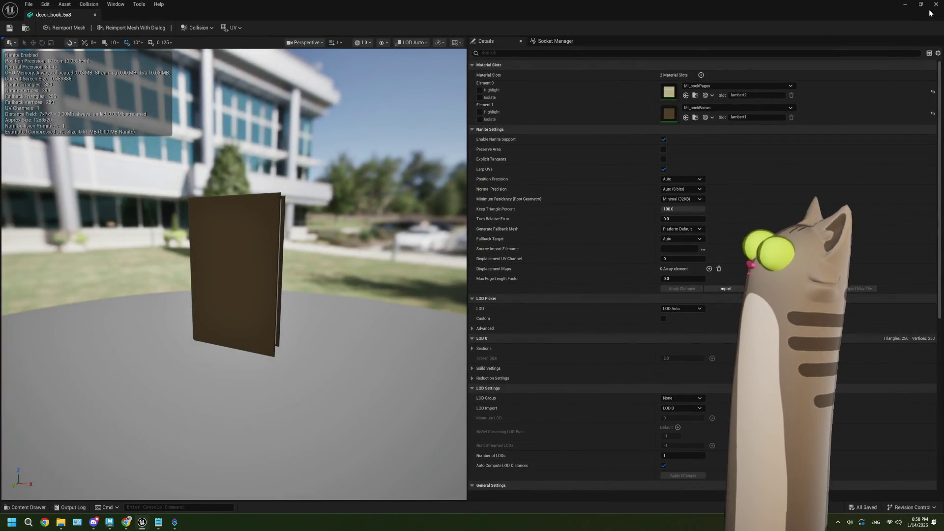
left_click(932, 6)
Step: Place decor_book_5x8 on the bookshelf in the level and frame it
left_click(407, 348)
left_click(185, 388)
left_click(147, 388)
mouse_move(147, 388)
left_mouse_down()
mouse_move(243, 274)
mouse_move(256, 233)
mouse_move(275, 265)
mouse_move(267, 276)
left_mouse_up()
key("f")
scroll(271, 246, "down", 5)
key("f")
scroll(271, 275, "down", 5)
key("f")
scroll(278, 281, "down", 5)
Step: Rotate the book -90° so it stands upright beside the larger book
key("e")
mouse_move(283, 216)
left_mouse_down()
mouse_move(248, 224)
mouse_move(274, 222)
mouse_move(289, 204)
left_mouse_up()
scroll(291, 207, "up", 3)
mouse_move(275, 224)
left_mouse_down()
mouse_move(253, 215)
mouse_move(272, 216)
mouse_move(265, 211)
left_mouse_up()
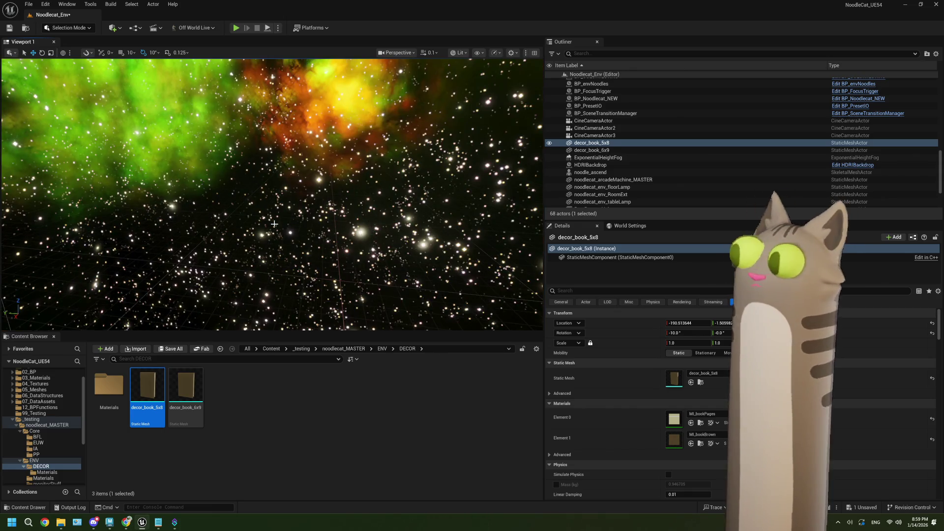
key("f")
key("f")
scroll(274, 226, "down", 5)
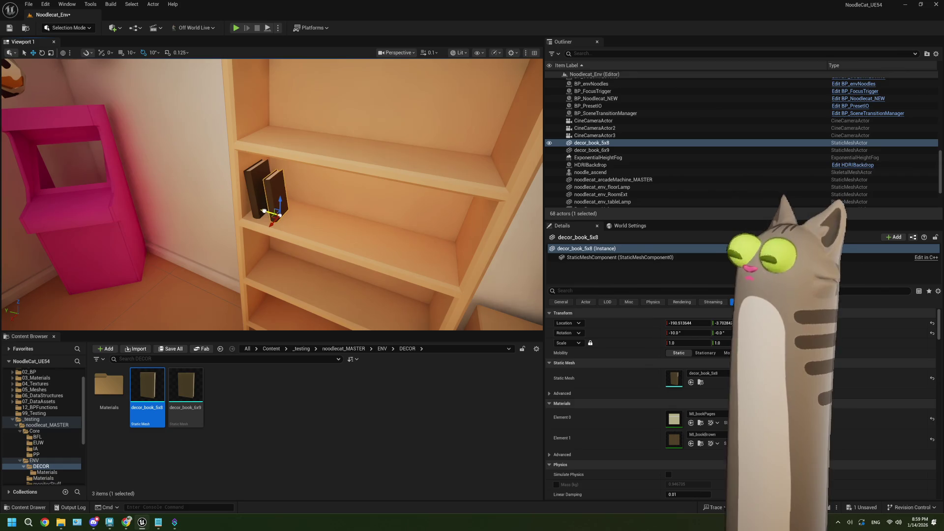
Step: Compare with book-size reference images, then reframe the shelf view around the new book
left_click(132, 524)
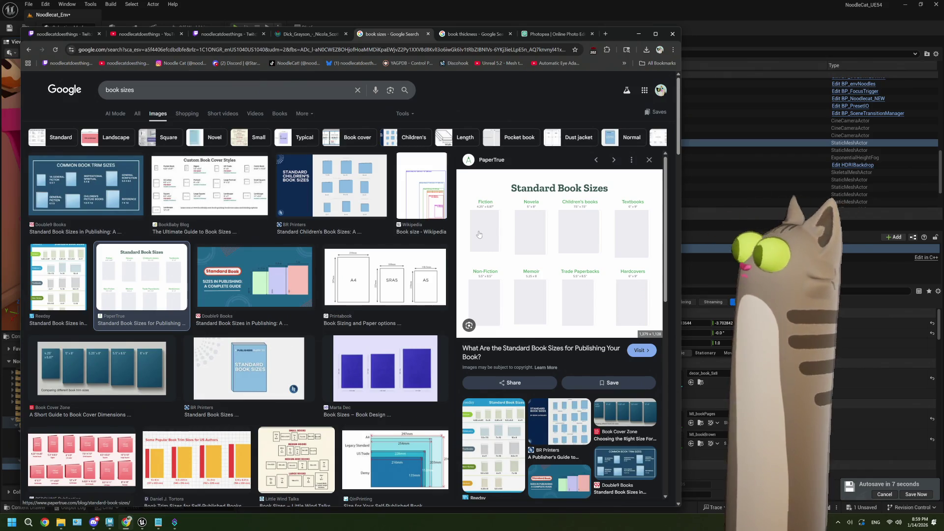
left_click(713, 17)
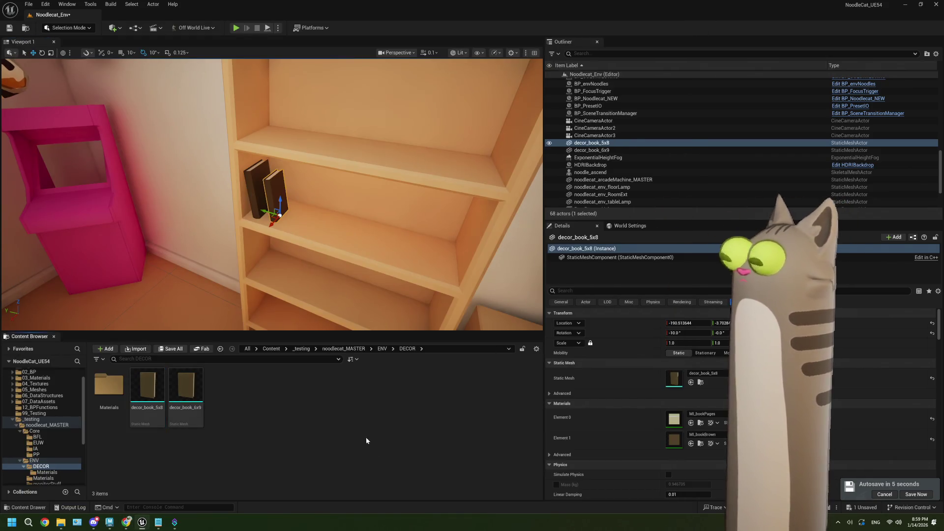
scroll(288, 253, "up", 5)
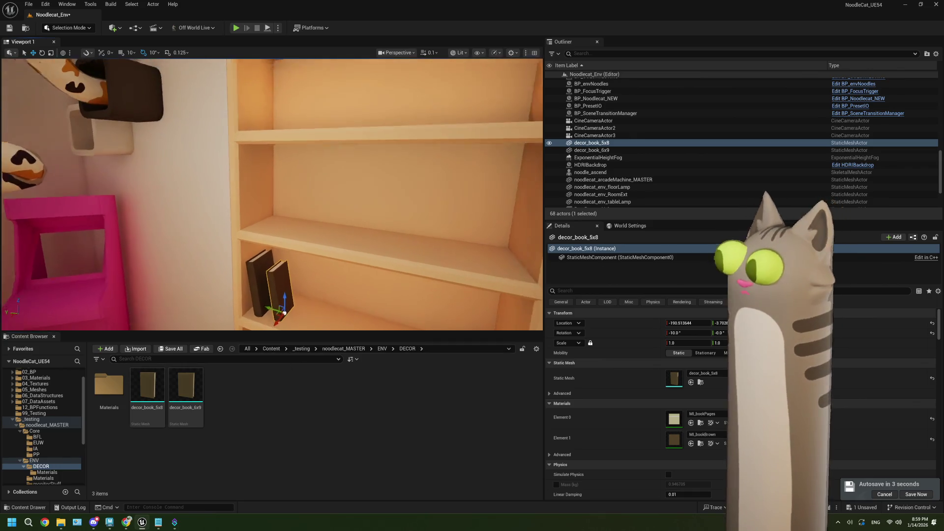
left_click_drag(288, 253, 289, 222)
left_click_drag(295, 265, 308, 272)
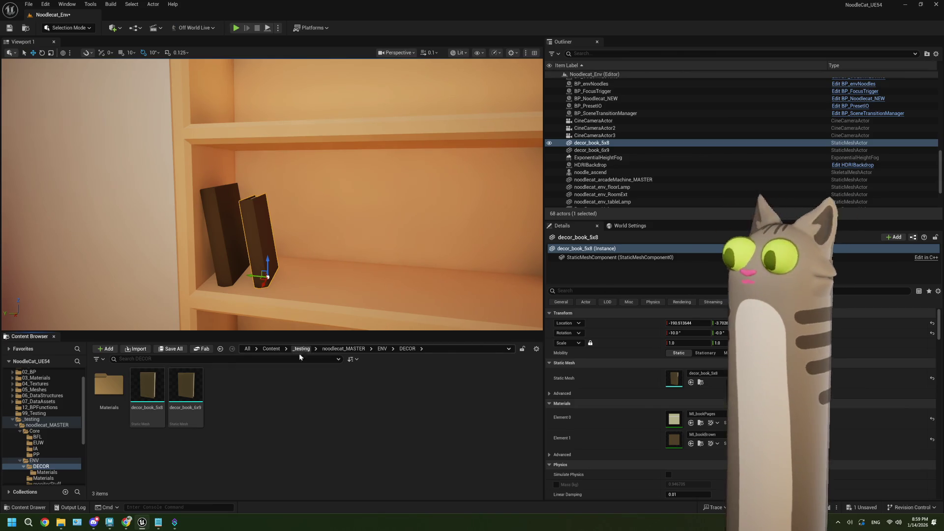
left_click(107, 525)
Step: Frame the book in Maya's front view and hide book_5x8
key("space")
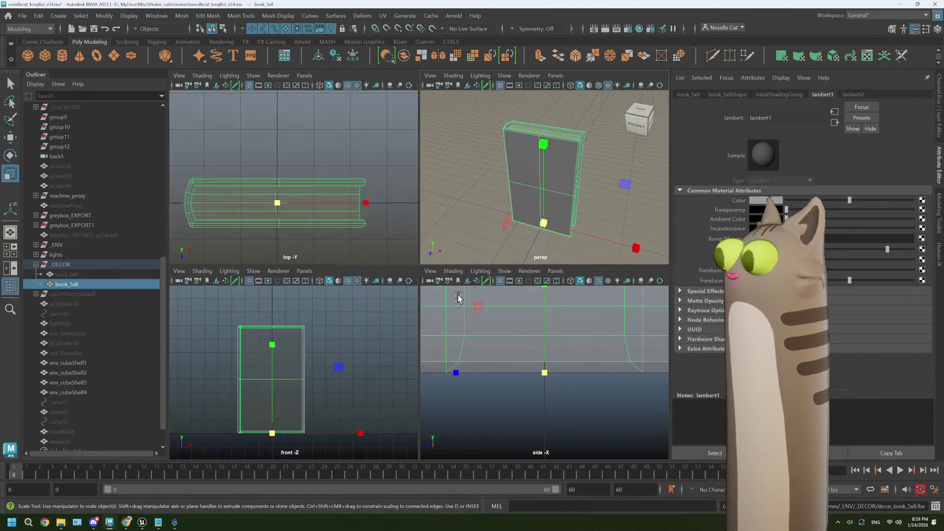
key("space")
key("f")
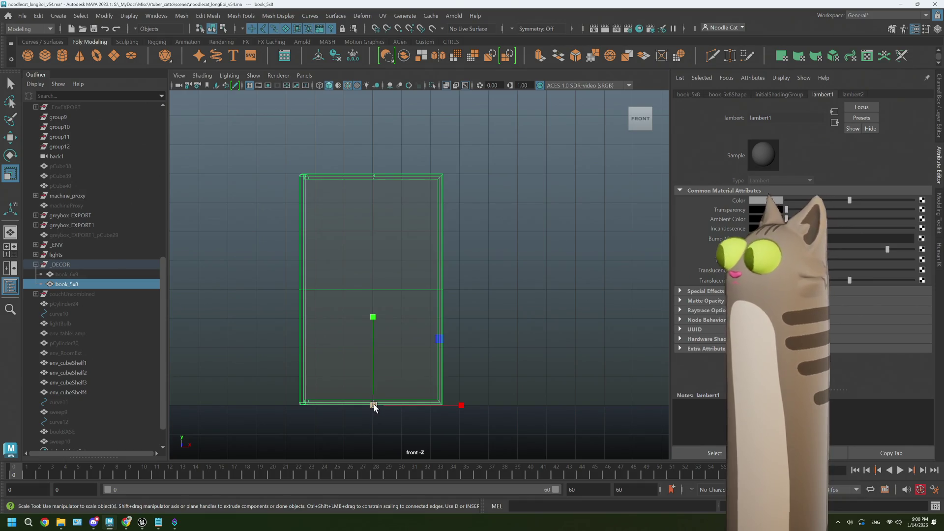
key("h")
key("h")
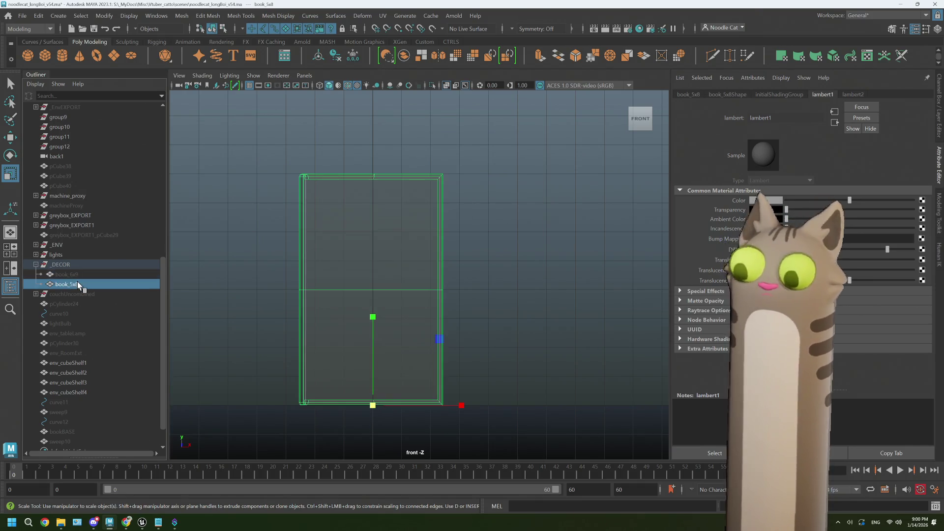
key("h")
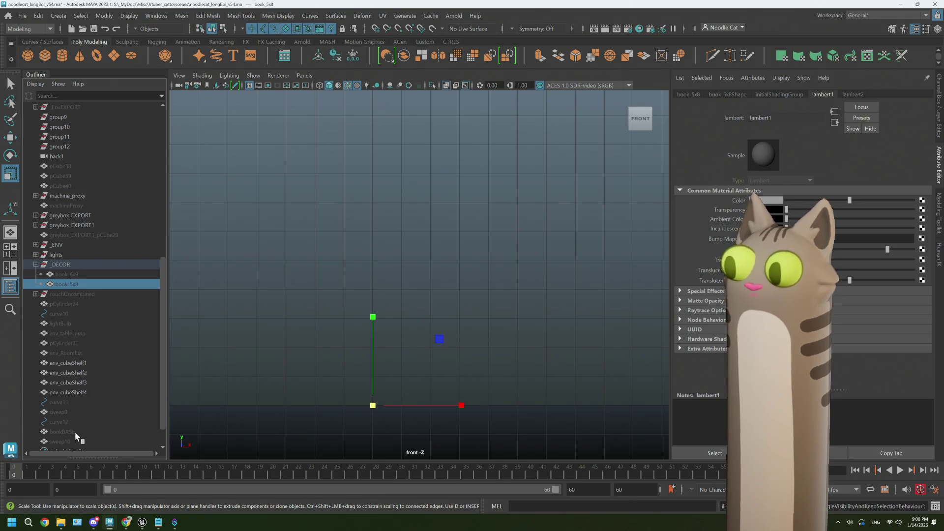
Step: Duplicate bookBASE and rename the copy book_fiction
left_click(75, 432)
key("ctrl+d")
key("h")
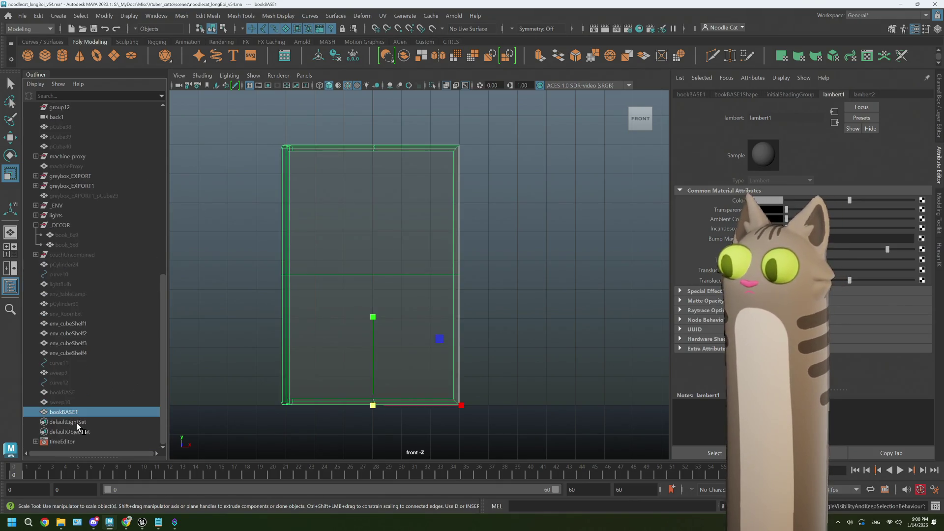
double_click(64, 412)
key("BackSpace")
key("BackSpace")
key("BackSpace")
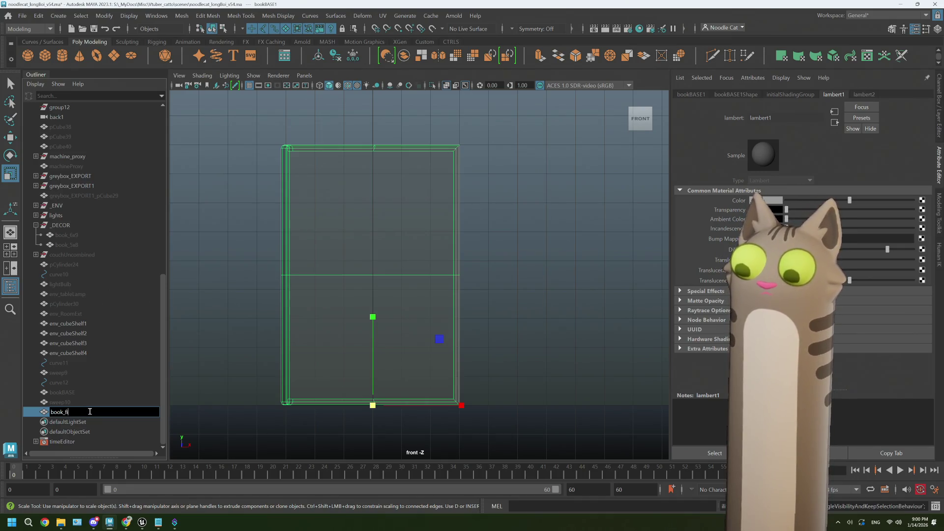
type("iction")
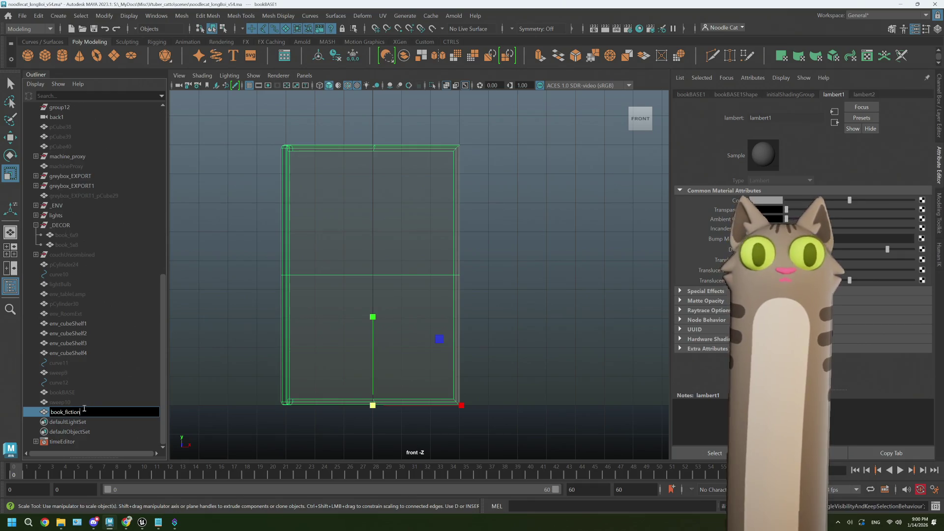
key("Return")
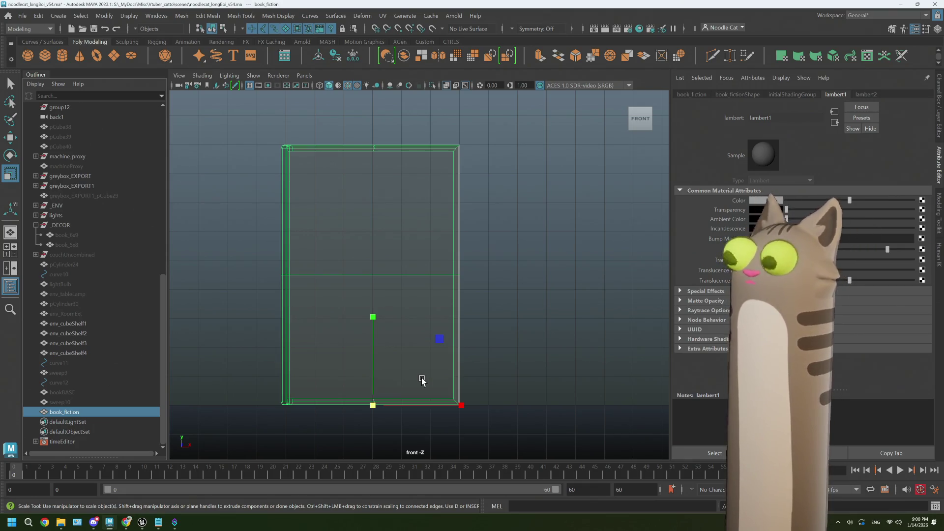
left_click(158, 522)
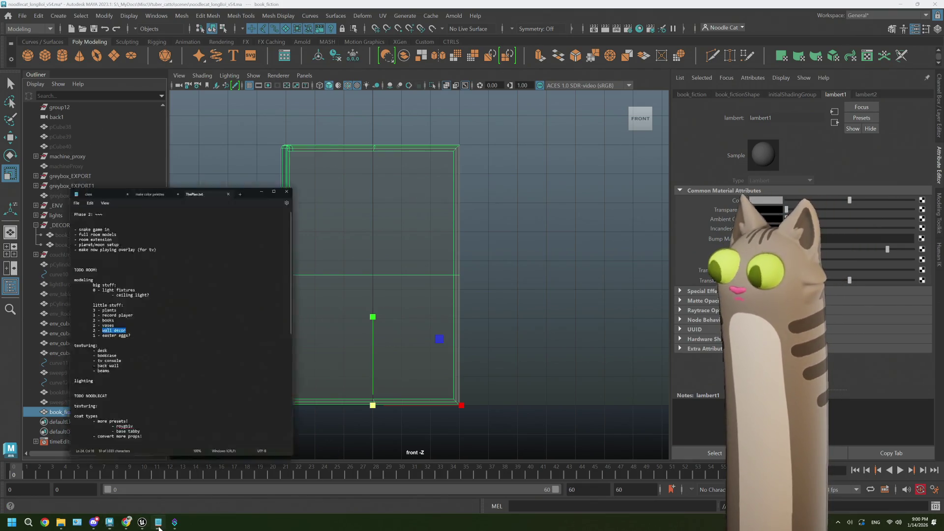
Step: Add an '- emote stickers' item with sub-note 'line trace to mesh, get face?'
scroll(137, 359, "down", 14)
left_click(179, 394)
key("Return")
key("Return")
key("Tab")
type("- emot")
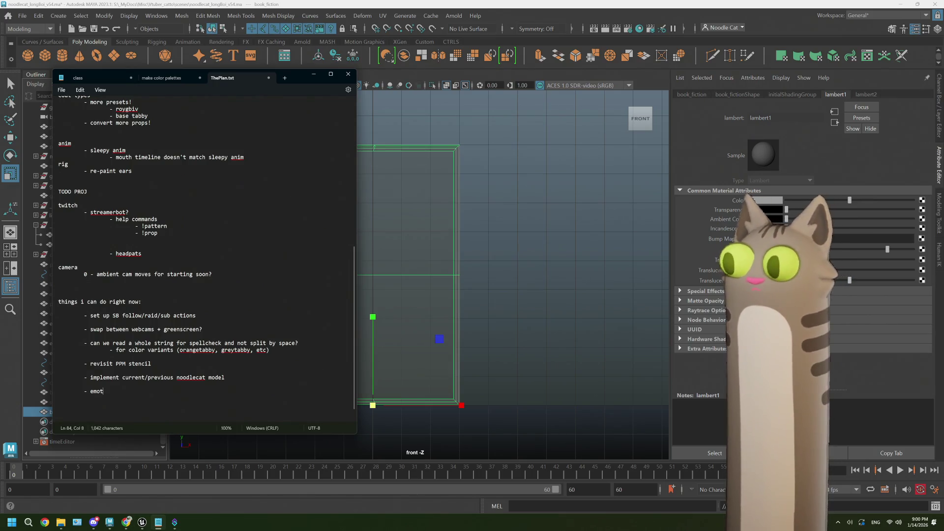
type("e stickers")
key("Return")
key("Tab")
key("Tab")
type("- li")
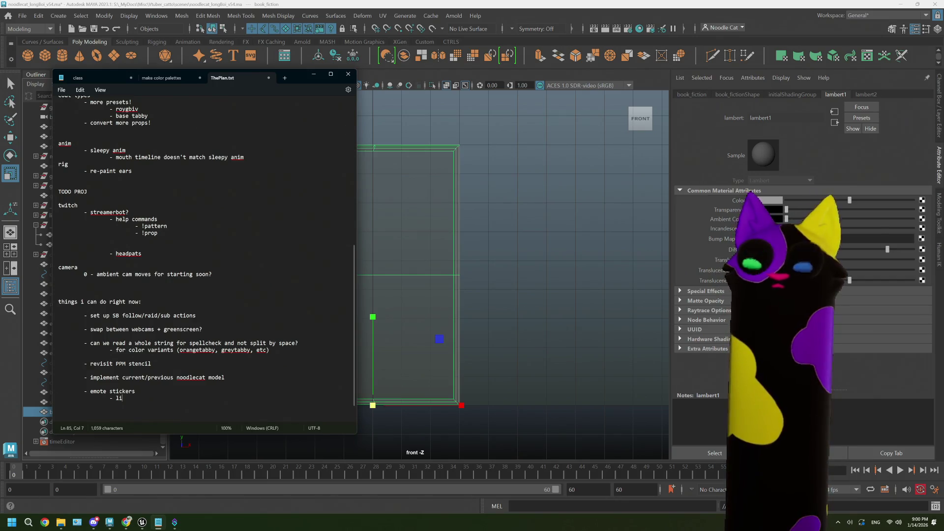
type("ne trace to")
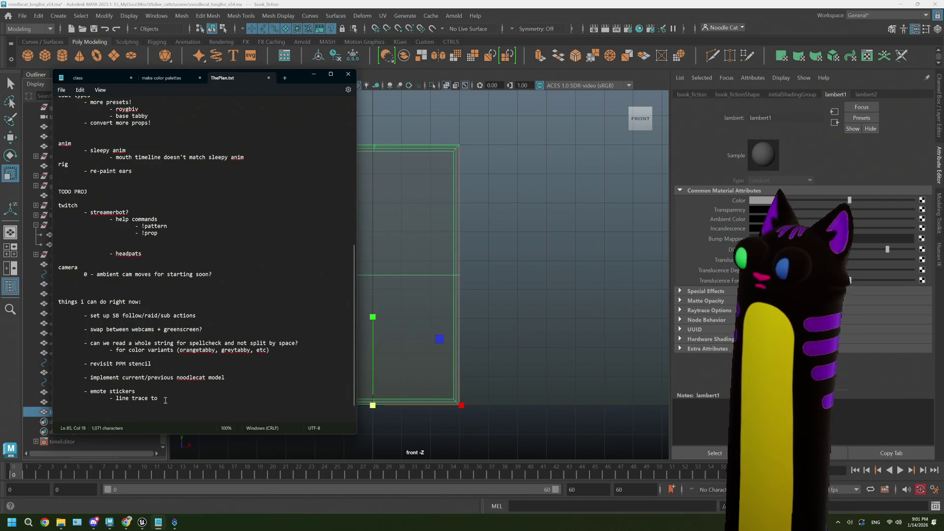
type("mesh, get ")
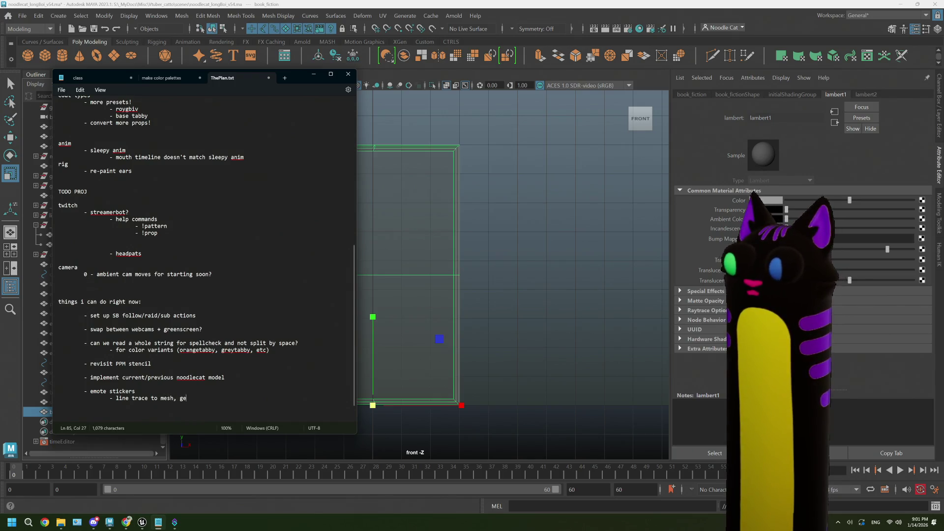
type("face?")
Step: Add a sub-note about getting the face normal and projecting a decal
key("Return")
key("Down")
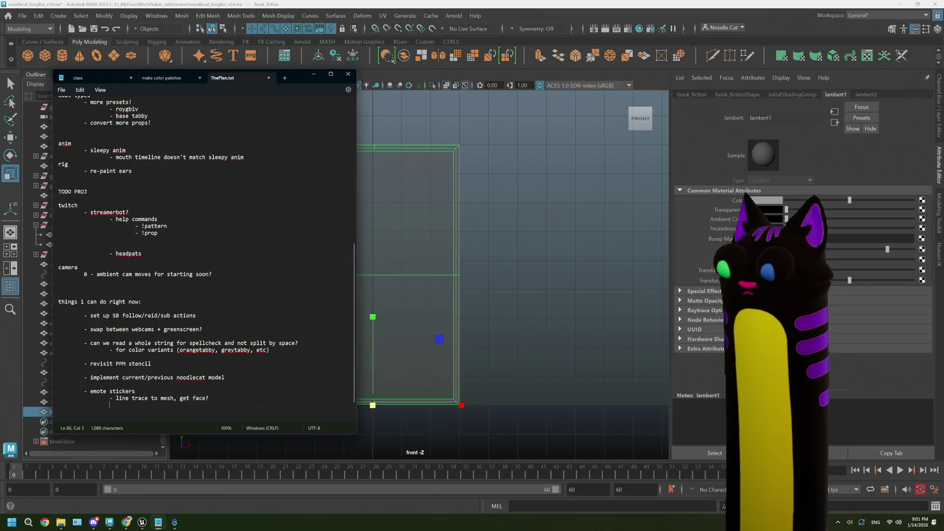
type("- get face f")
key("BackSpace")
type("rmal ")
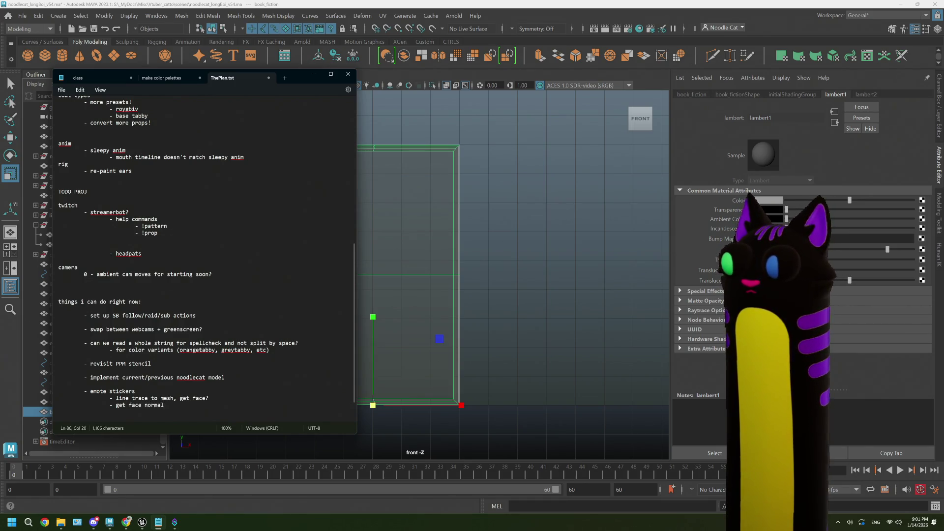
type("and projext")
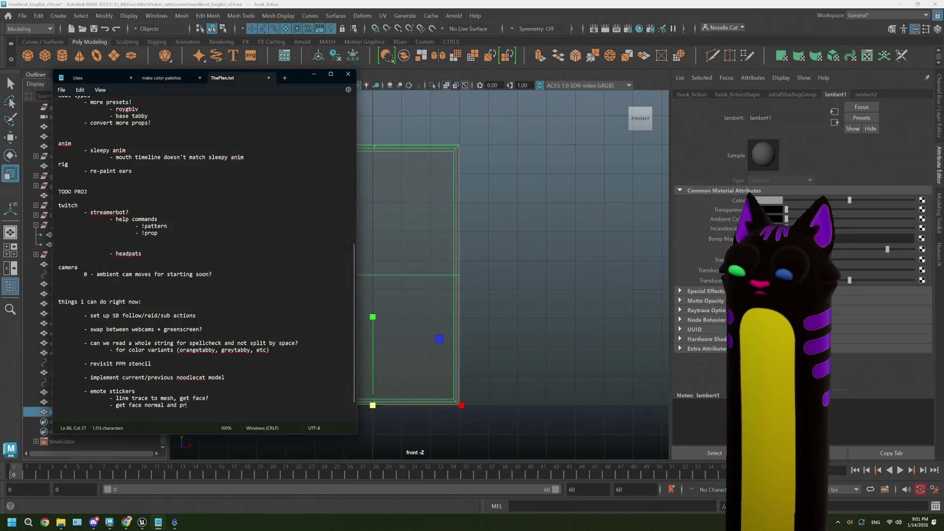
key("BackSpace")
key("BackSpace")
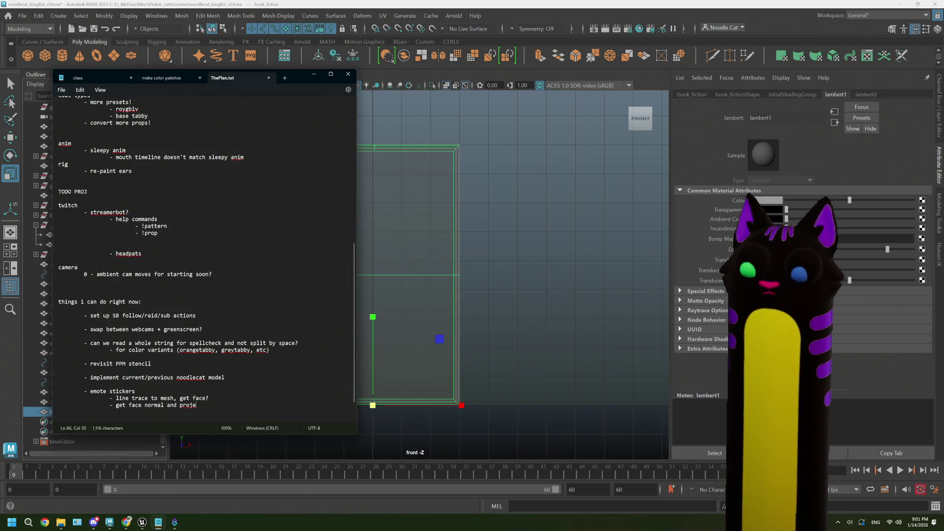
type("ct emote as")
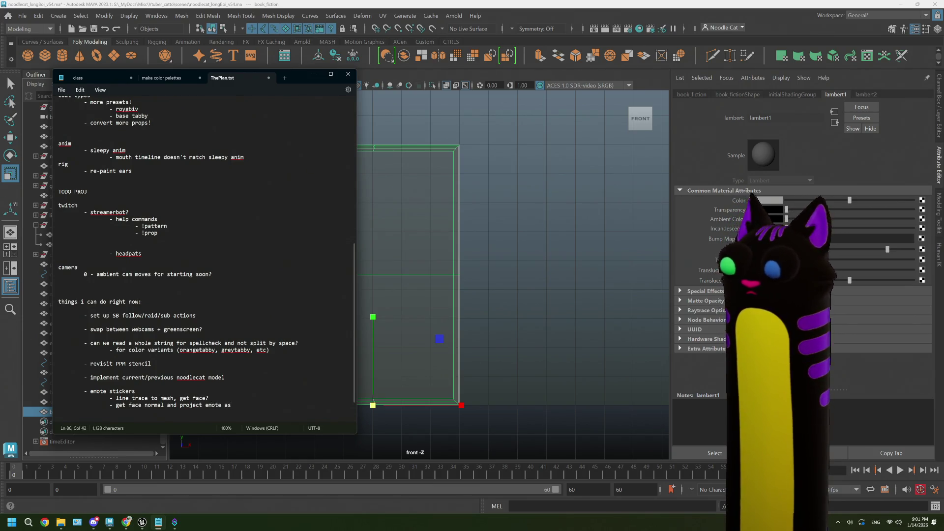
type("cal?")
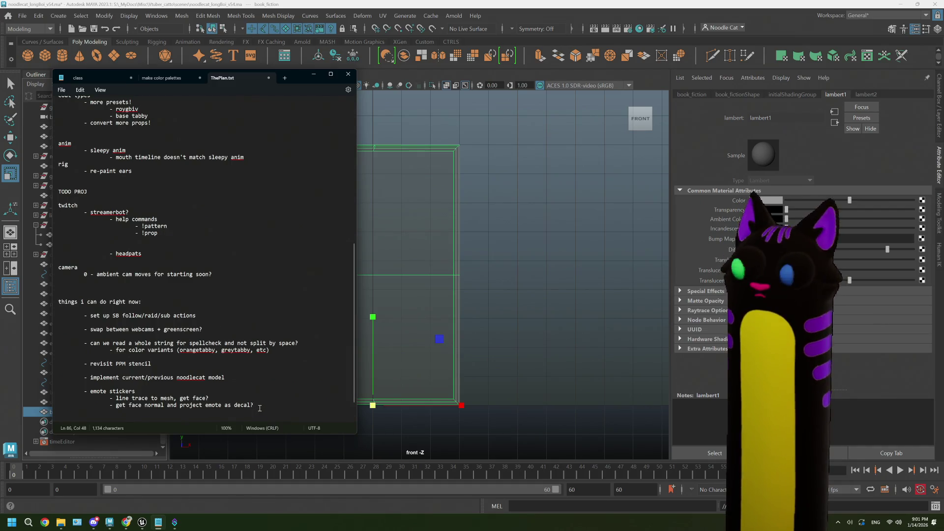
scroll(270, 382, "down", 2)
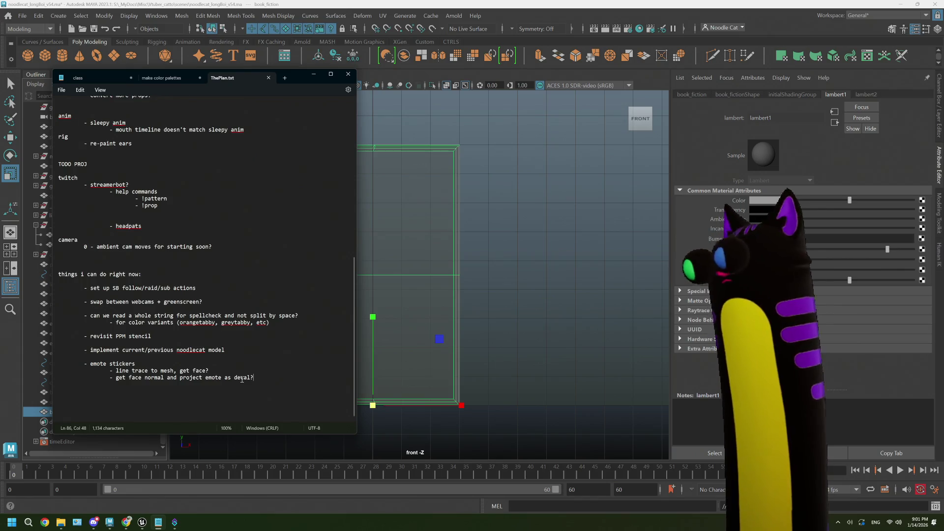
left_click(470, 429)
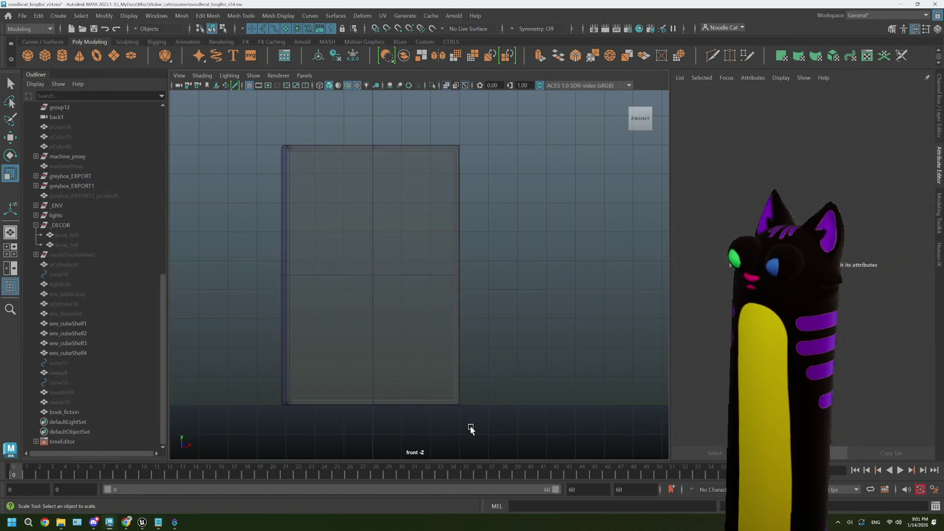
Step: Scale book_fiction uniformly to about 0.712, then stretch its Y scale to 0.749
left_click(364, 363)
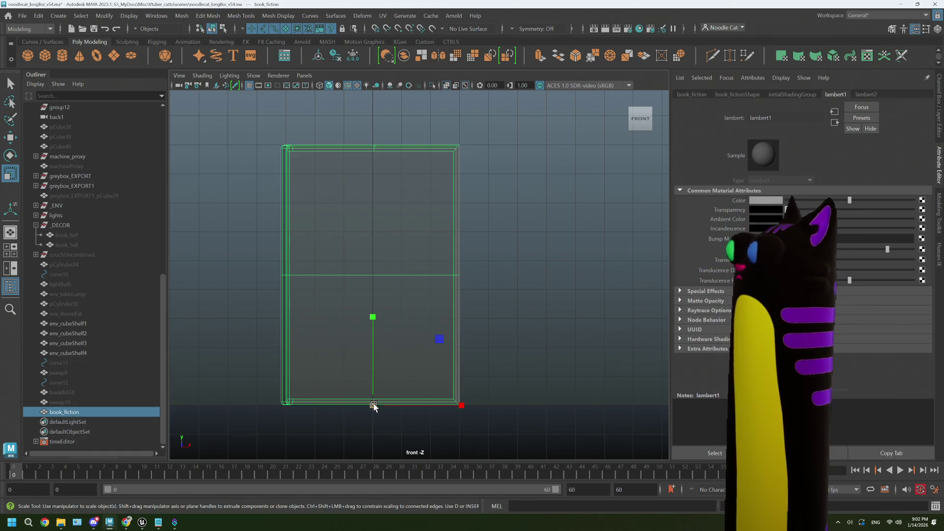
left_click_drag(372, 405, 283, 417)
left_click_drag(285, 415, 293, 417)
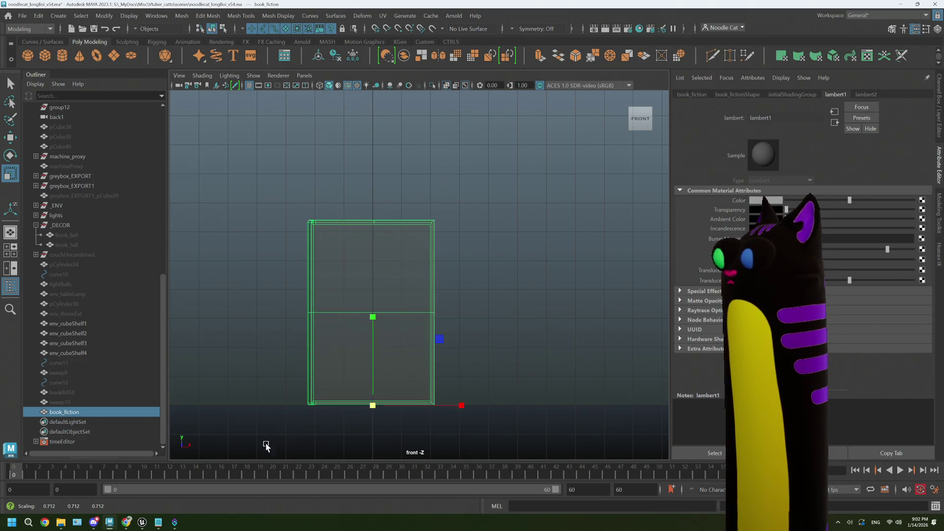
left_click(125, 524)
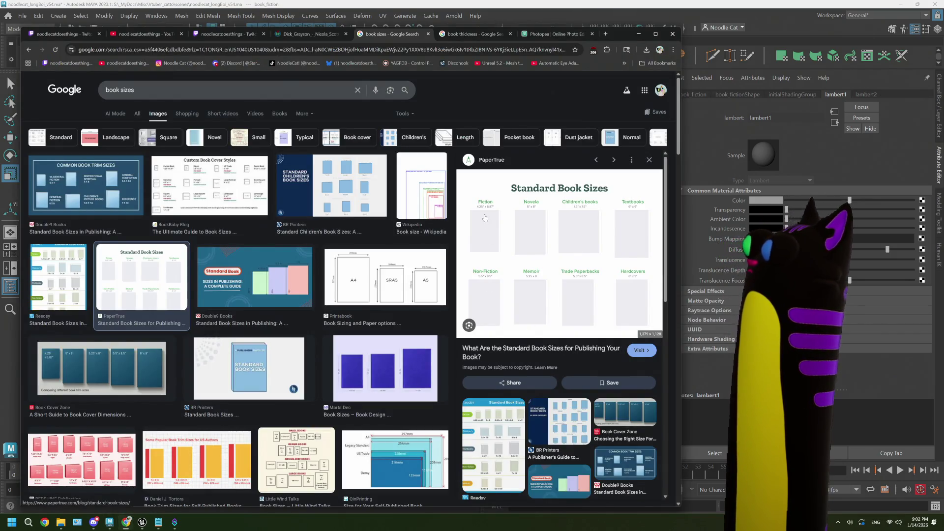
left_click(698, 16)
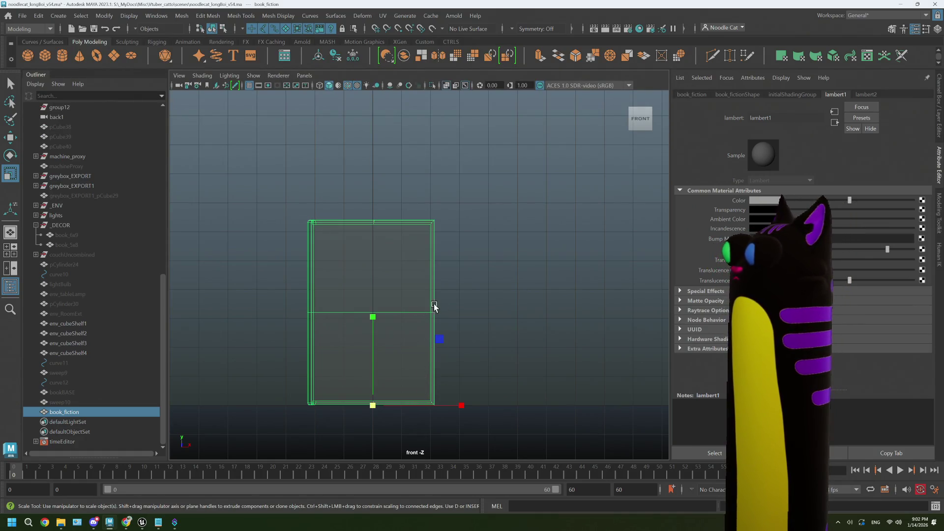
left_click_drag(376, 312, 372, 311)
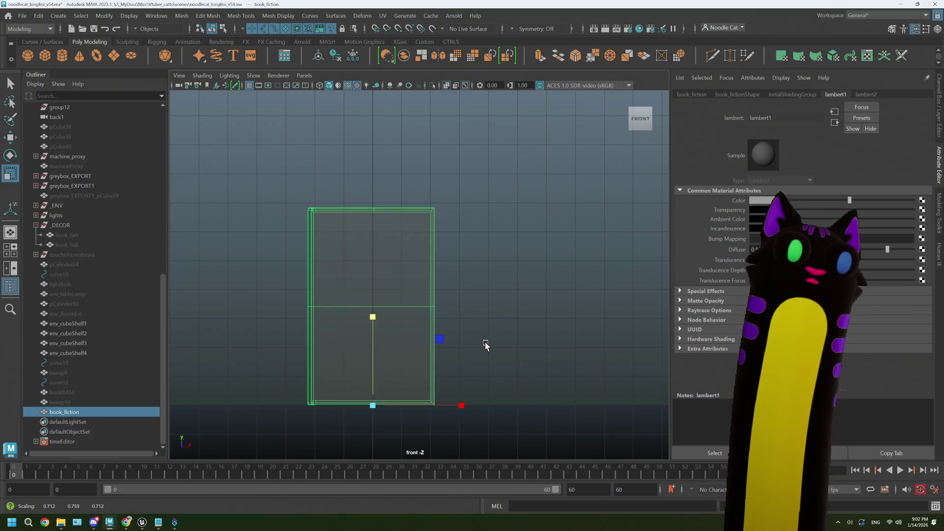
left_click(467, 437)
left_click(412, 372)
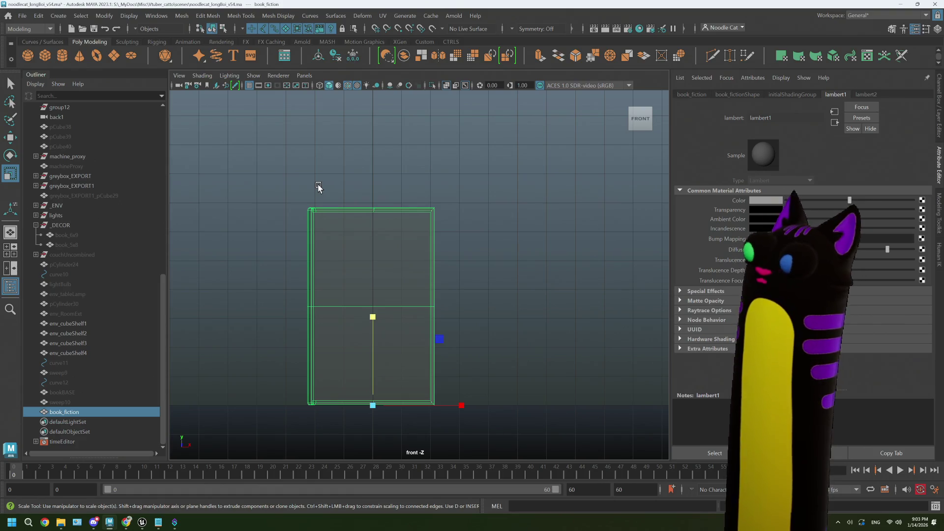
Step: Reselect book_fiction and freeze its transformations at the new size
left_click(546, 420)
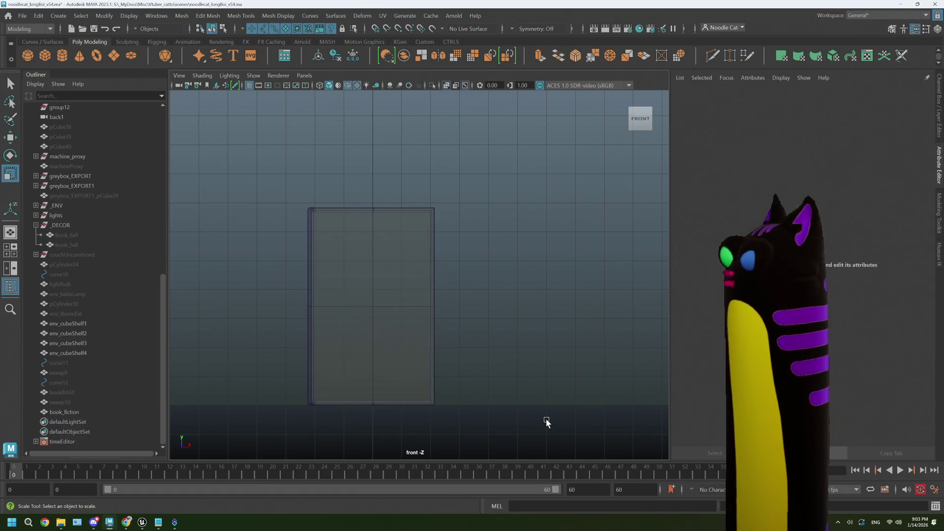
left_click(88, 410)
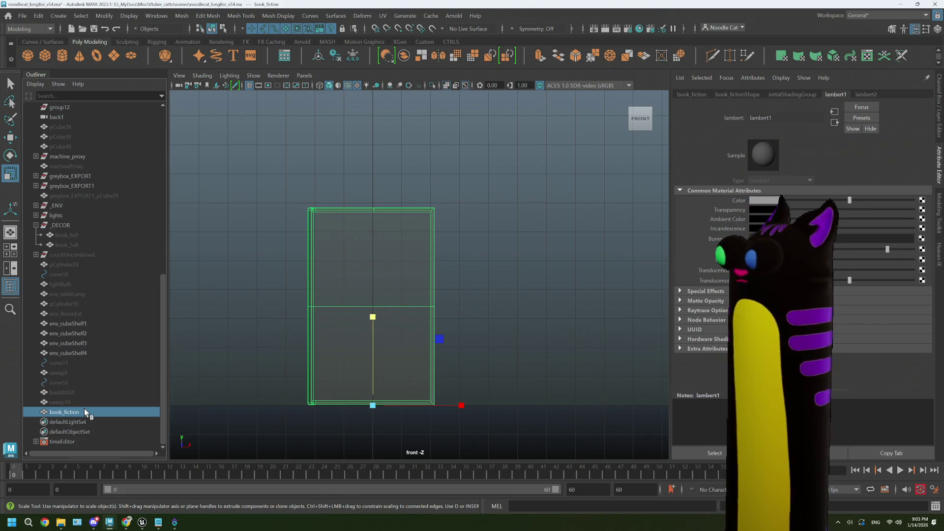
left_click(397, 442)
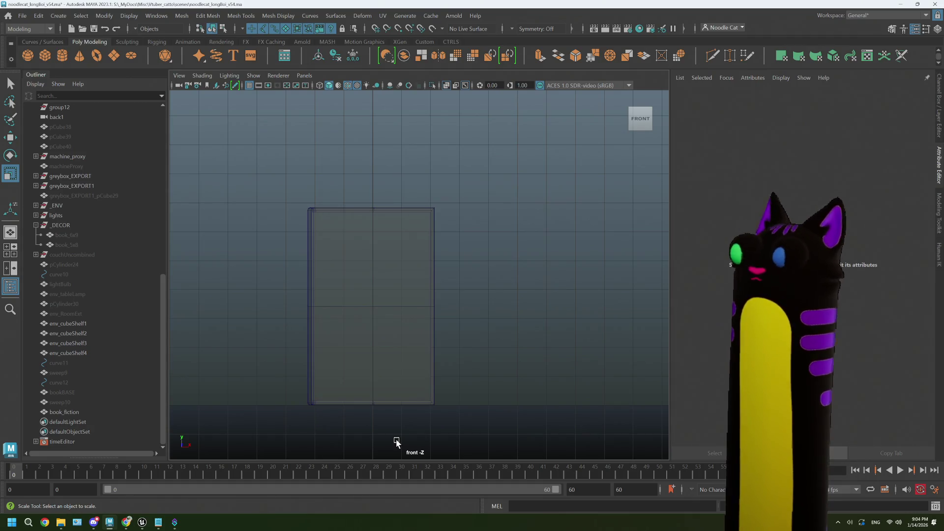
left_click(400, 294)
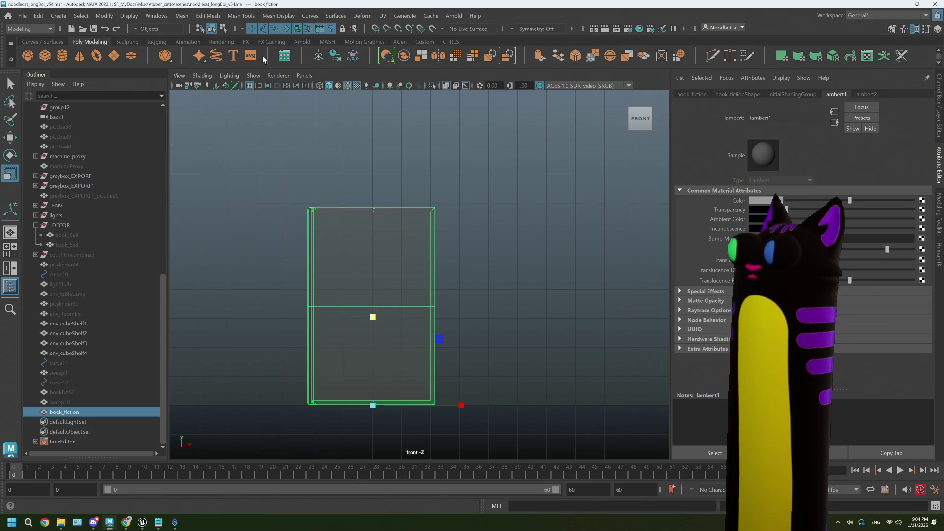
left_click(347, 59)
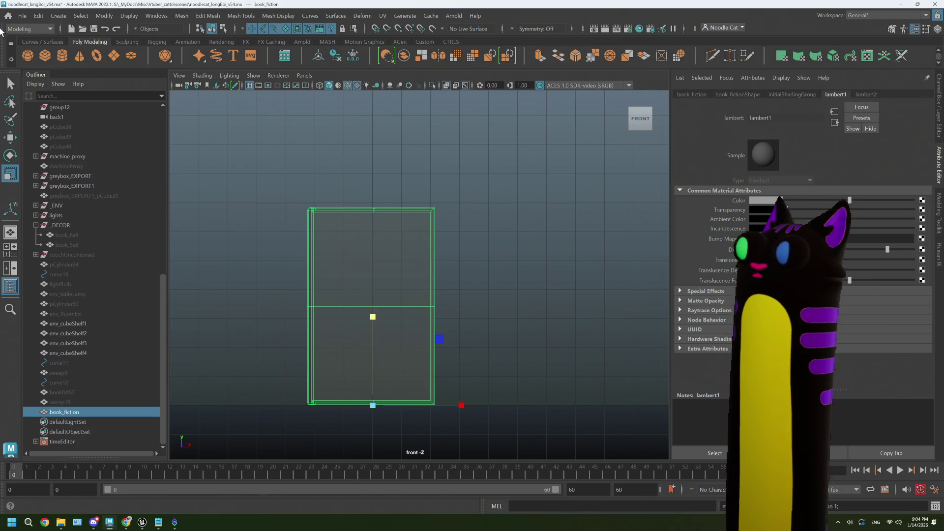
Step: Delete book_fiction's history and parent it under the _DECOR group
left_click(22, 16)
mouse_move(38, 15)
mouse_move(79, 134)
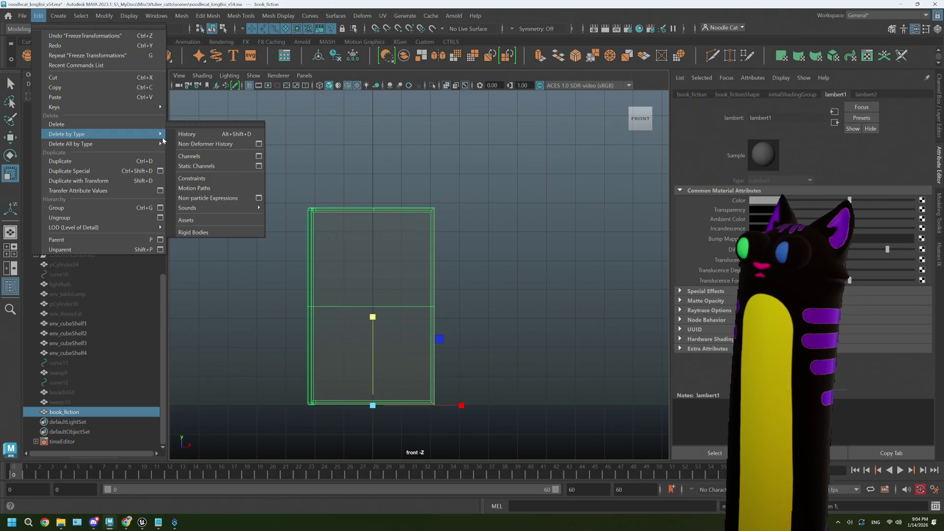
left_click(187, 134)
left_click_drag(63, 412, 62, 229)
left_click(85, 253)
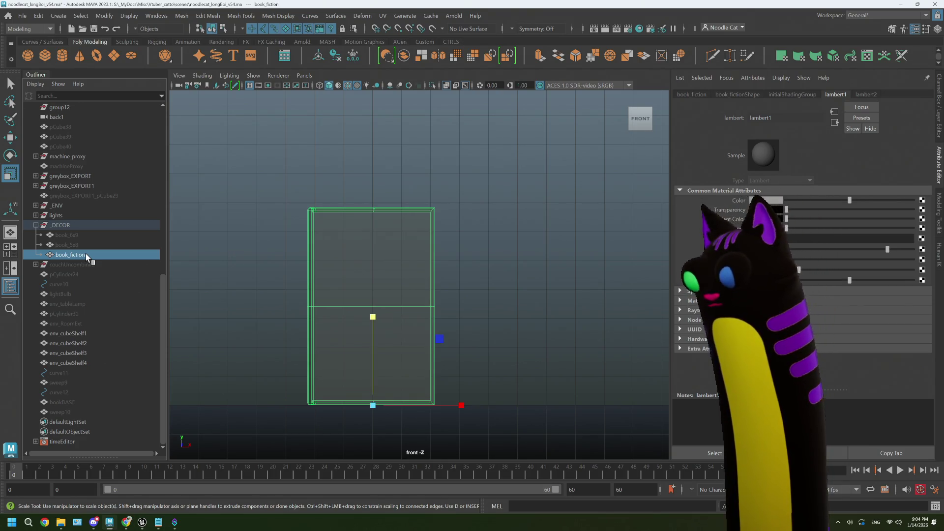
Step: Break lambert2's colour texture connection and set it to a plain mid-grey
key("Up")
left_click(82, 255)
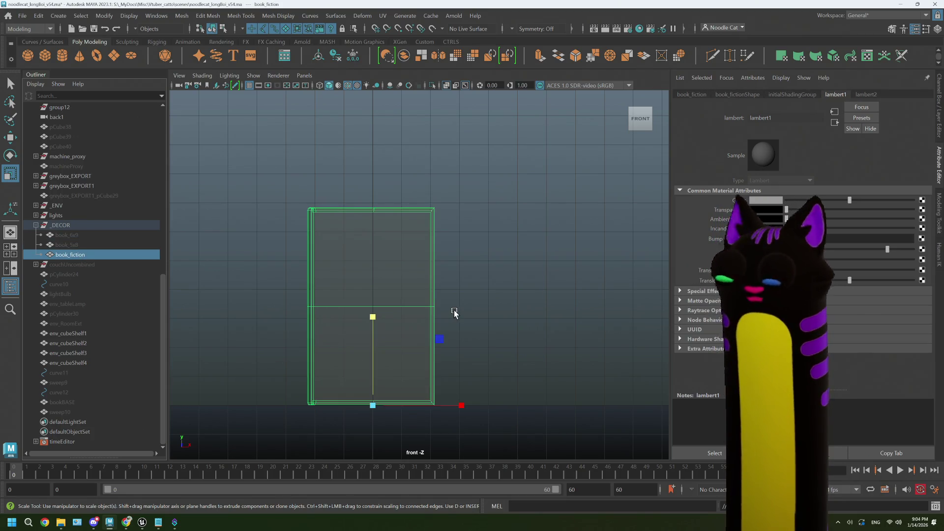
key("space")
key("space")
scroll(485, 277, "up", 3)
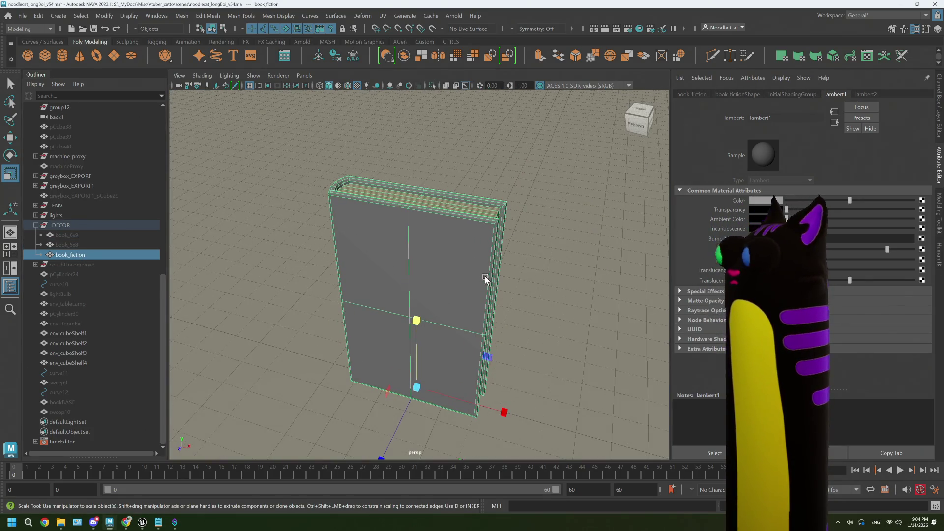
left_click_drag(480, 281, 659, 240)
left_click(866, 95)
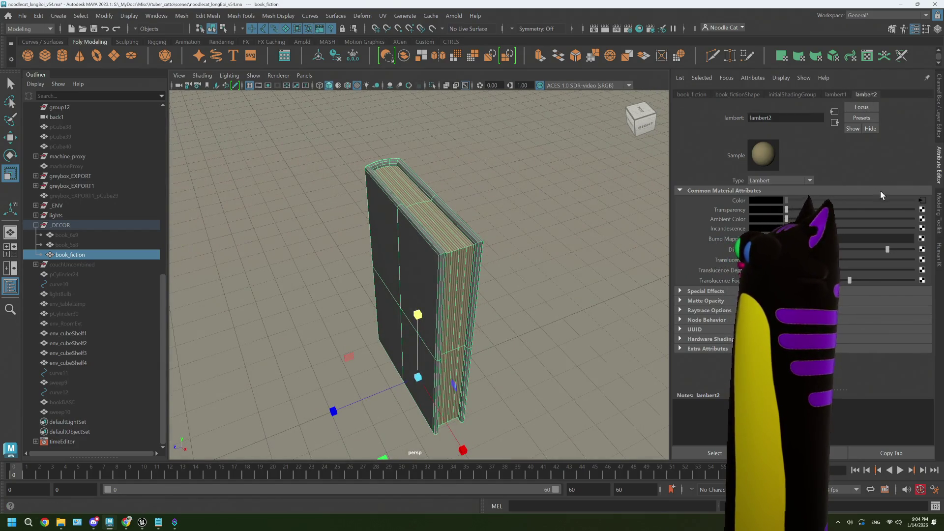
right_click(766, 199)
left_click(763, 228)
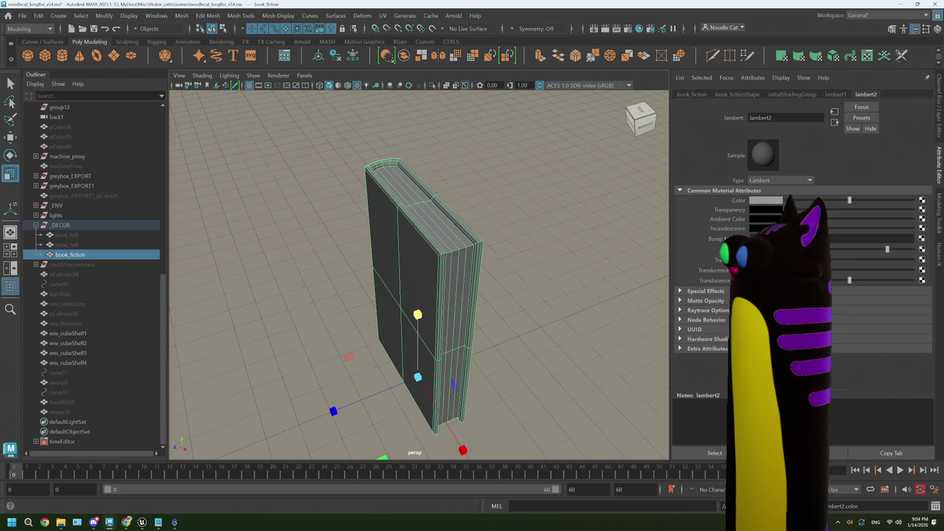
left_click_drag(859, 201, 811, 200)
left_click(559, 252)
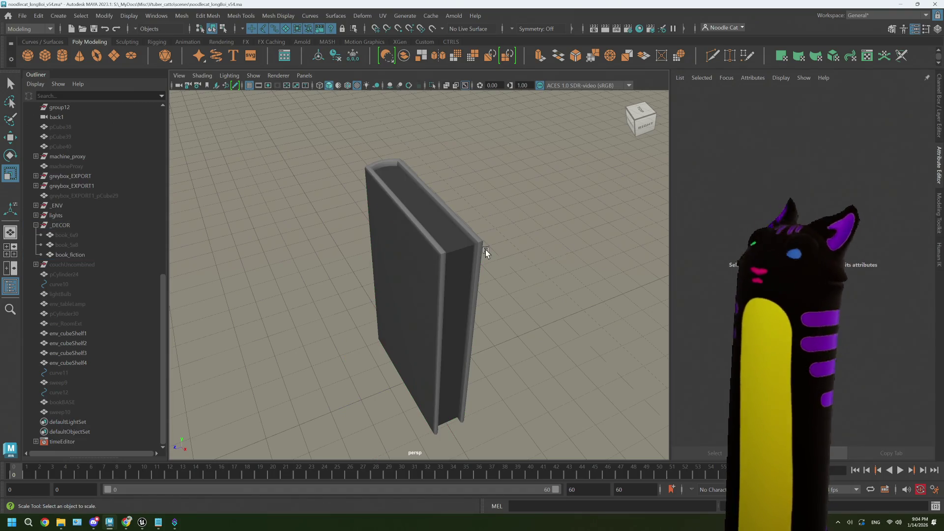
left_click(431, 234)
left_click(22, 15)
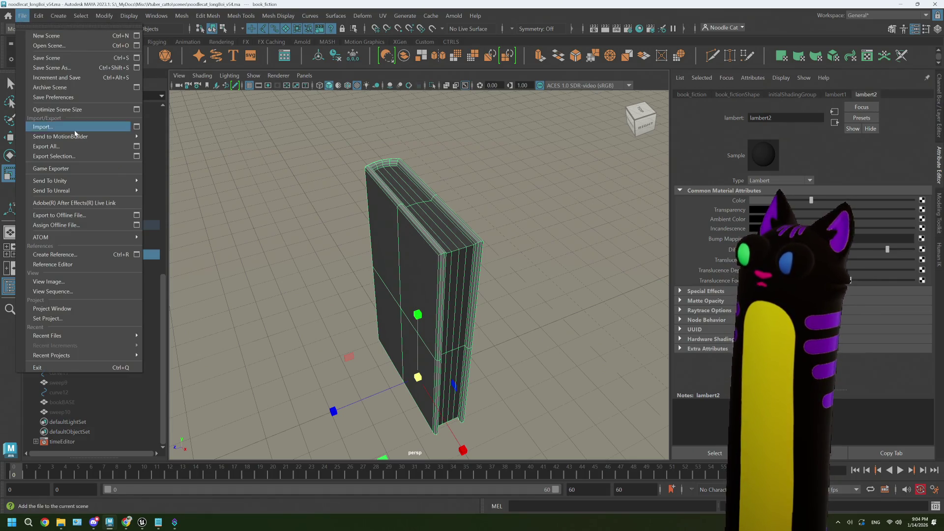
Step: Export the selected book as decor_book_fiction.fbx and open its _DECOR folder
left_click(134, 157)
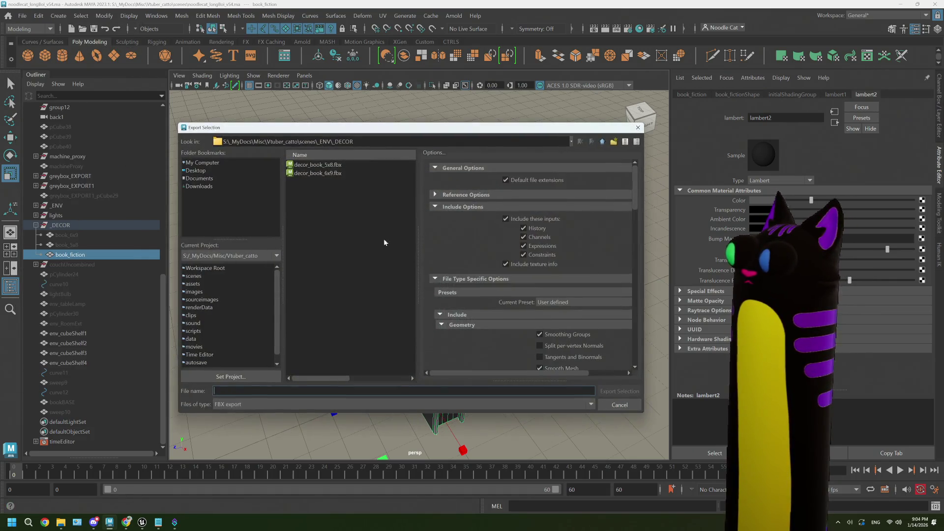
type("decor")
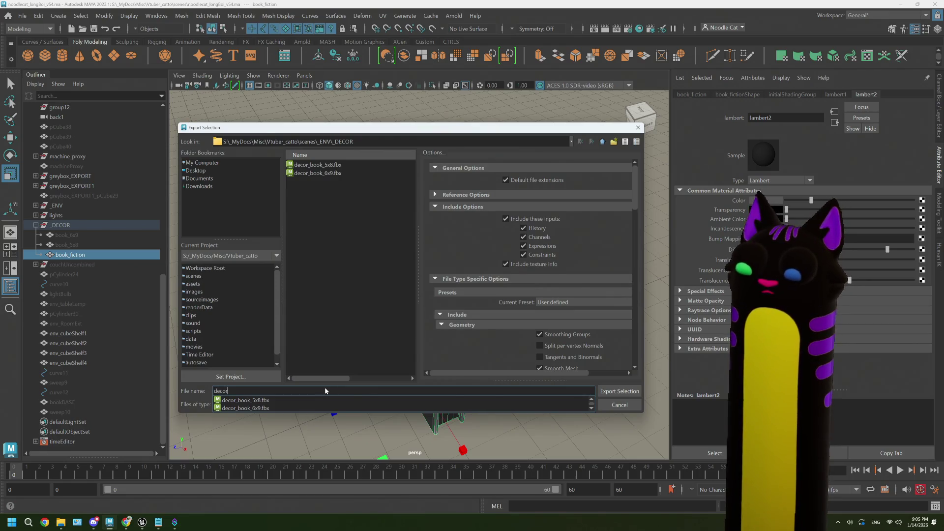
type("_book_")
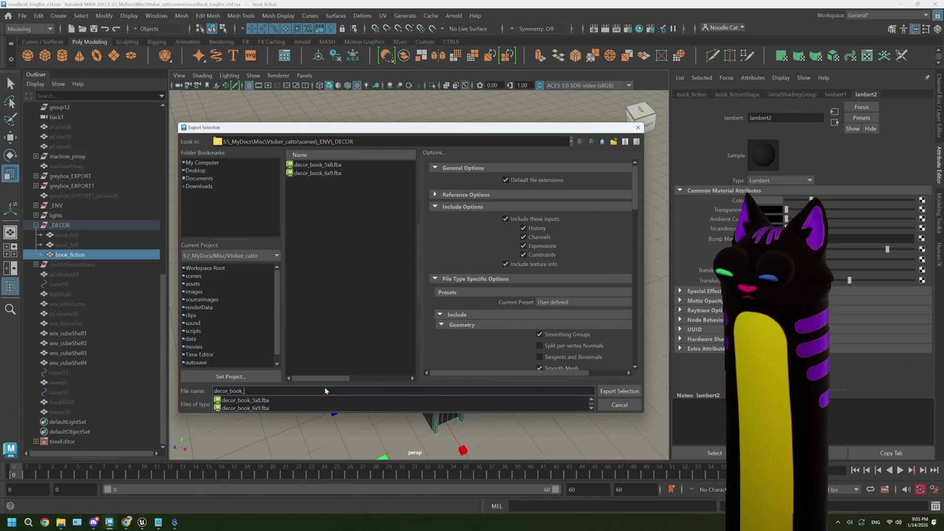
type("fiction")
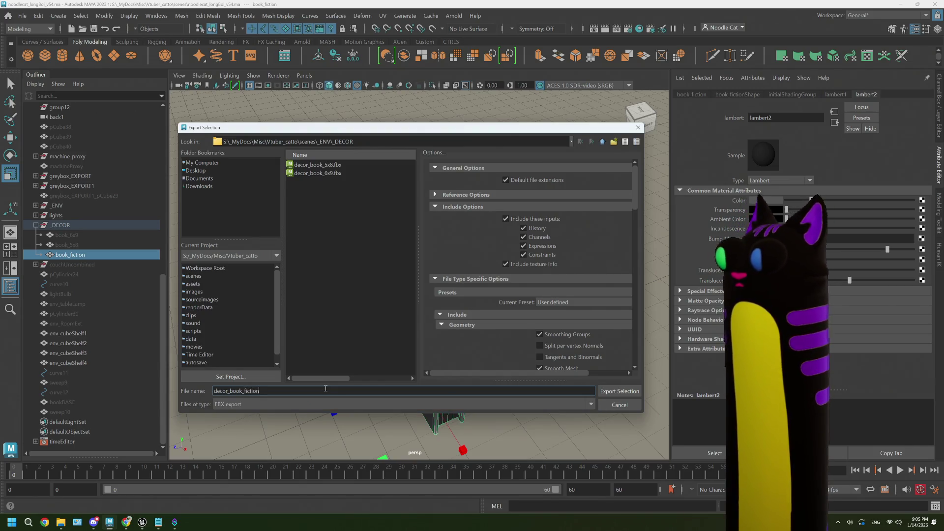
left_click(620, 391)
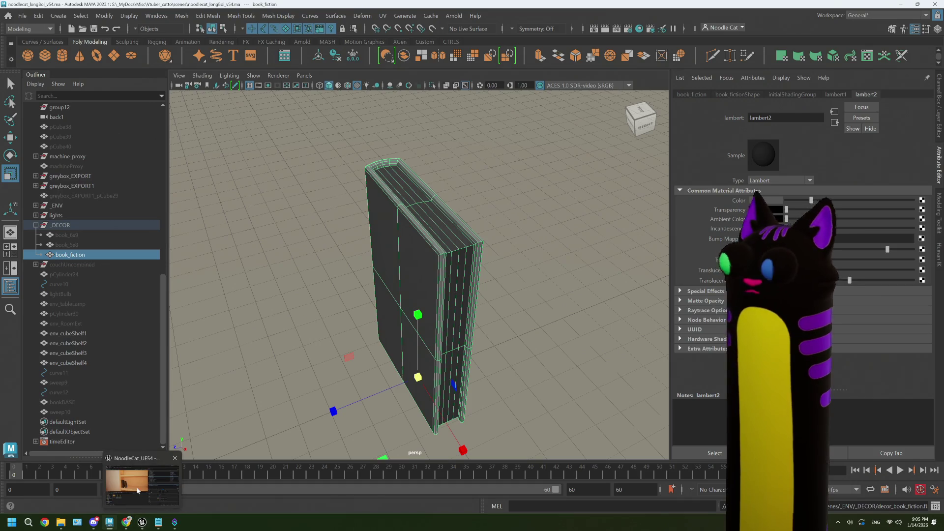
left_click(142, 523)
mouse_move(65, 527)
left_click(68, 472)
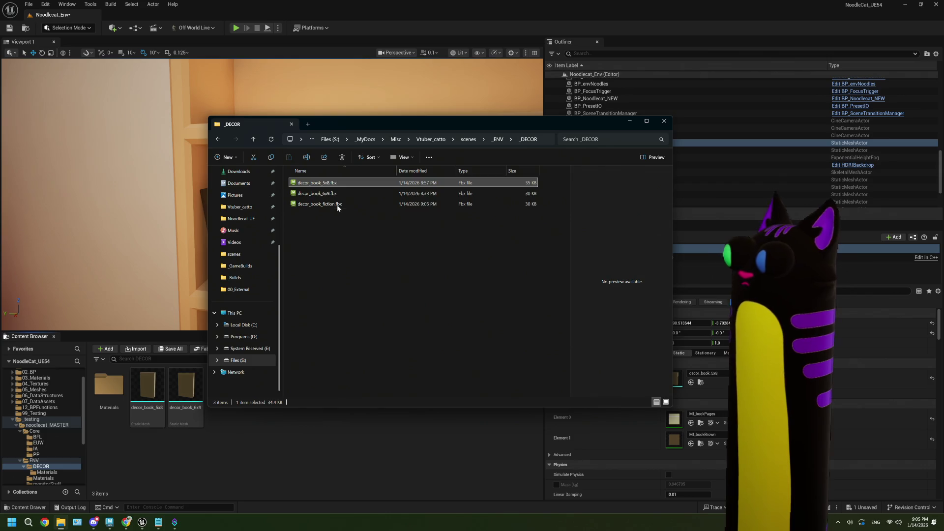
Step: Import decor_book_fiction.fbx into the Unreal DECOR folder
left_click(317, 204)
left_click_drag(240, 430, 243, 442)
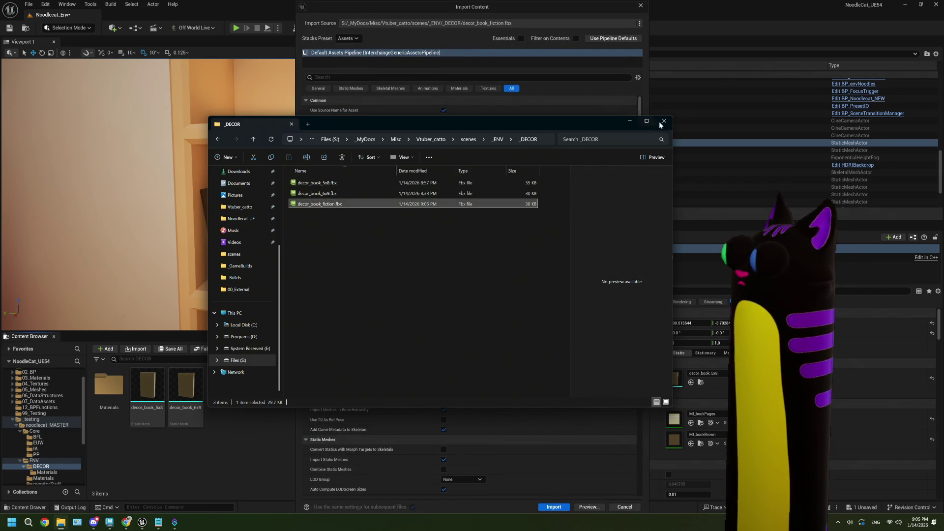
left_click(628, 124)
scroll(559, 412, "down", 3)
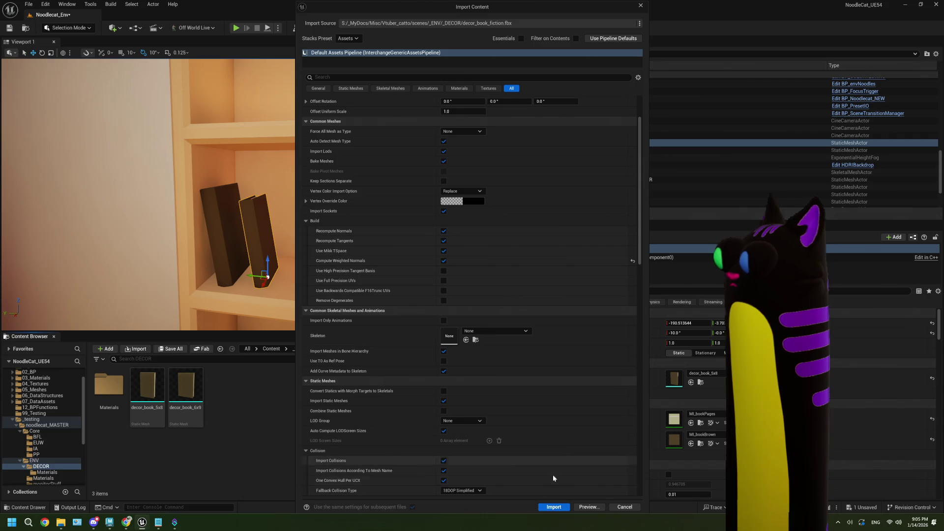
left_click(553, 507)
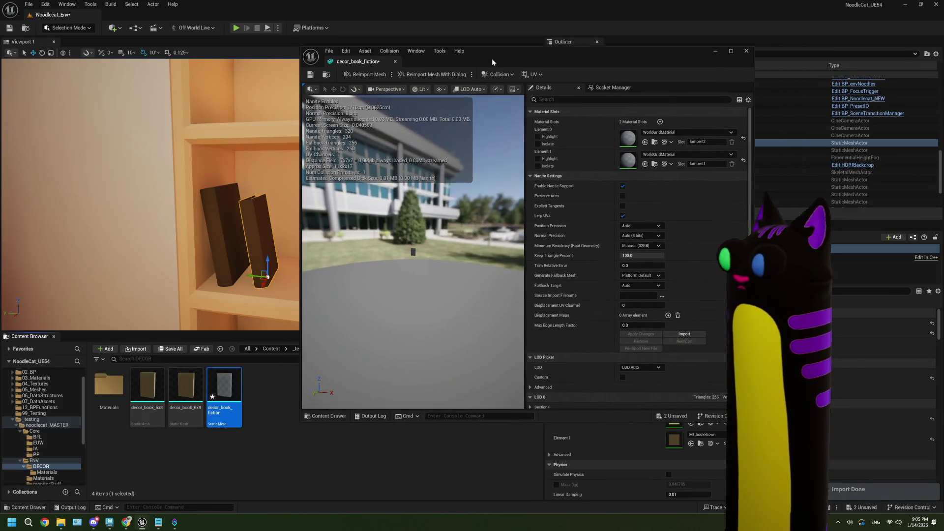
Step: Assign MI_bookBrown to Element 1 and MI_bookPages to Element 0, then save
left_click_drag(148, 389, 627, 164)
mouse_move(186, 388)
left_mouse_down()
mouse_move(626, 166)
mouse_move(624, 147)
left_mouse_up()
left_click(310, 74)
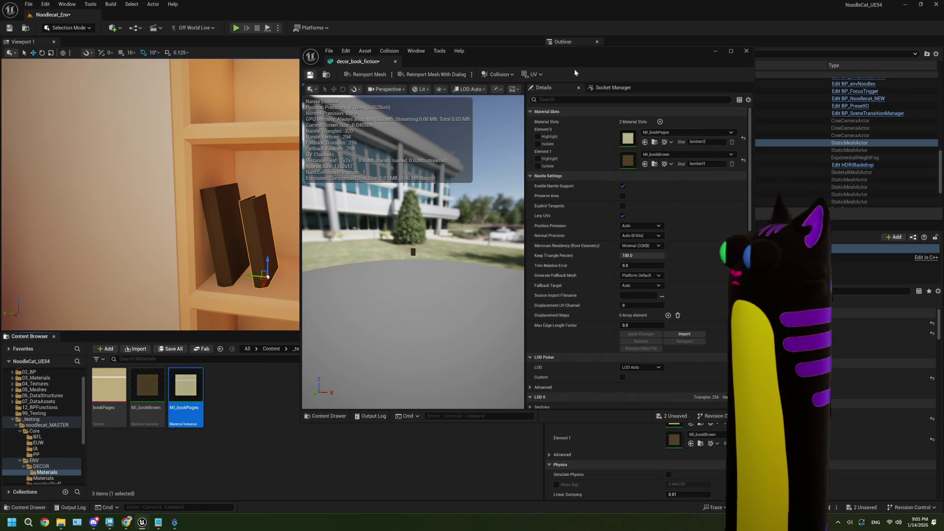
left_click(260, 355)
left_click(408, 348)
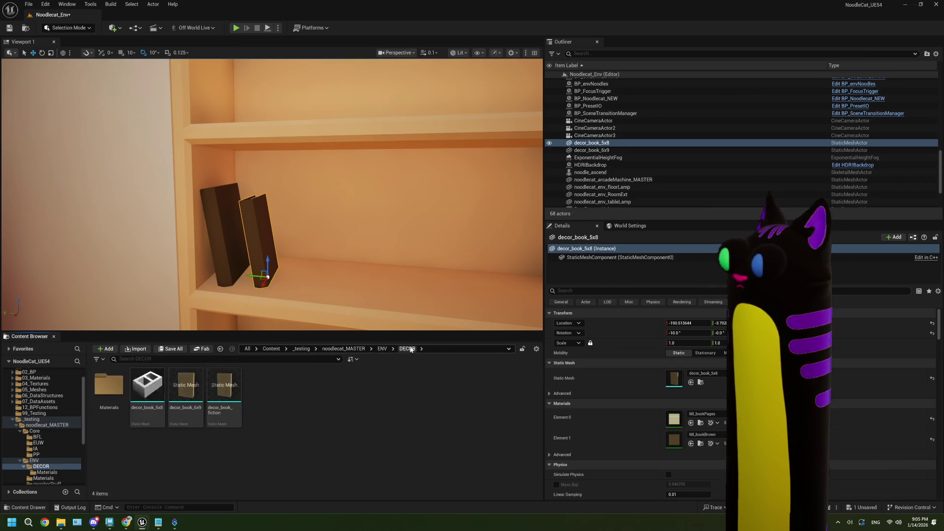
Step: Drag decor_book_fiction from the Content Browser onto the shelf beside the two existing books
left_click(233, 402)
mouse_move(233, 402)
left_mouse_down()
mouse_move(274, 264)
mouse_move(281, 268)
left_mouse_up()
left_click(282, 268)
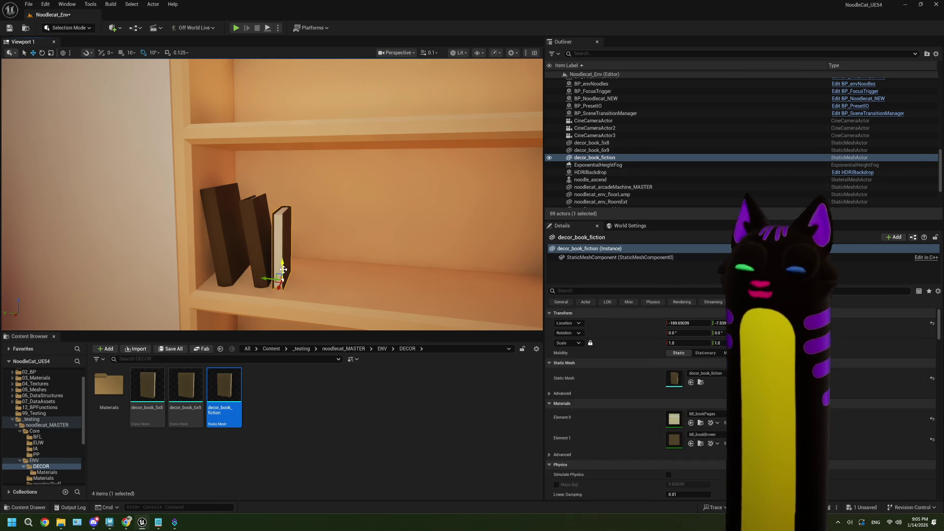
Step: Try rotating decor_book_6x9 and decor_book_5x8 by -10 degrees, then undo the rotation
key("e")
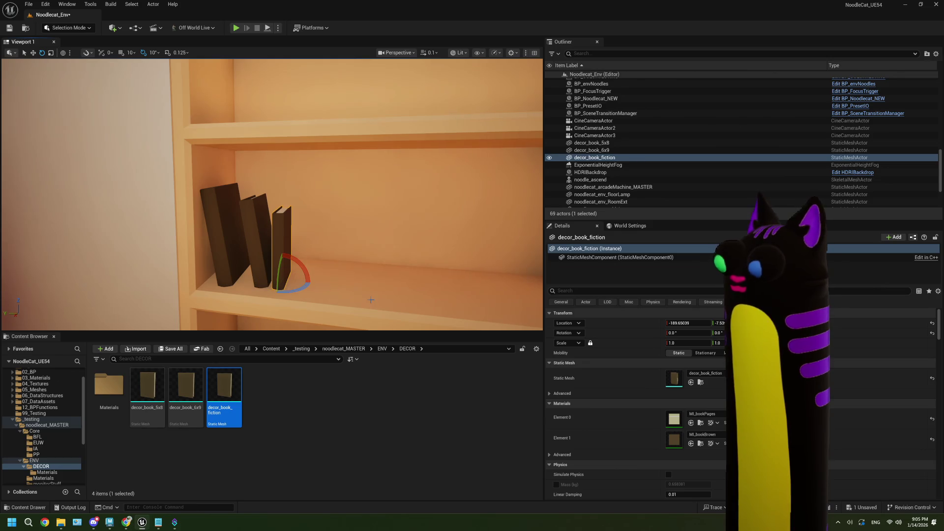
left_click(258, 248)
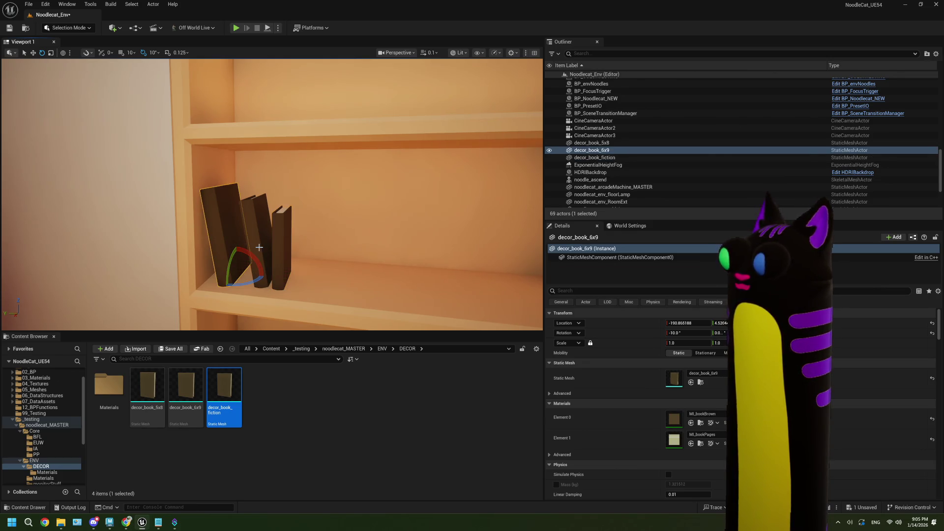
left_click(268, 247, "ctrl")
left_click_drag(267, 251, 272, 251)
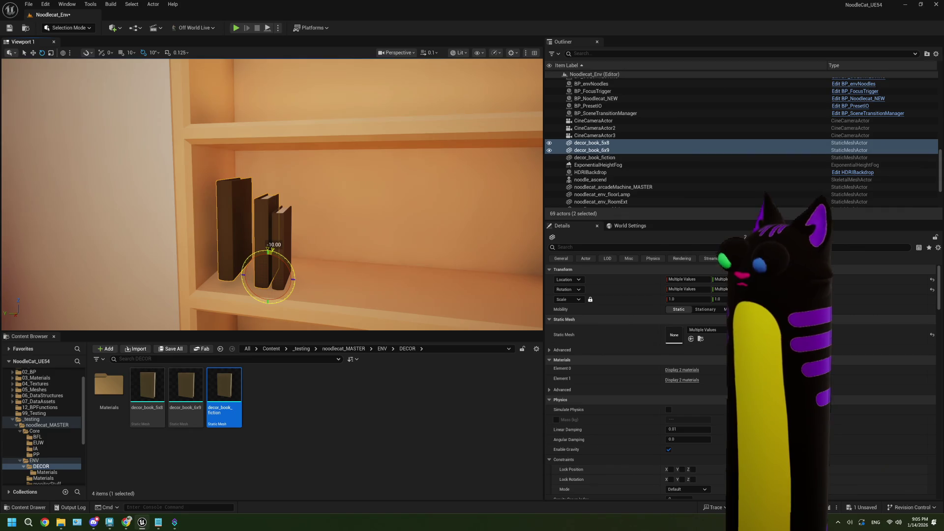
key("ctrl+z")
Step: Reselect the books up close, then select the bookshelf with the move tool
left_click(258, 258)
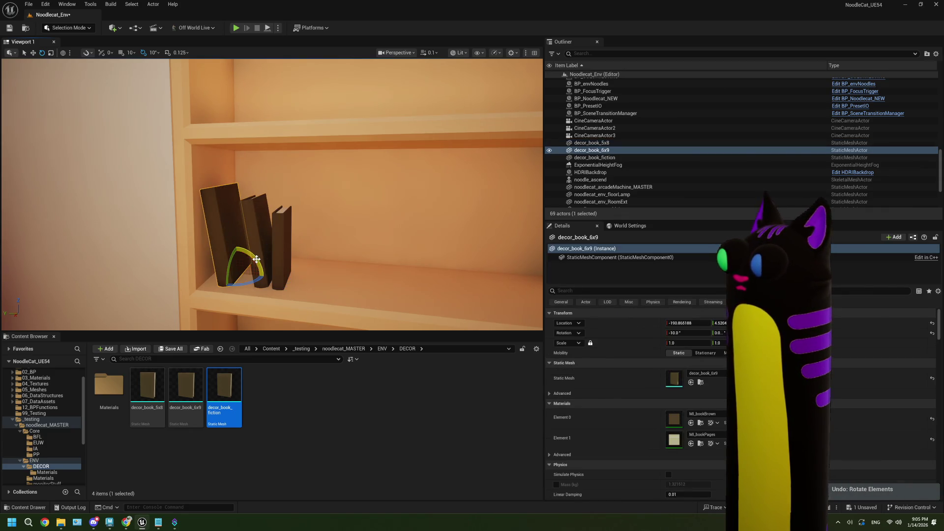
left_click(270, 253)
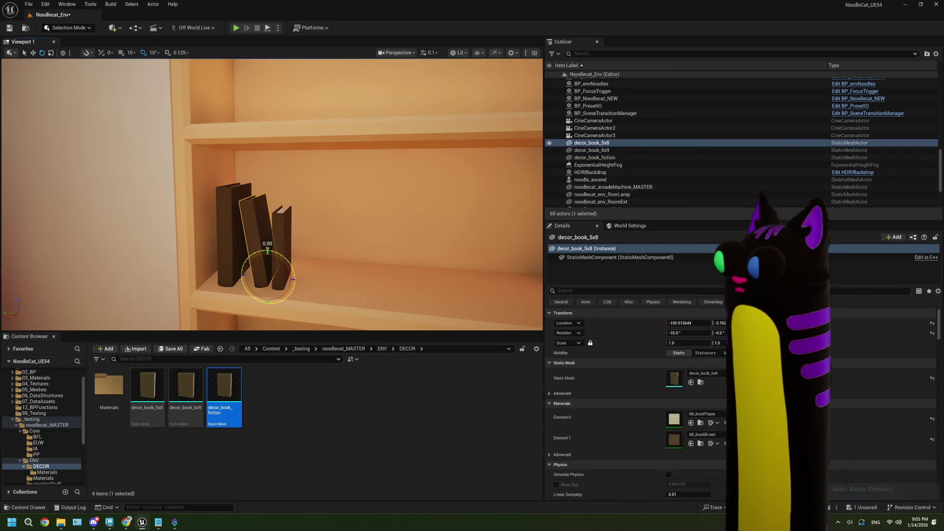
mouse_move(316, 256)
left_mouse_down()
mouse_move(246, 246)
mouse_move(314, 256)
mouse_move(332, 290)
mouse_move(295, 278)
mouse_move(314, 278)
mouse_move(295, 268)
left_mouse_up()
left_click(283, 266)
key("w")
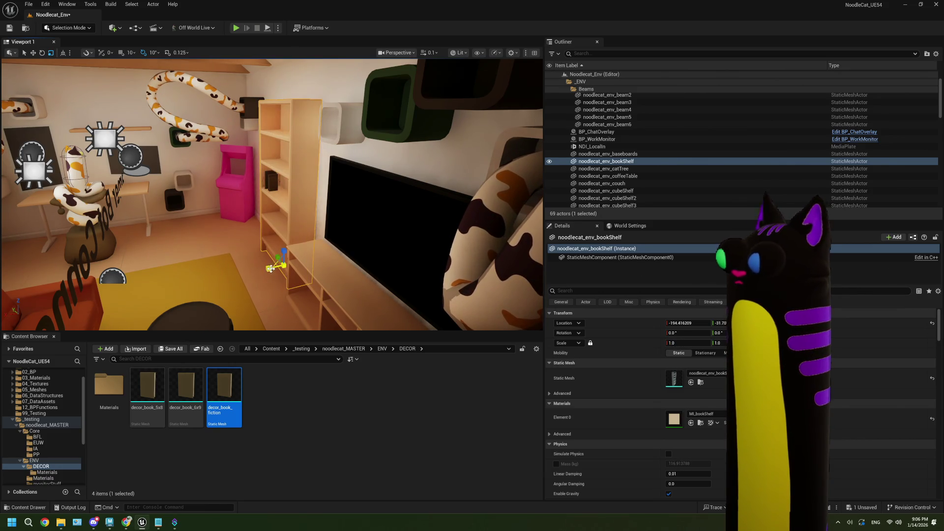
Step: Slide the middle book, decor_book_5x8, left toward the left book
key("ctrl+z")
mouse_move(271, 269)
left_mouse_down()
mouse_move(286, 246)
mouse_move(219, 211)
left_mouse_up()
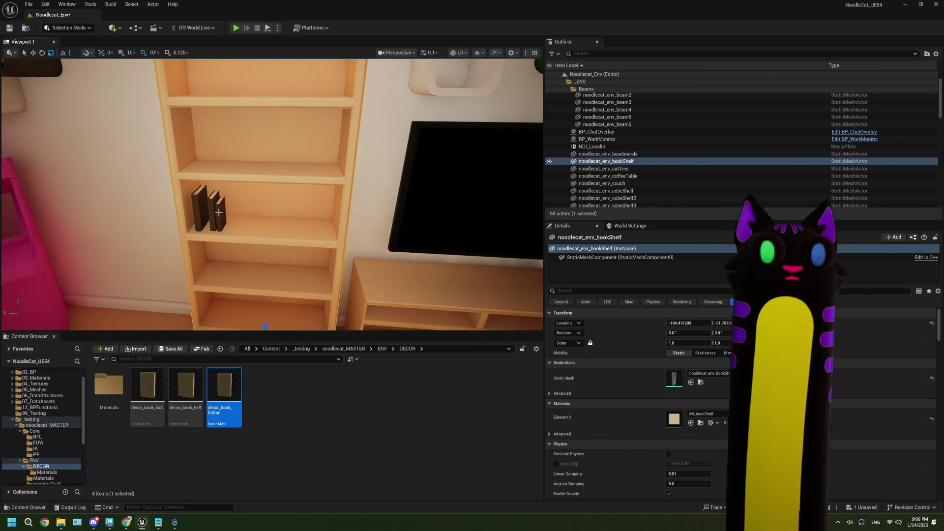
mouse_move(263, 223)
left_mouse_down()
mouse_move(246, 221)
mouse_move(222, 245)
mouse_move(211, 236)
mouse_move(211, 186)
mouse_move(194, 187)
mouse_move(209, 187)
left_mouse_up()
left_click(278, 234)
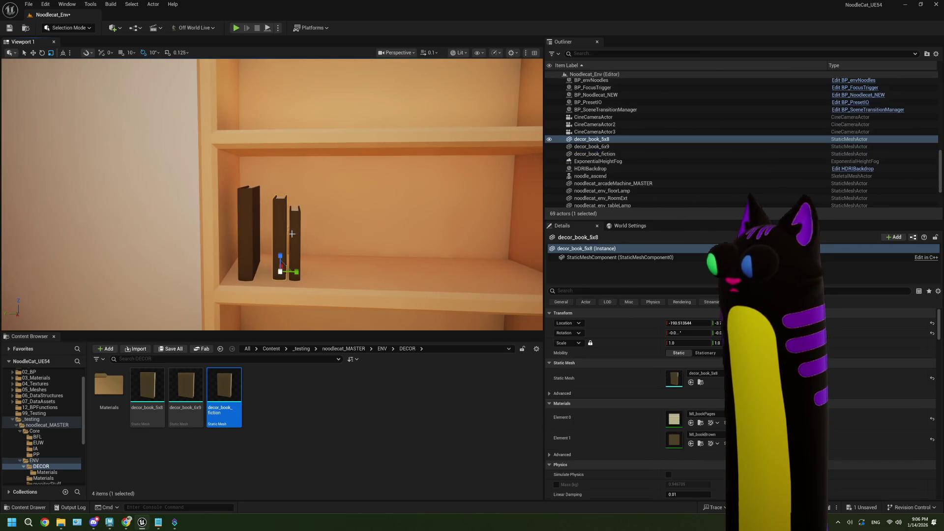
left_click_drag(267, 270, 250, 267)
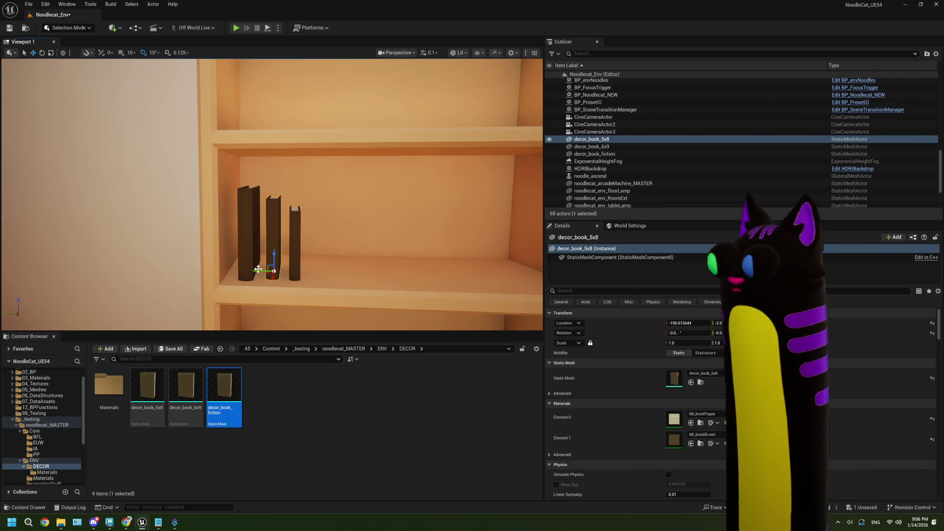
Step: Clear the selection and save the level
left_click(277, 439)
left_click_drag(331, 325, 311, 338)
left_click_drag(343, 208, 343, 209)
key("Escape")
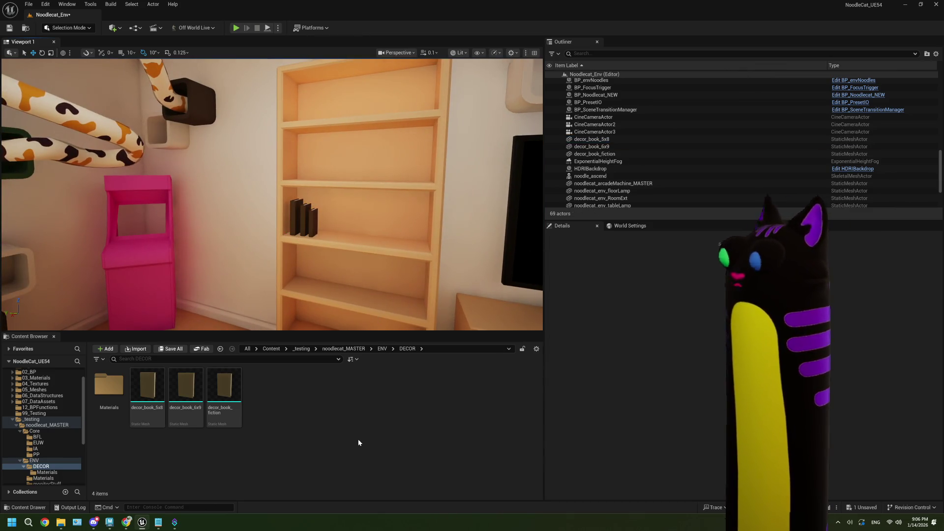
key("ctrl+s")
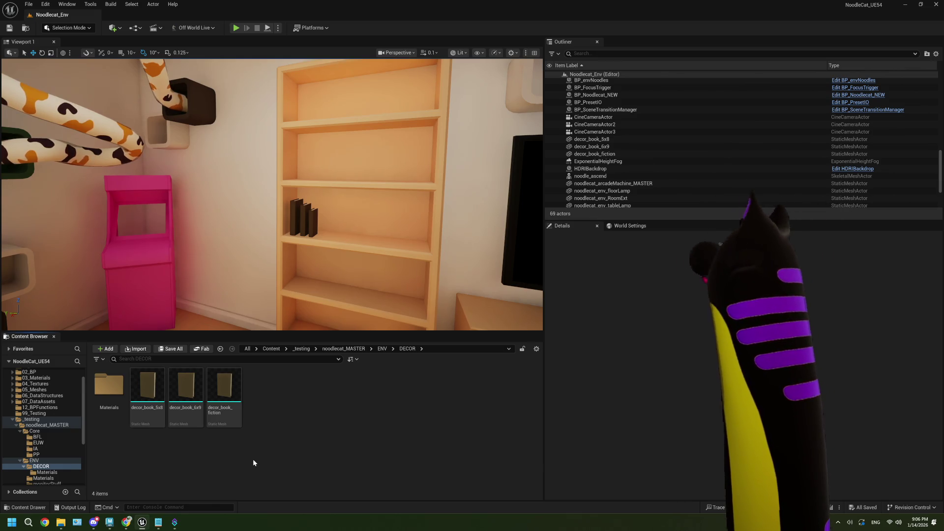
Step: Try widening the middle book with the scale tool, then undo it
left_click_drag(343, 209, 344, 209)
left_click_drag(251, 220, 251, 219)
left_click(250, 220)
key("e")
key("r")
left_click_drag(269, 279, 317, 279)
key("ctrl+z")
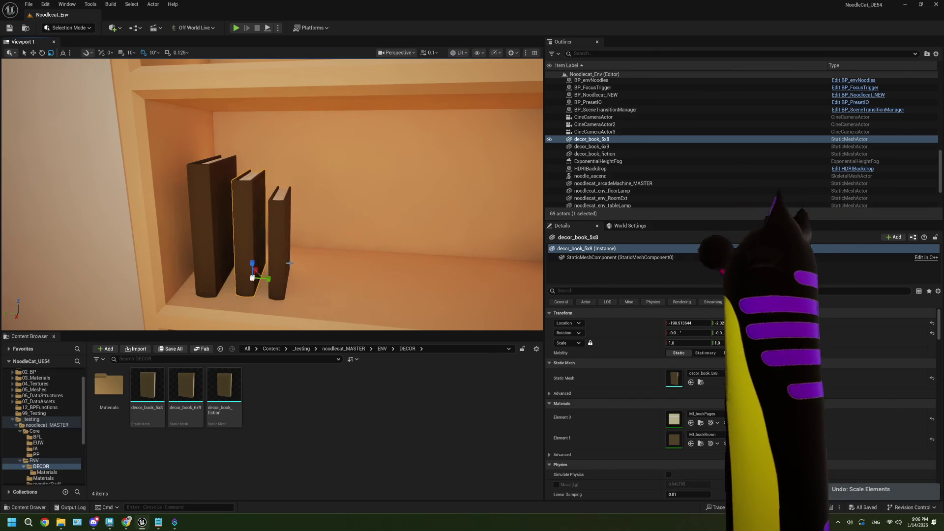
Step: Select all three books and scale them up together to about 1.2
left_click_drag(296, 264, 334, 266)
left_click(594, 154)
left_click(592, 139, "shift")
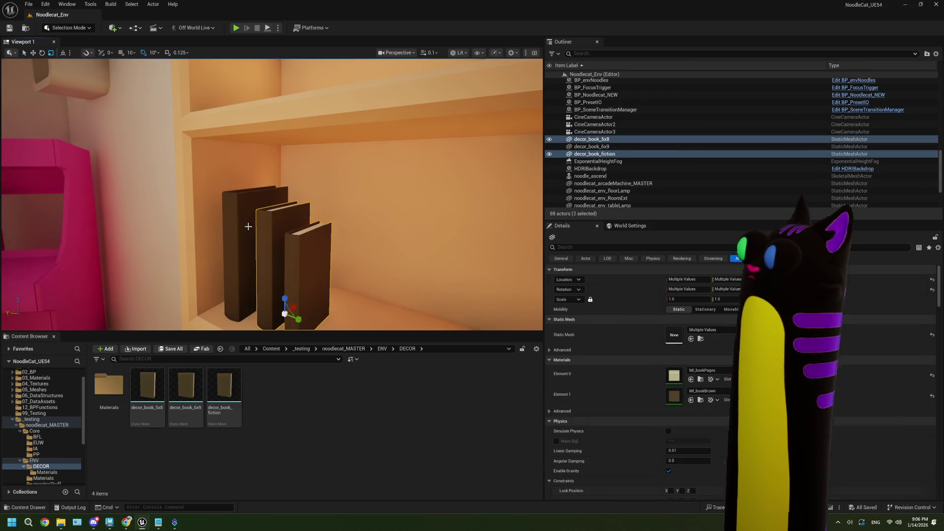
scroll(334, 251, "down", 5)
left_click(335, 251)
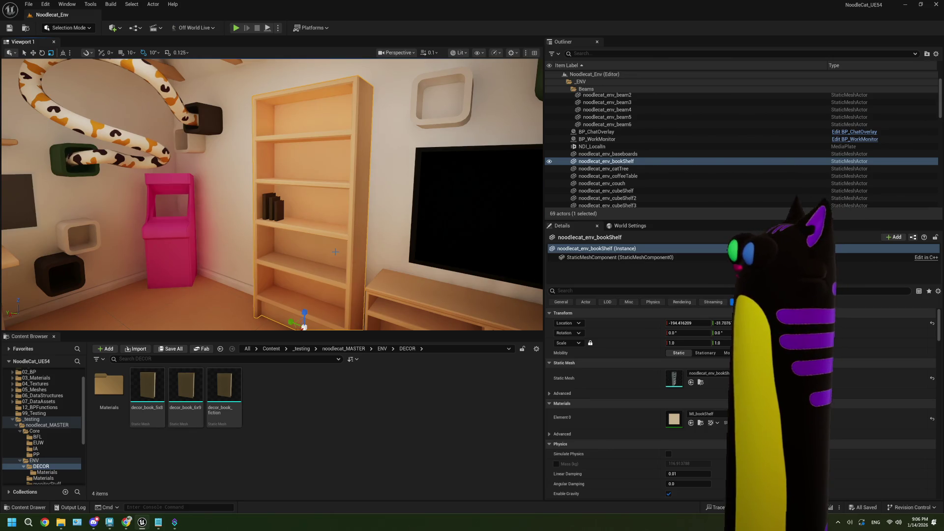
scroll(324, 245, "up", 5)
key("ctrl+z")
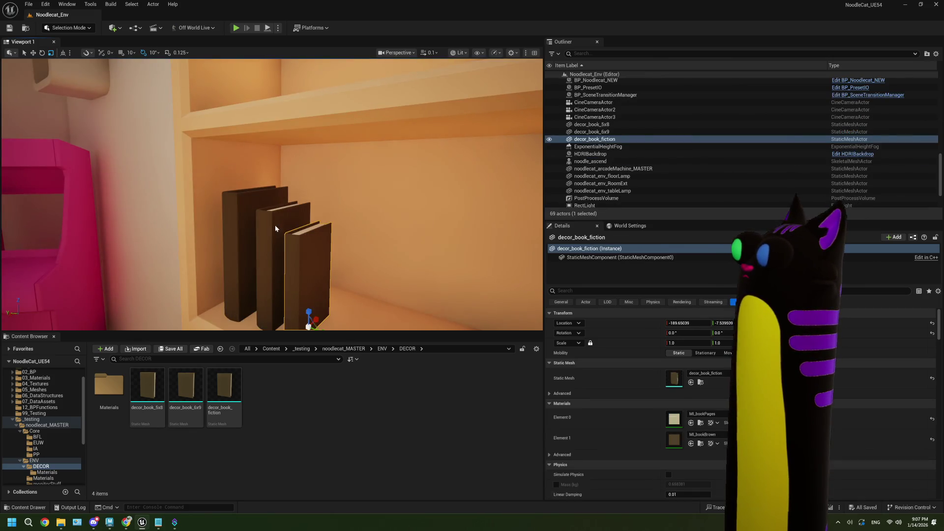
scroll(275, 226, "up", 3)
scroll(271, 264, "down", 5)
left_click_drag(266, 220, 269, 219)
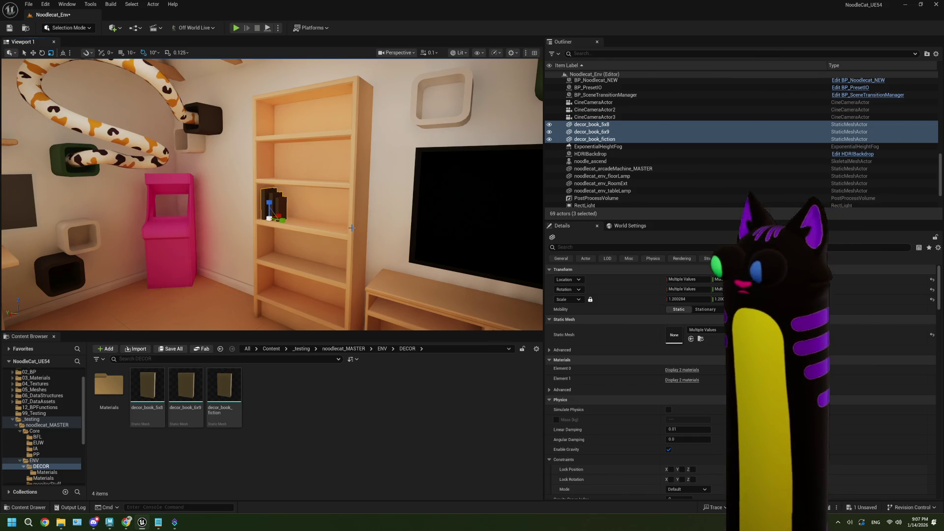
Step: Undo the book scaling, then open BP_FocusTrigger from _testing > noodlecat_MASTER > Core
key("ctrl+z")
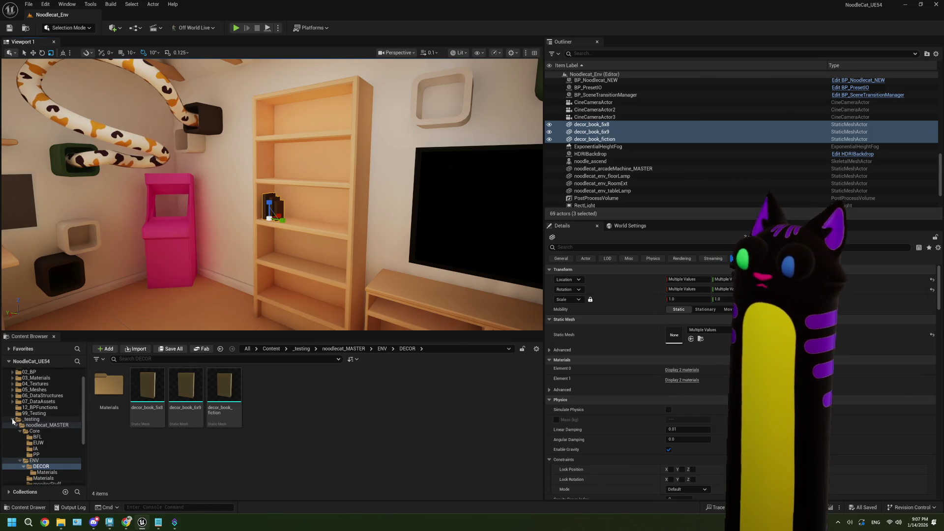
left_click(45, 425)
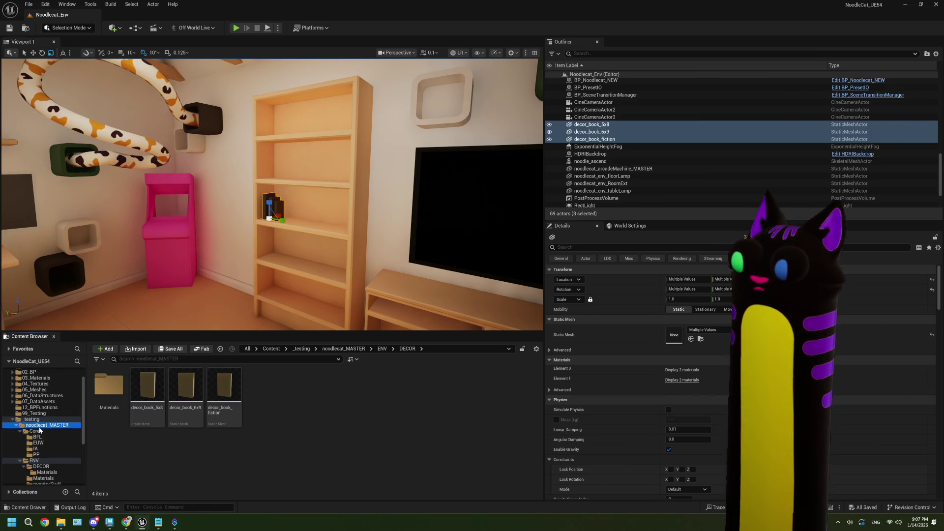
left_click(302, 349)
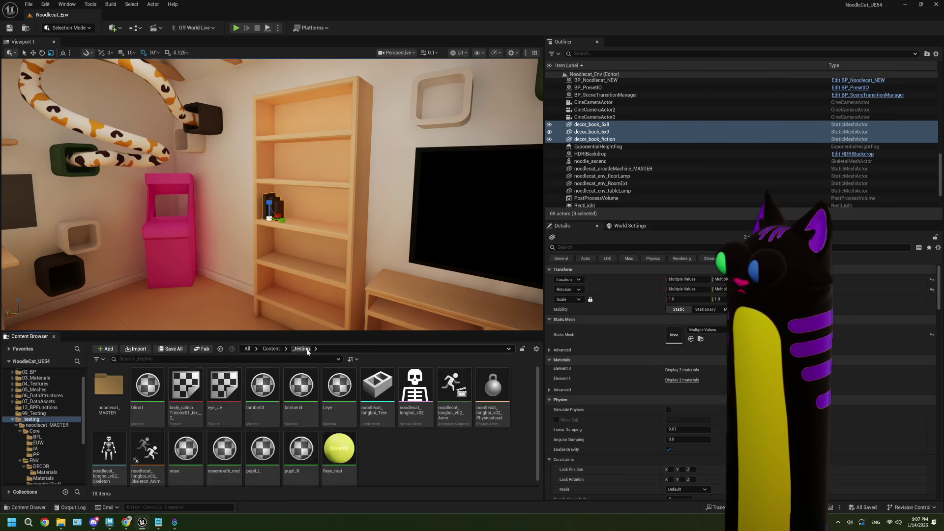
left_click(269, 349)
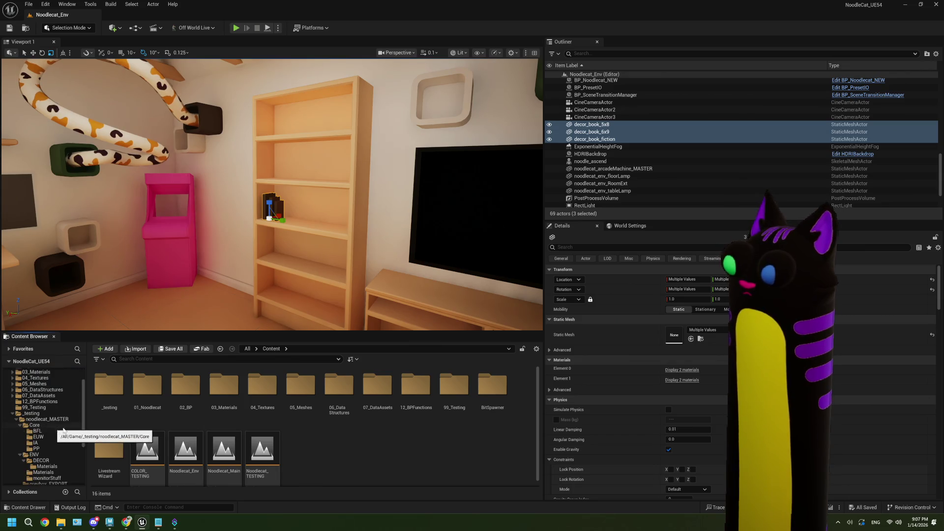
left_click(47, 426)
double_click(338, 391)
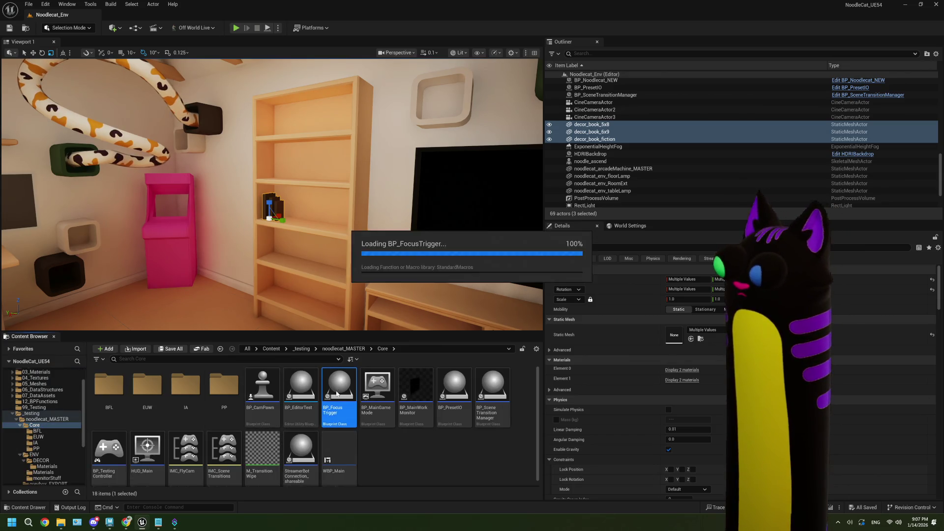
Step: Close BP_FocusTrigger and open BP_CamPawn's UpdateAutoFocusDistance function in a maximized editor
left_click(747, 50)
double_click(262, 388)
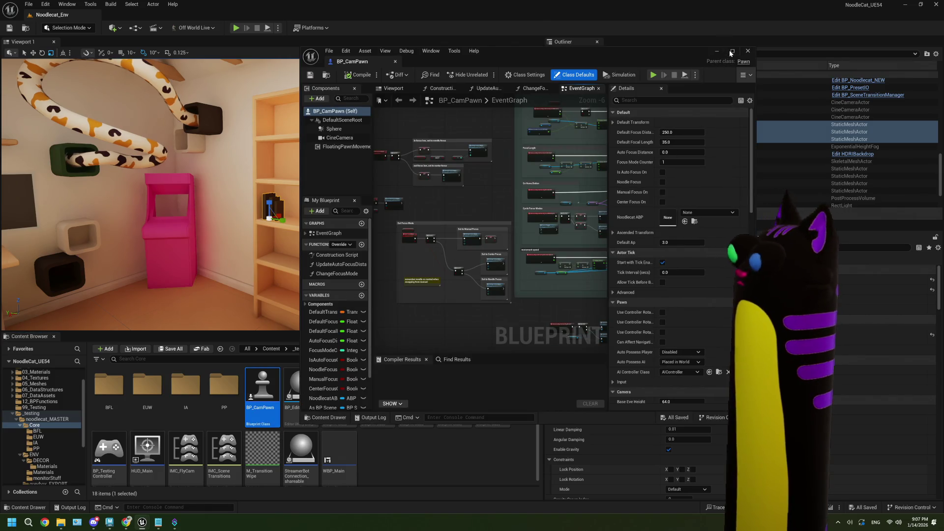
left_click(731, 53)
mouse_move(340, 151)
left_mouse_down()
mouse_move(370, 158)
mouse_move(385, 204)
left_mouse_up()
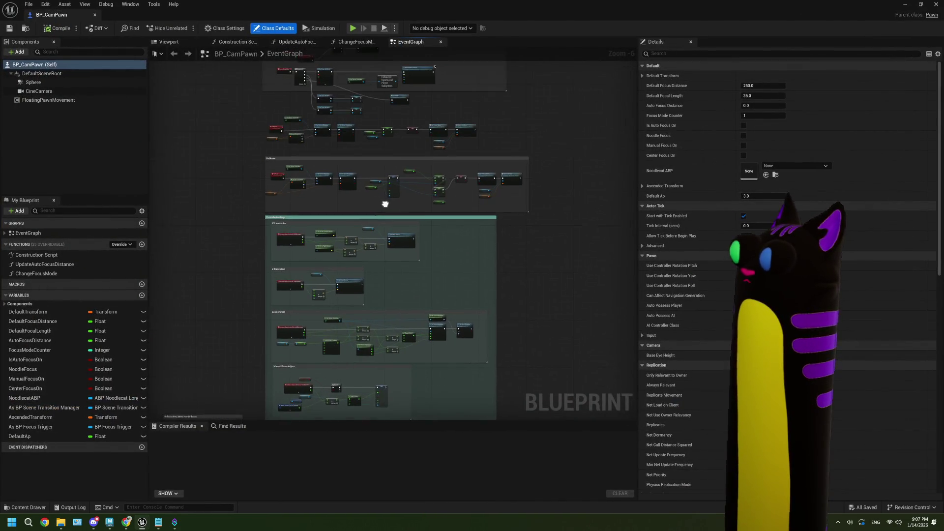
scroll(369, 167, "up", 4)
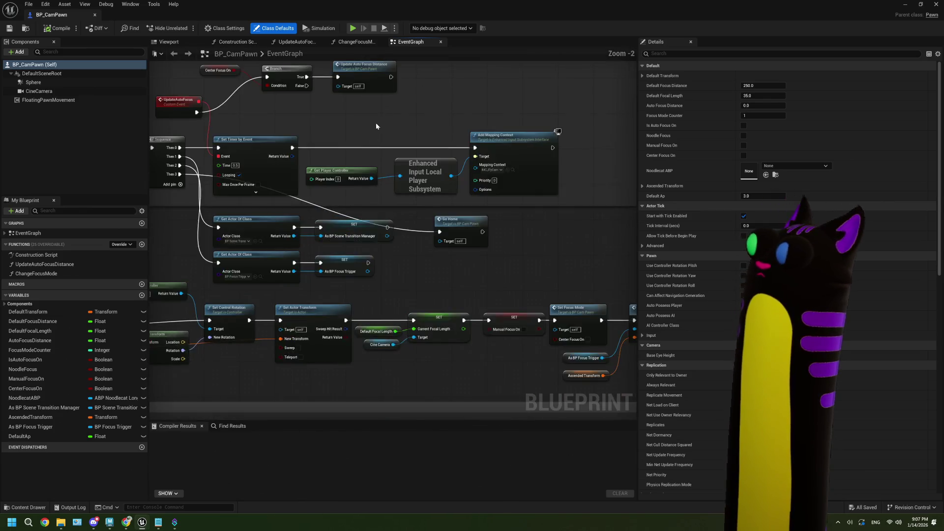
left_click_drag(376, 126, 380, 163)
double_click(380, 129)
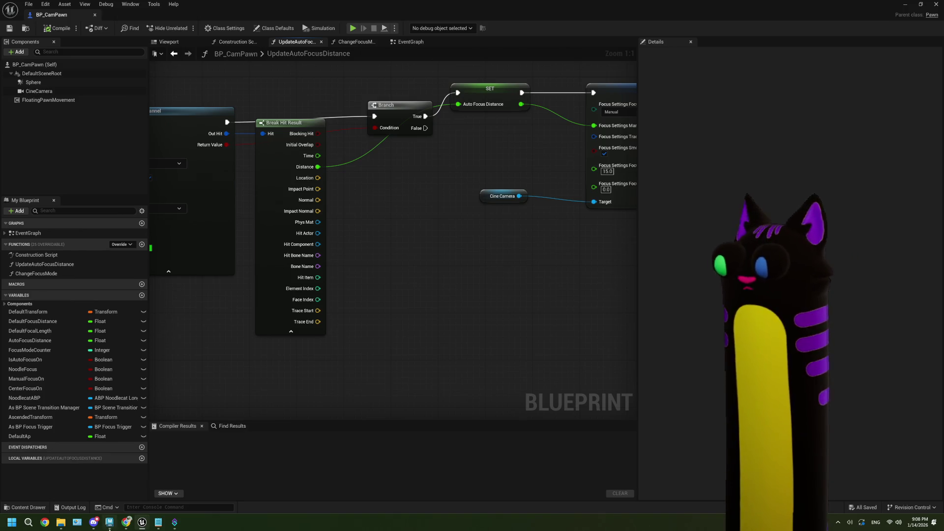
Step: Google 'ue hit result normal' in a new Chrome tab
left_click(124, 524)
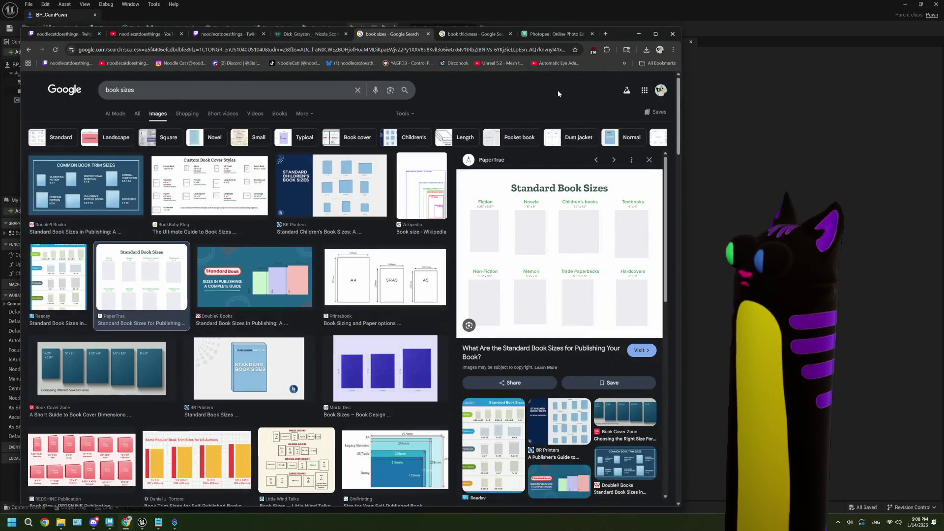
mouse_move(599, 36)
left_mouse_down()
mouse_move(604, 63)
mouse_move(491, 234)
mouse_move(438, 281)
mouse_move(651, 329)
left_mouse_up()
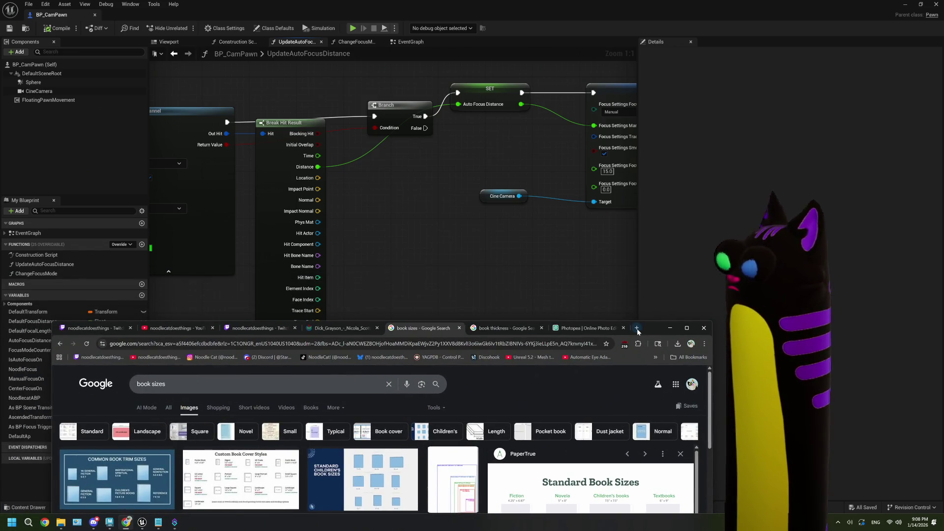
left_click(637, 328)
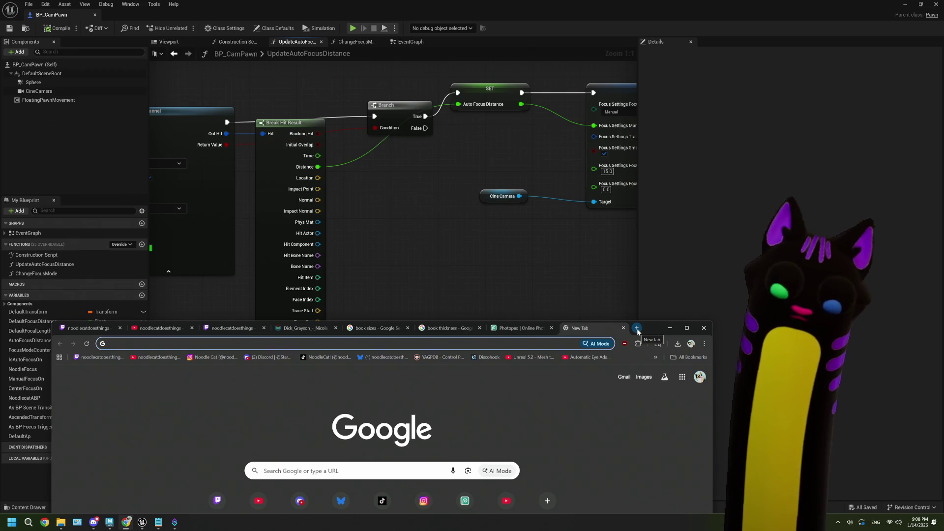
type("ue hit result ")
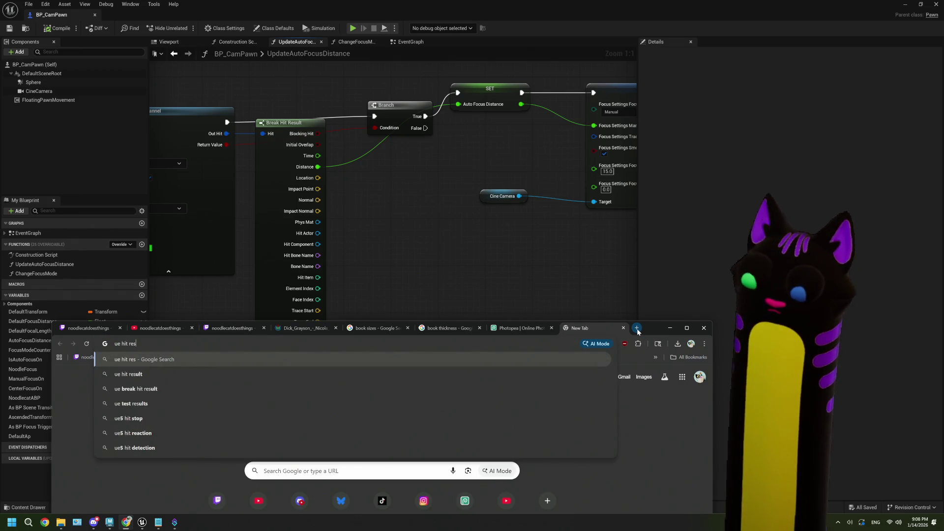
type("normal")
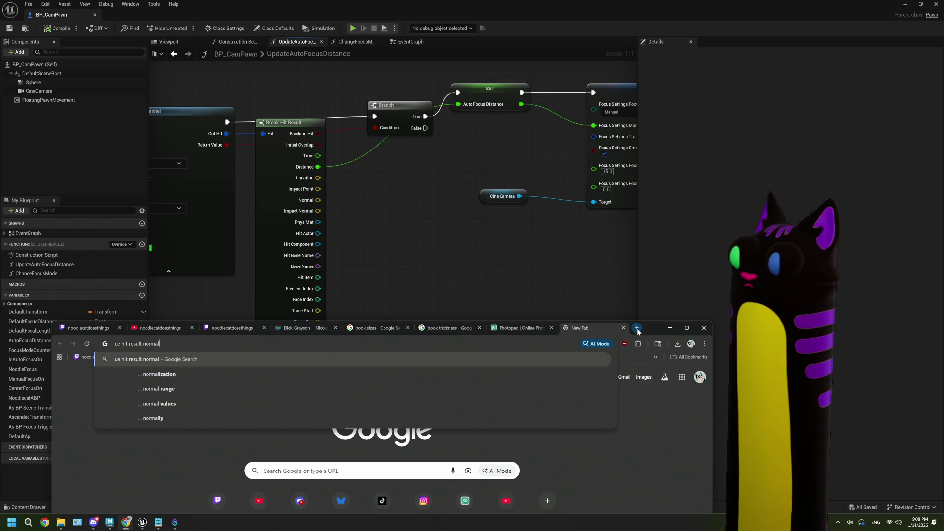
key("Return")
Step: Read the 'Normal or Impact Normal?' forum thread, including its screenshot
left_click_drag(645, 326, 620, 28)
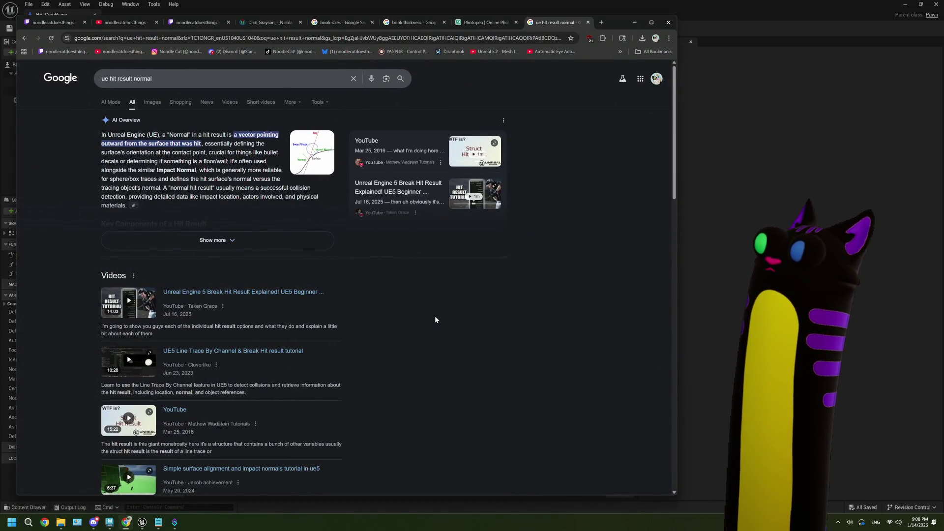
scroll(435, 317, "down", 3)
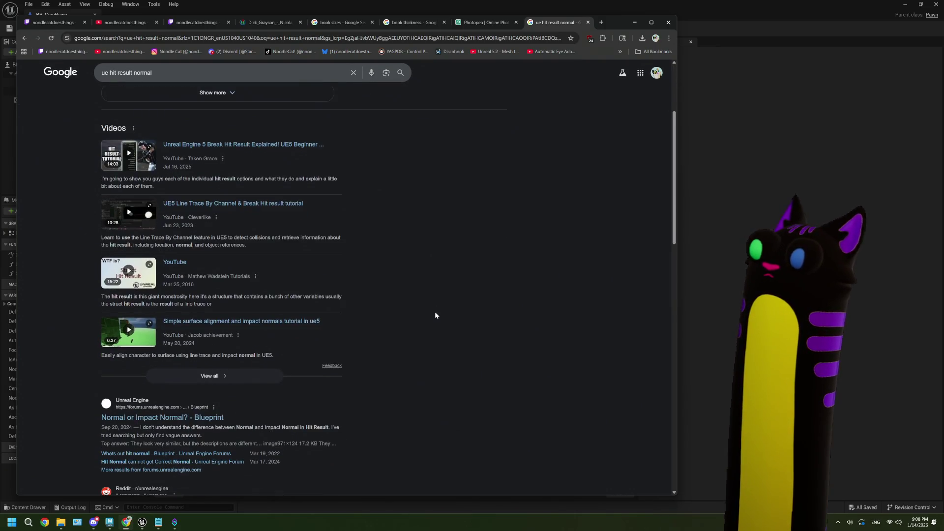
left_click(175, 420)
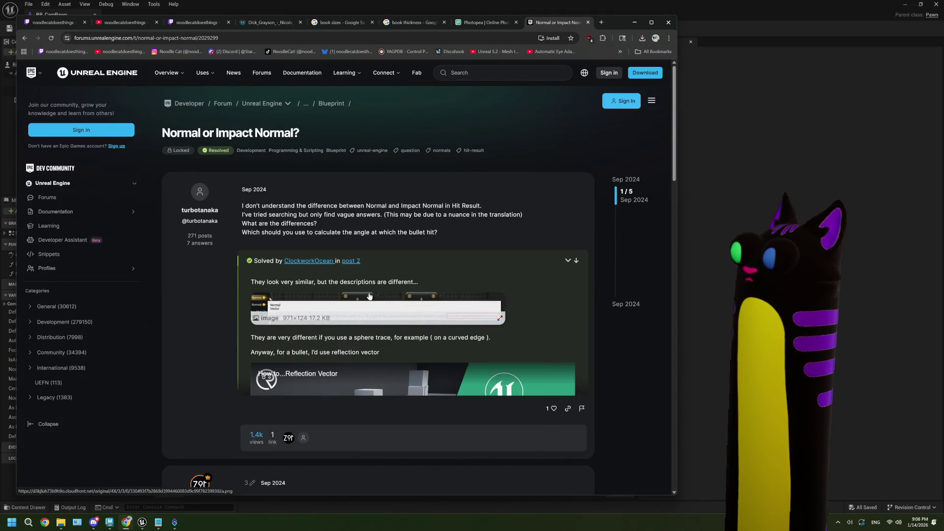
left_click(368, 294)
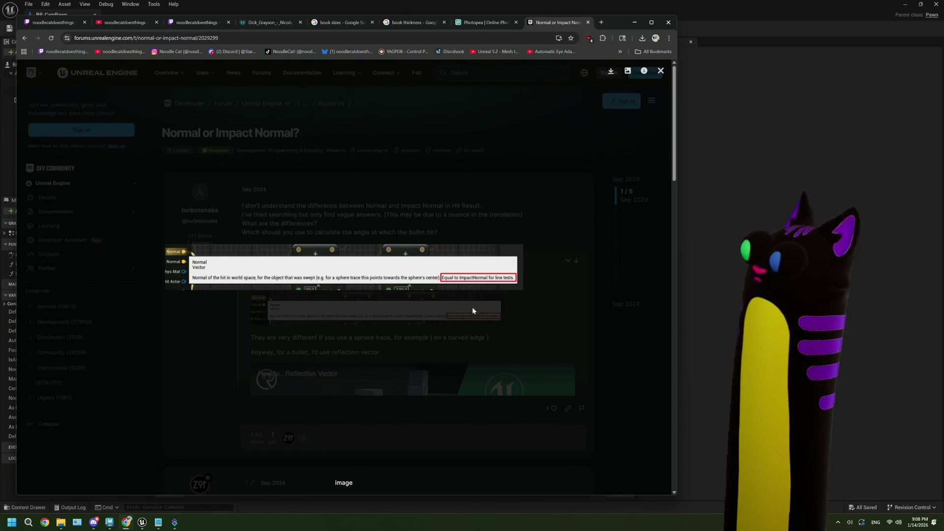
left_click(549, 308)
scroll(514, 300, "down", 2)
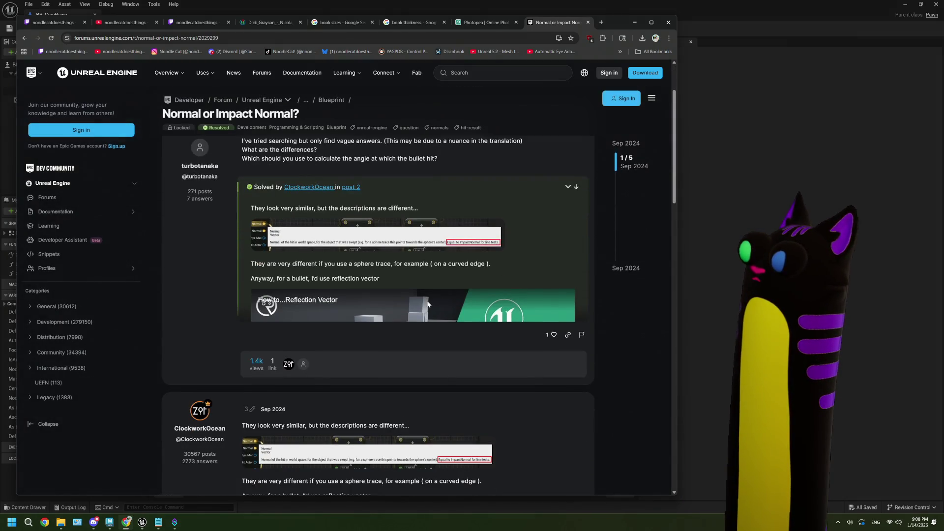
scroll(425, 309, "down", 6)
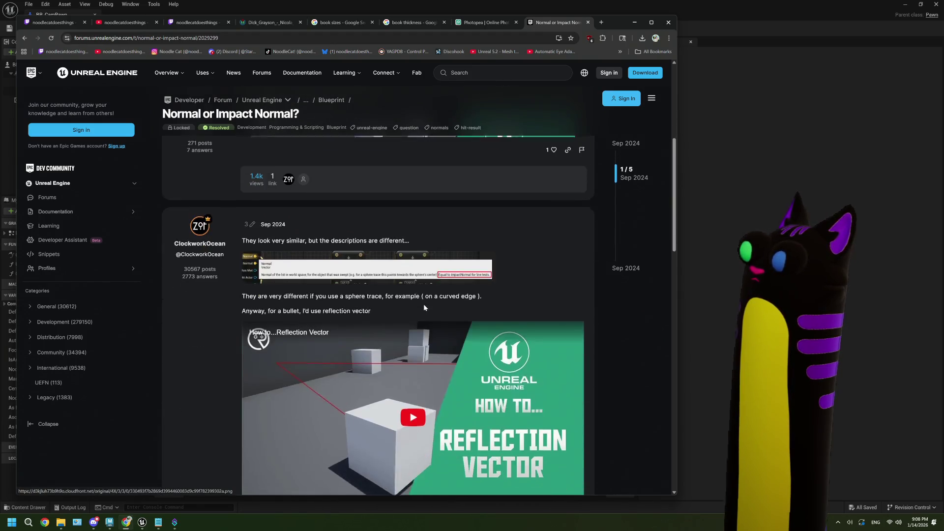
scroll(425, 309, "down", 2)
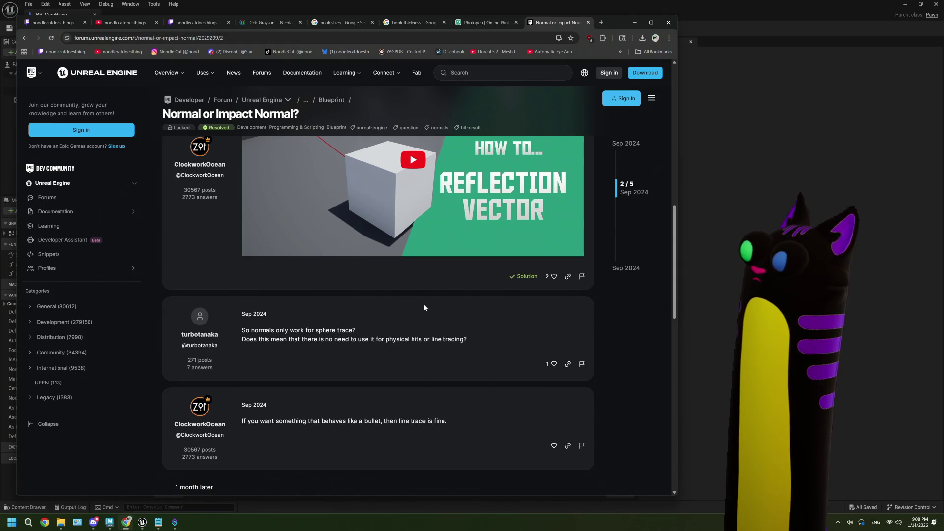
scroll(338, 261, "down", 2)
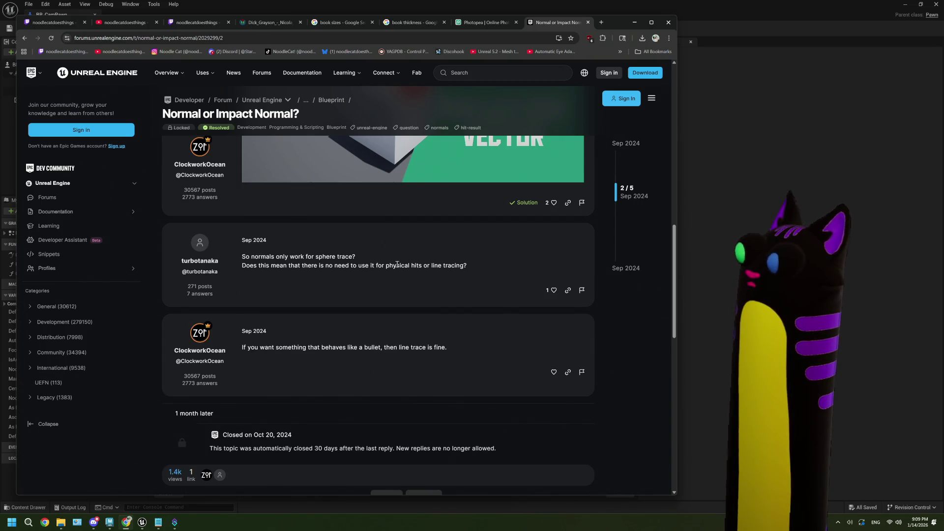
scroll(397, 265, "up", 10)
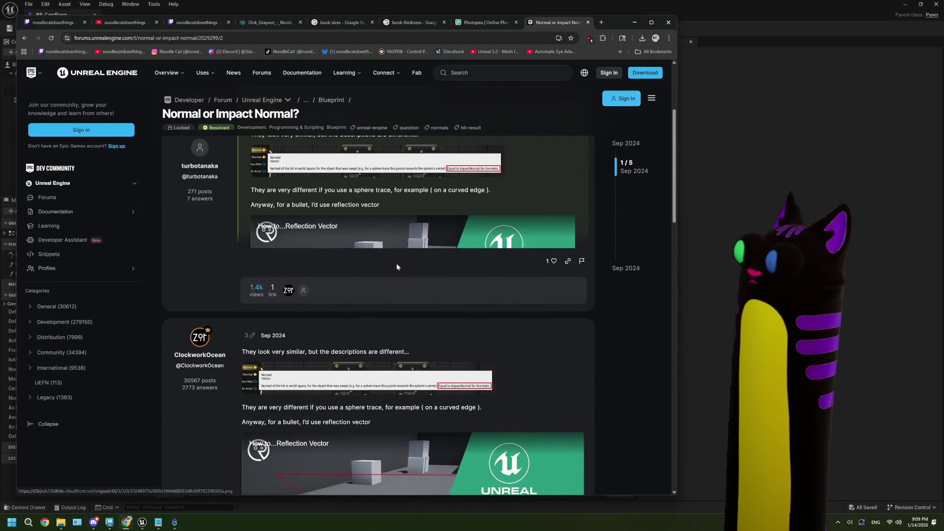
Step: Search 'ue5 get face on line trace' and open the first forum result
left_click(427, 40)
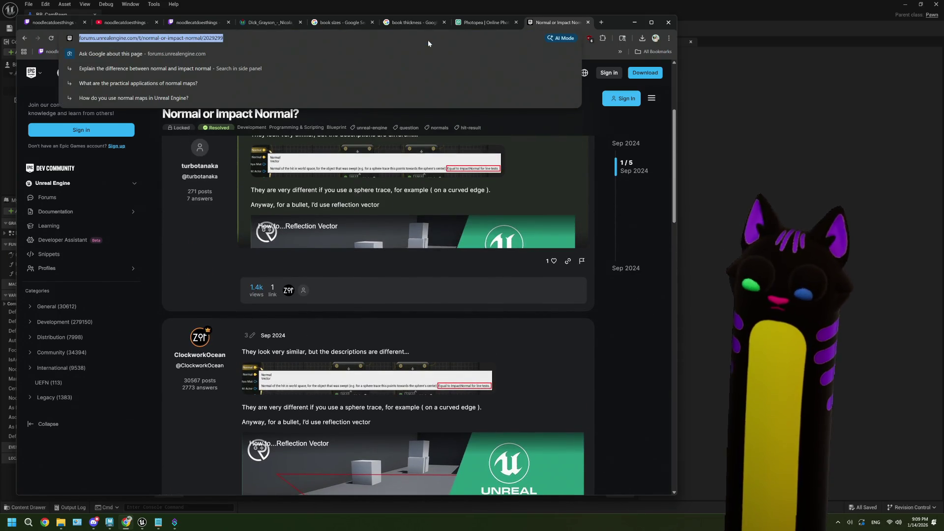
type("ue5 get ")
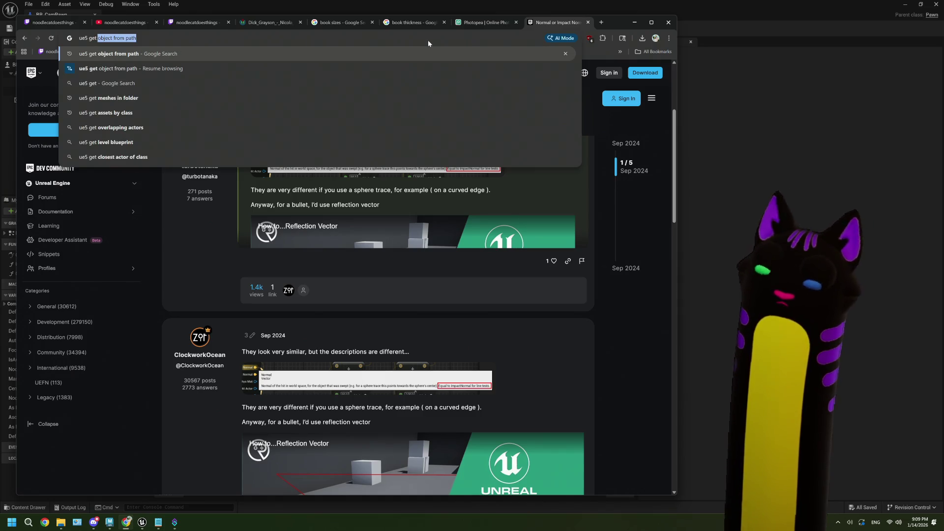
type("face on lin")
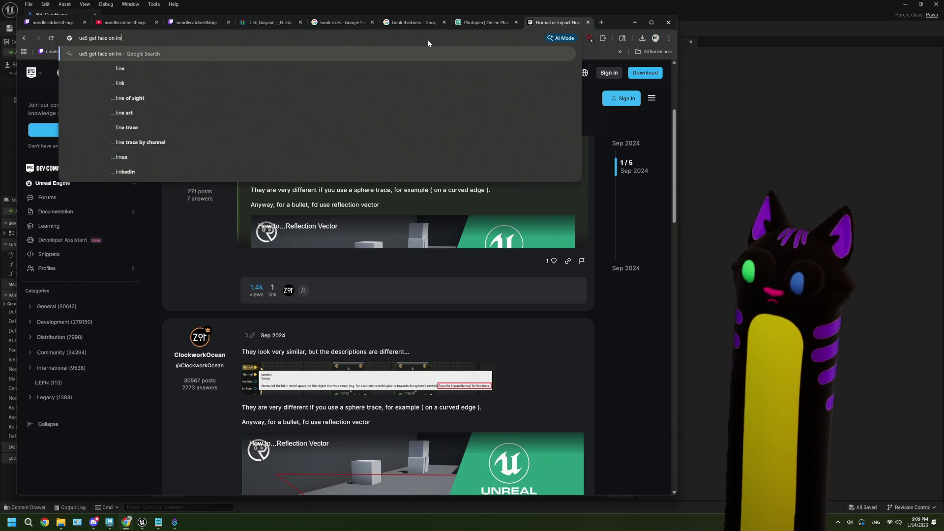
type("e tracv")
key("BackSpace")
type("e")
key("Return")
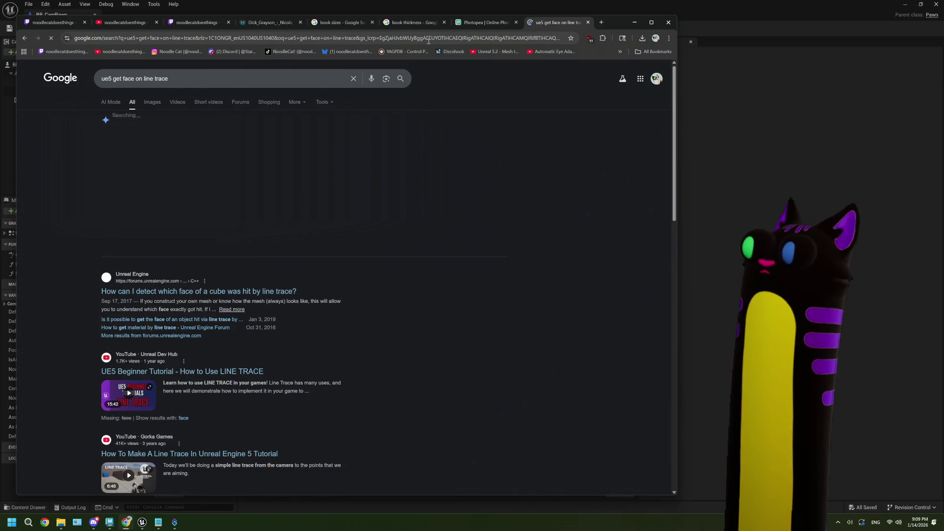
left_click(253, 291)
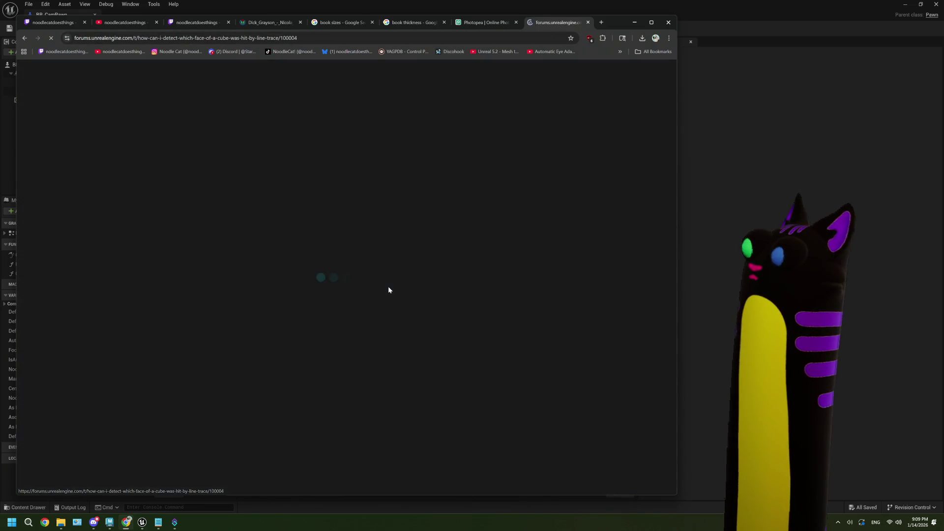
Step: Scroll to AnimatedMeat's 2020 reply about FaceIndex in FHitResult, then switch back to Unreal
scroll(323, 302, "down", 4)
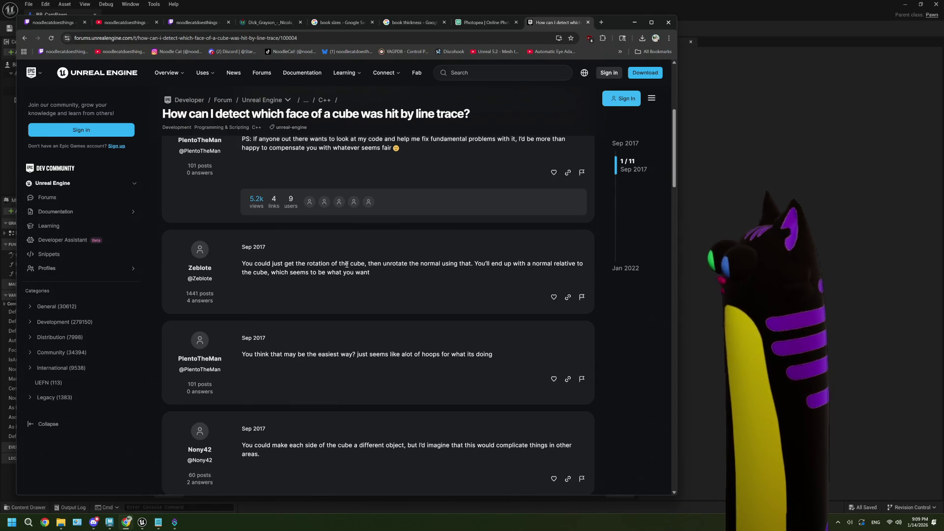
scroll(347, 264, "down", 2)
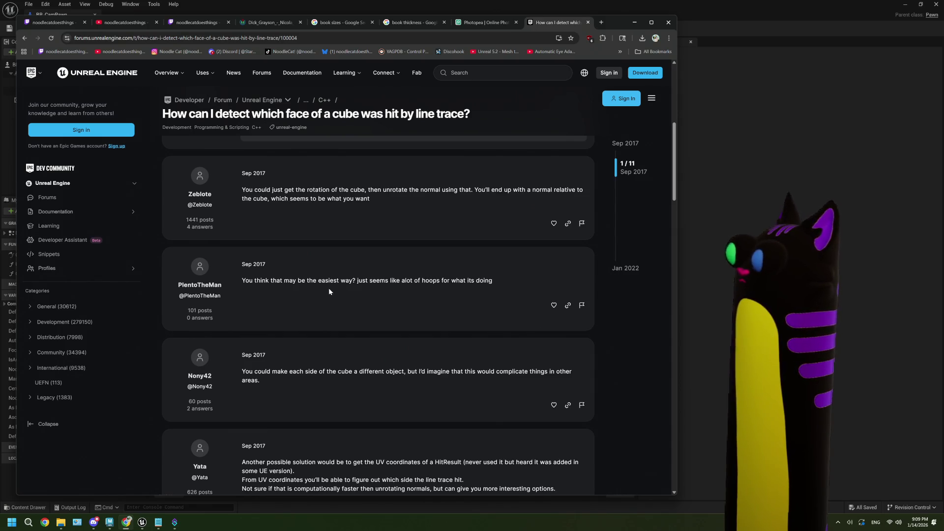
scroll(328, 287, "down", 2)
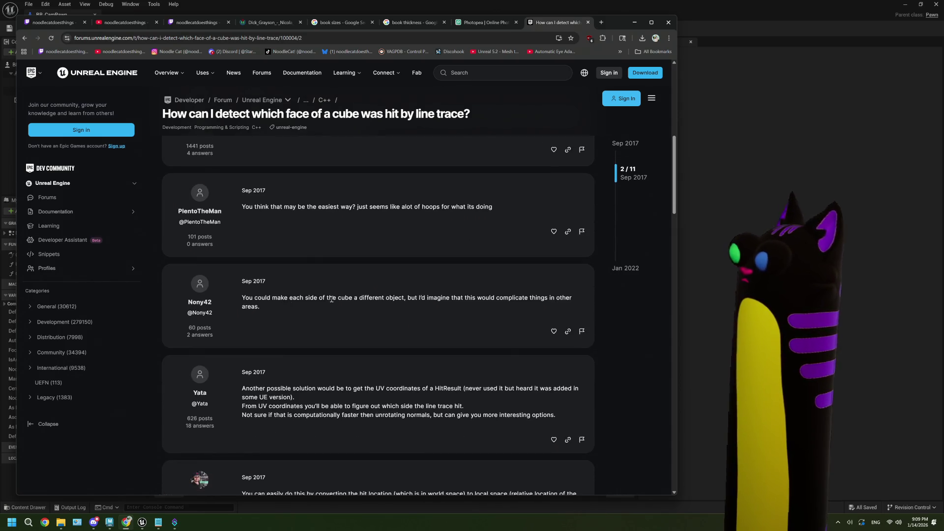
scroll(323, 299, "down", 6)
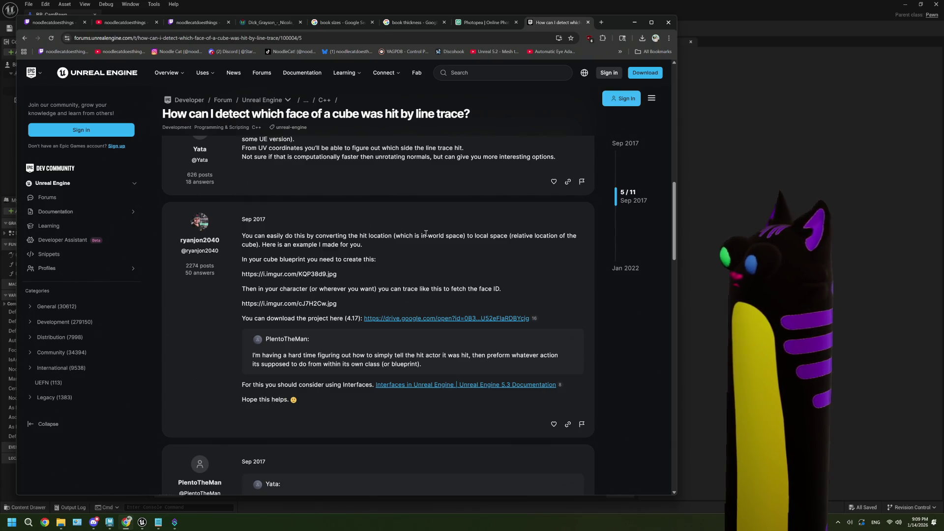
scroll(426, 233, "down", 6)
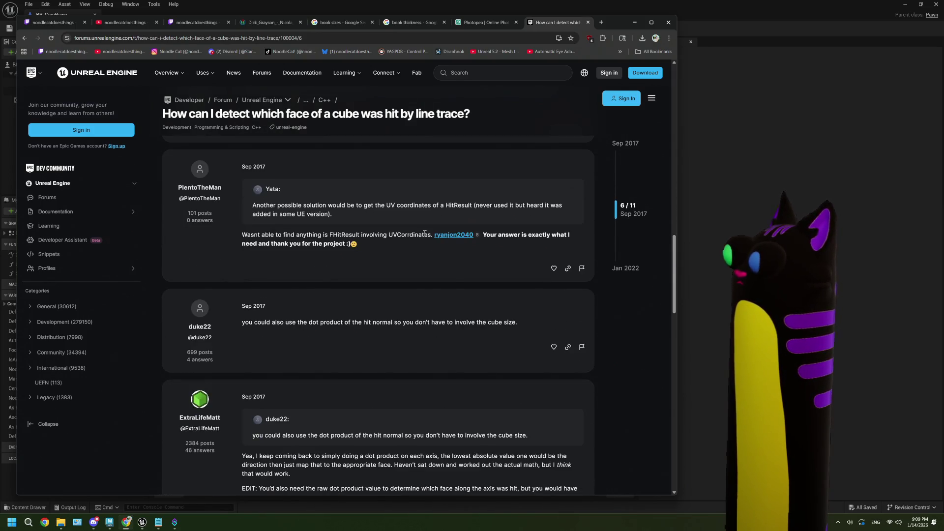
scroll(345, 241, "down", 7)
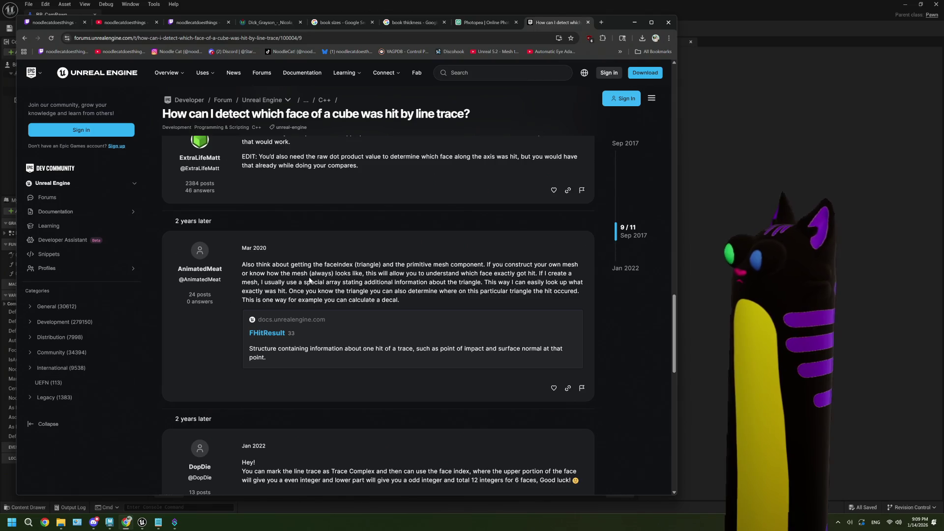
key("alt+Tab")
Step: Check Line Trace By Channel's Draw Debug Type options unchanged, then close BP_CamPawn
left_click(344, 194)
left_click(303, 206)
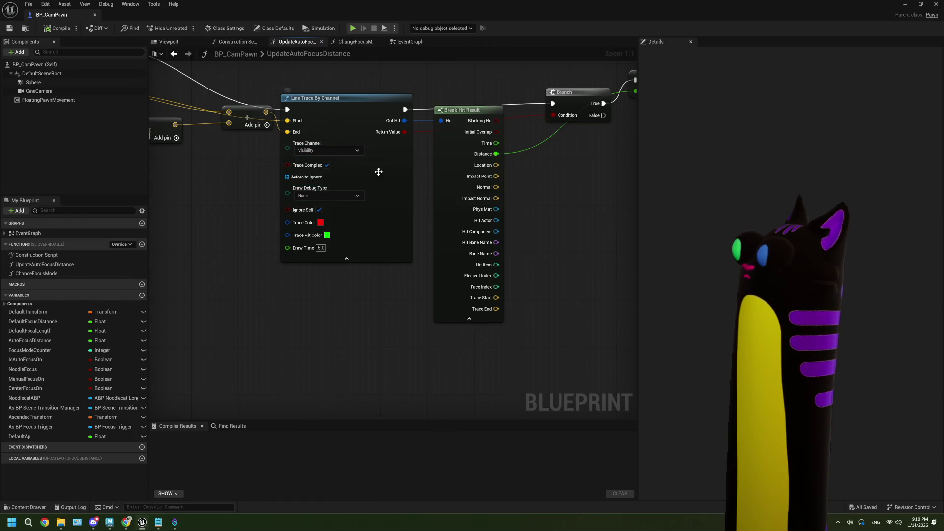
left_click(376, 260)
scroll(377, 263, "down", 3)
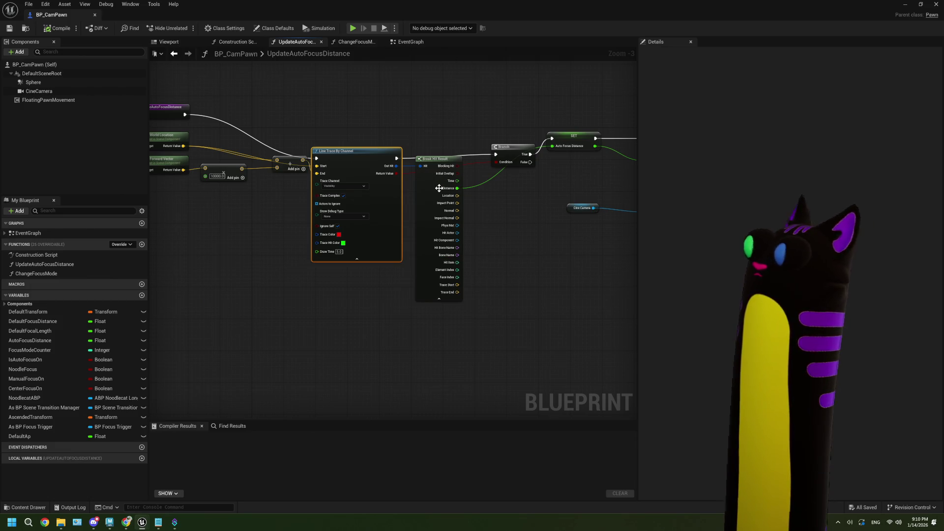
scroll(432, 205, "down", 2)
scroll(397, 192, "up", 3)
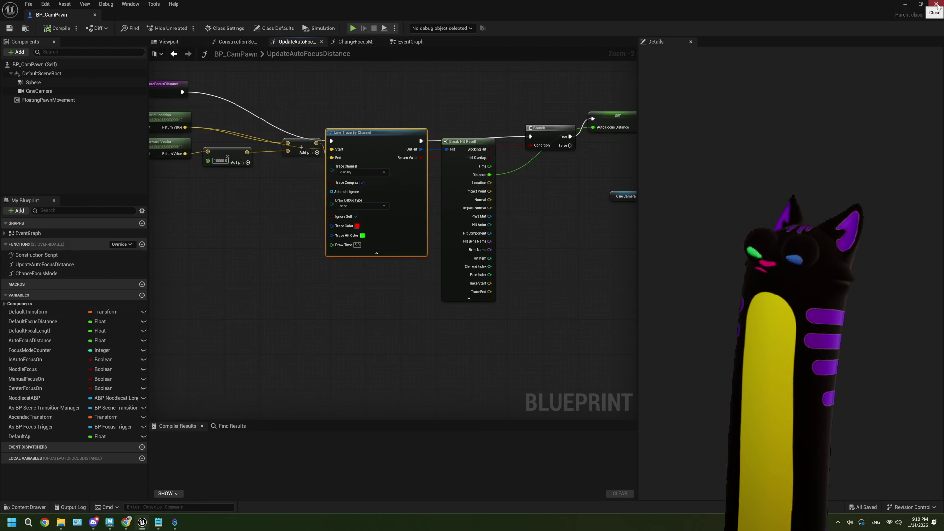
left_click(936, 5)
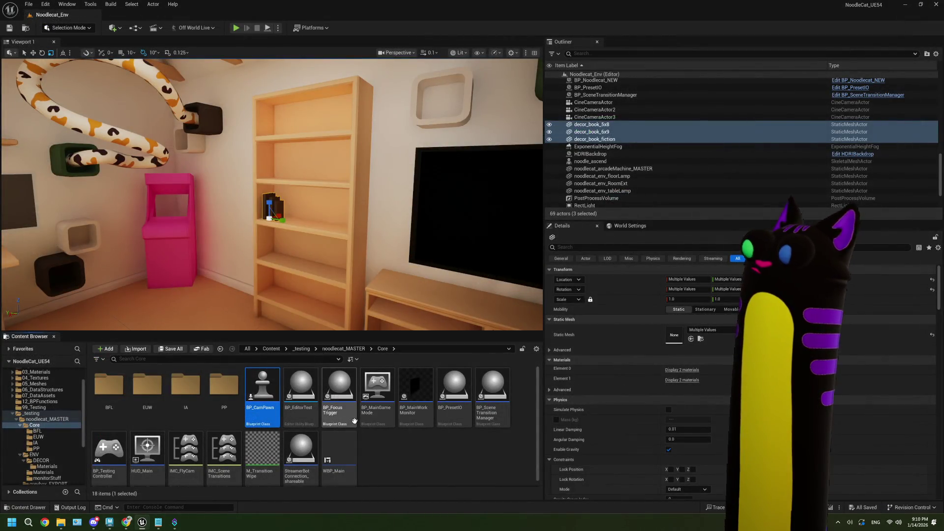
Step: Open BP_Noodlecat_NEW from noodlecat_MASTER and view its EventGraph with the RainbowEffect timeline
key("alt+Left")
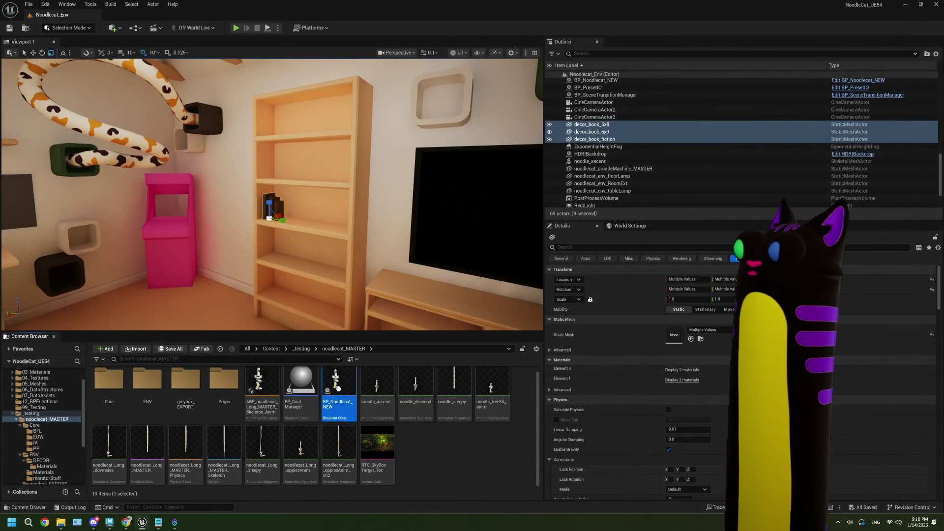
double_click(338, 389)
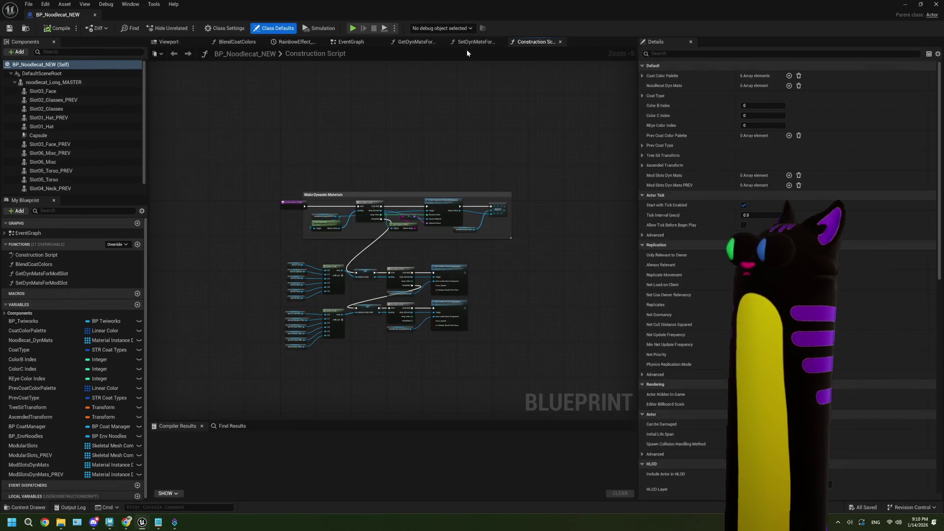
left_click(347, 43)
scroll(402, 275, "down", 1)
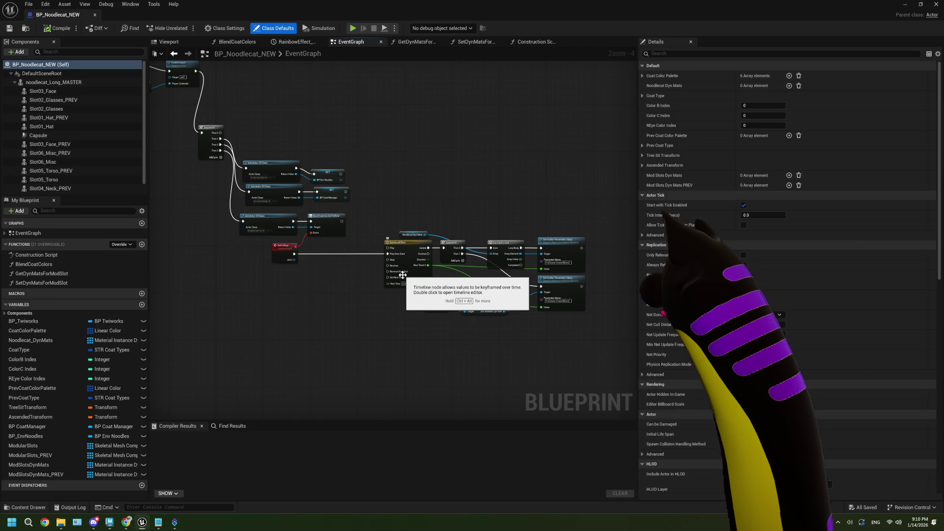
scroll(344, 318, "up", 2)
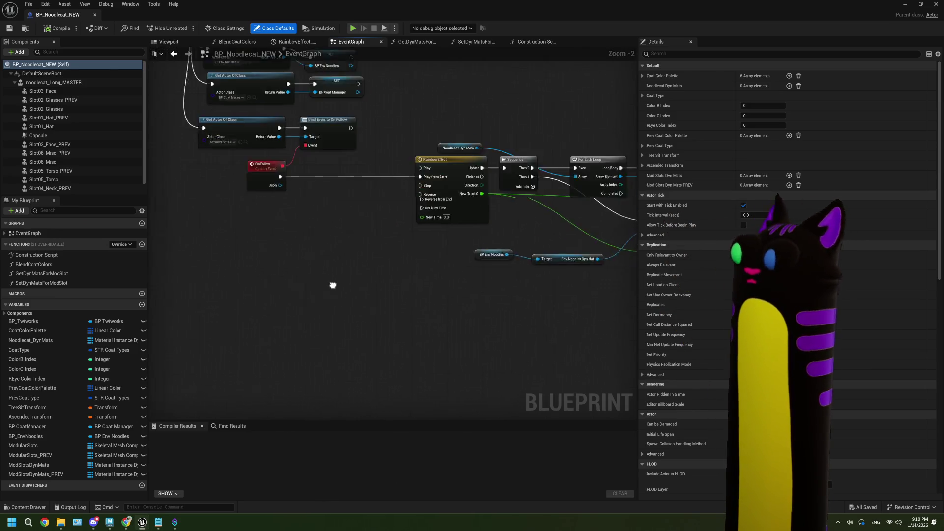
mouse_move(348, 205)
left_mouse_down()
mouse_move(250, 307)
mouse_move(188, 276)
mouse_move(219, 291)
mouse_move(421, 162)
left_mouse_up()
type("line trace")
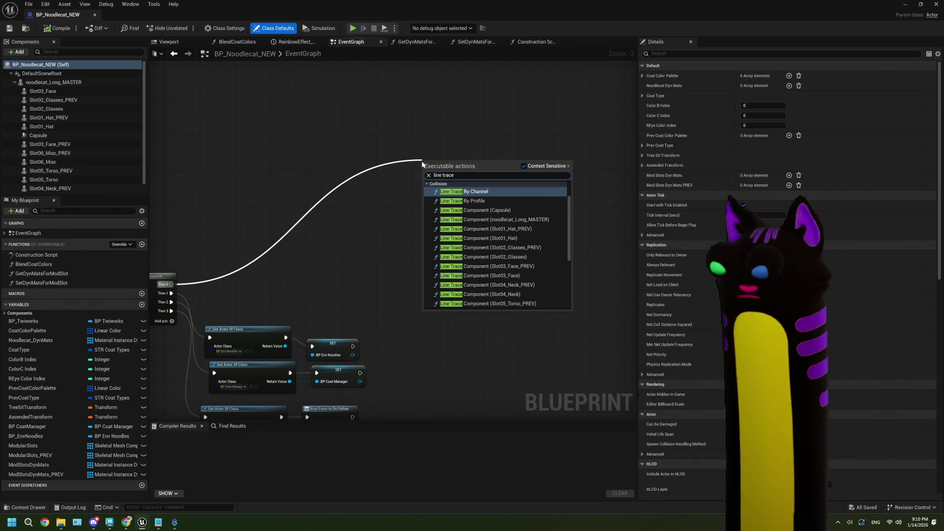
type(" compl")
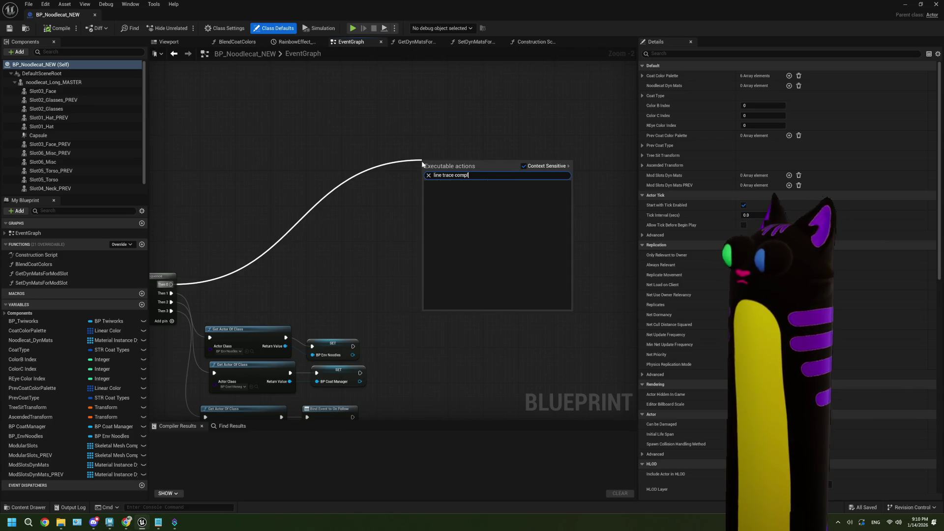
key("BackSpace")
key("BackSpace")
key("BackSpace")
key("BackSpace")
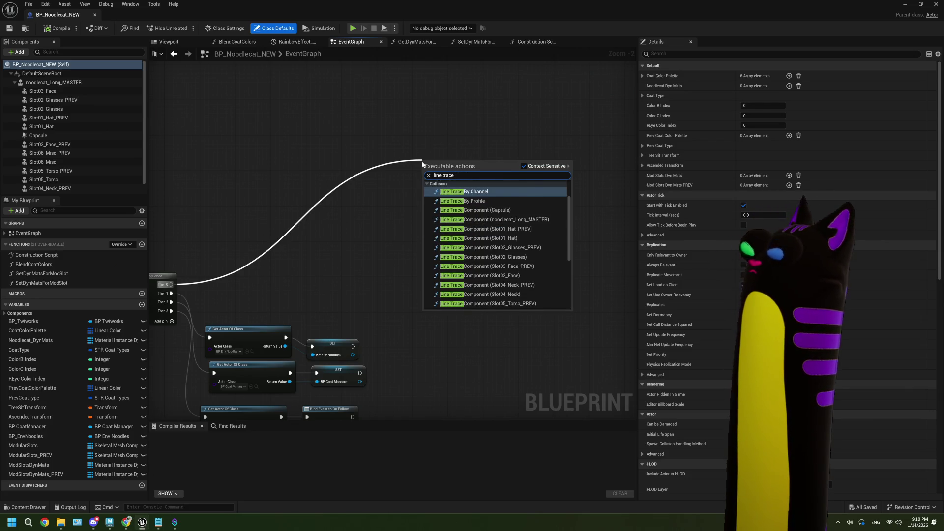
left_click(463, 200)
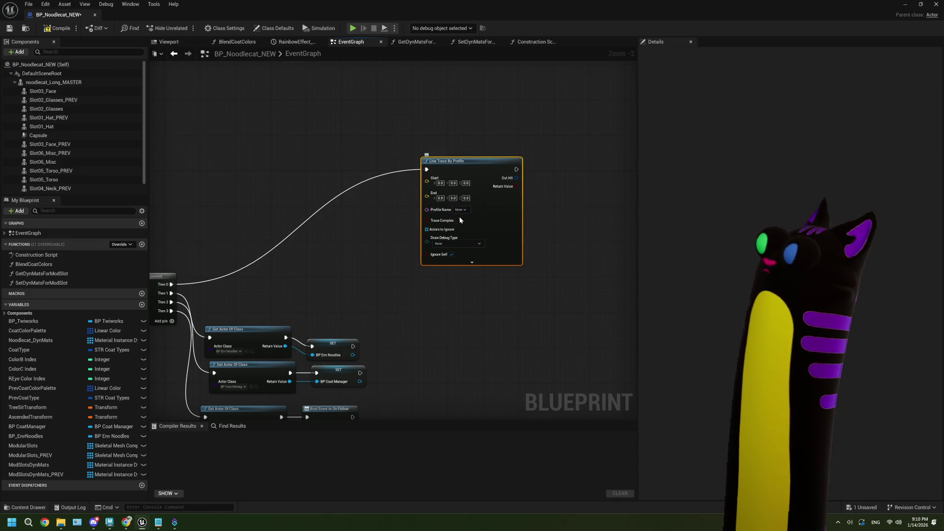
scroll(460, 217, "up", 2)
left_click(463, 206)
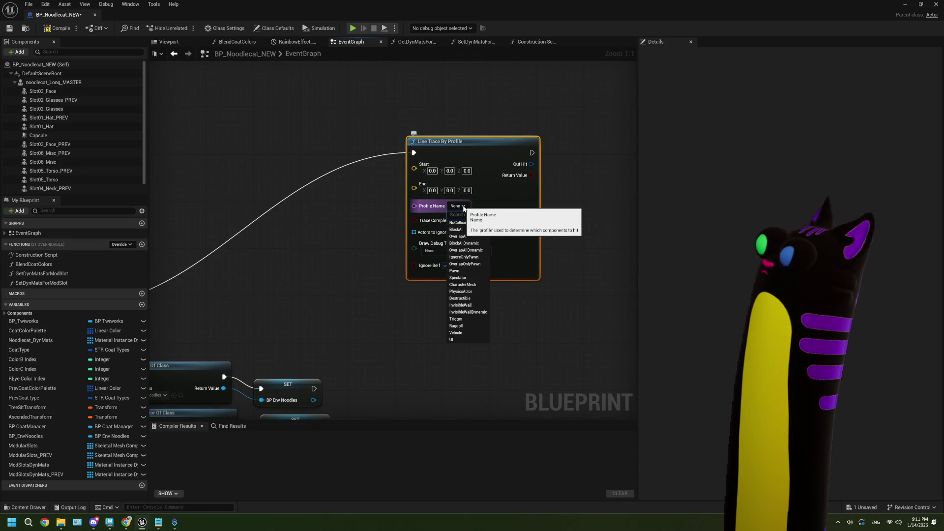
key("Escape")
key("Delete")
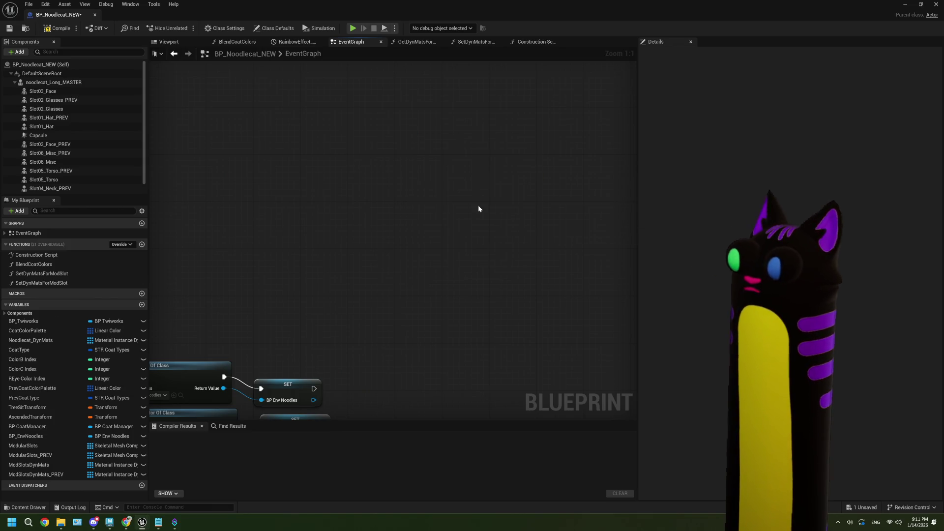
left_click(126, 522)
Step: Search 'ue5 complex line trace', check the Trace Complex thread and linked docs, then return to Unreal
scroll(508, 63, "down", 1)
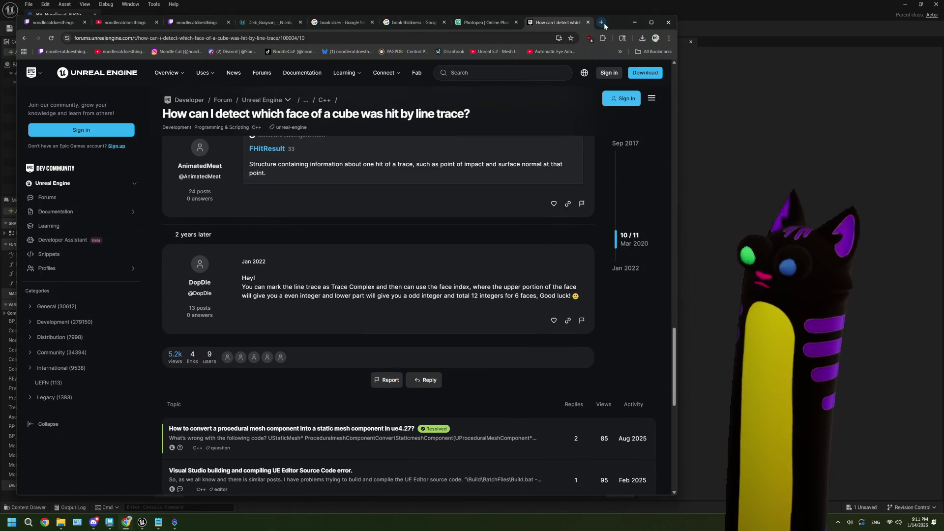
left_click(601, 23)
type("ue5 com")
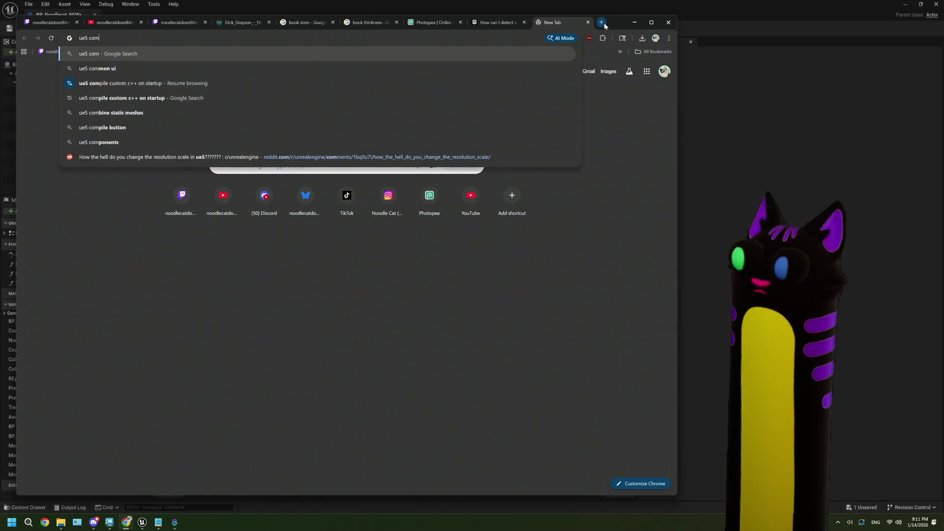
type("plex line trace")
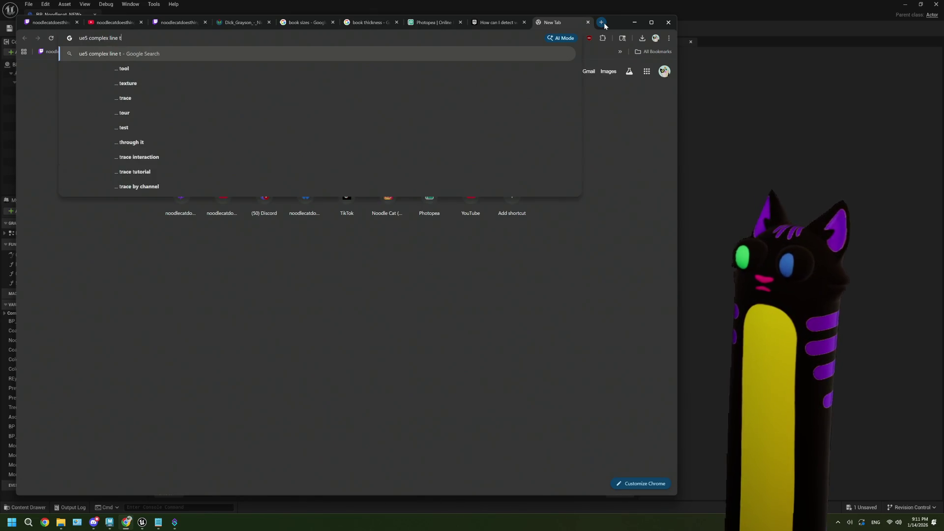
key("Return")
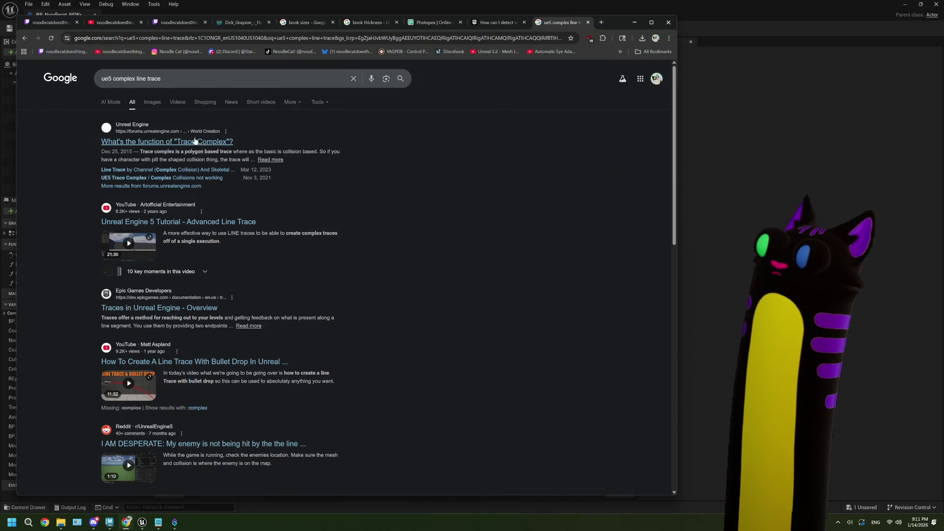
left_click(197, 142)
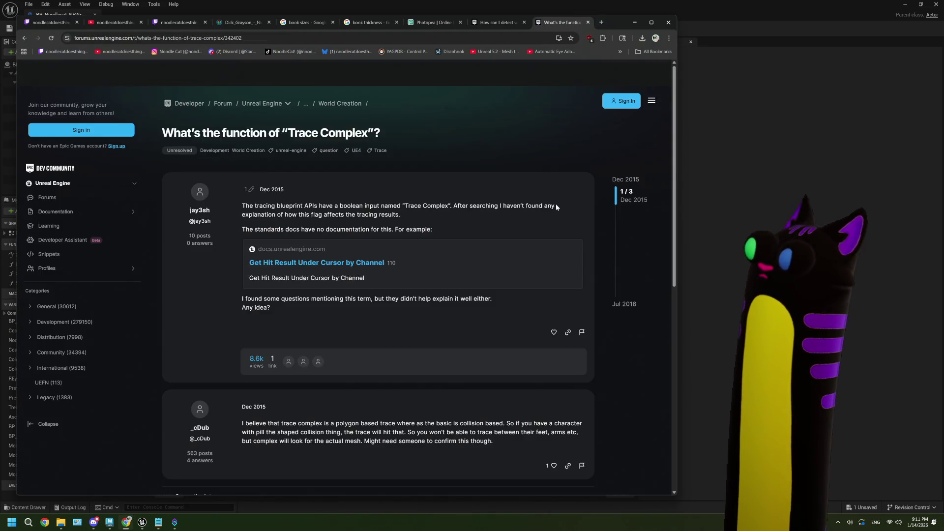
left_click(362, 264)
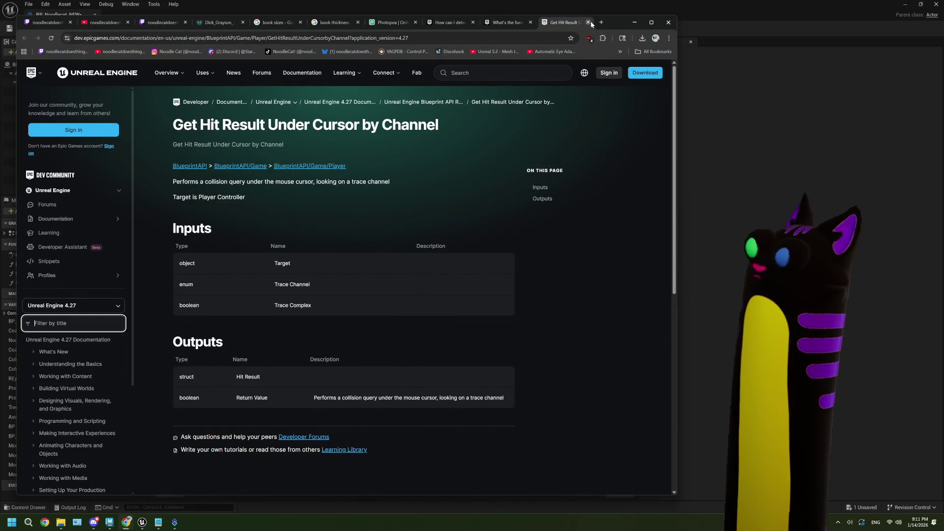
left_click(588, 22)
left_click(702, 205)
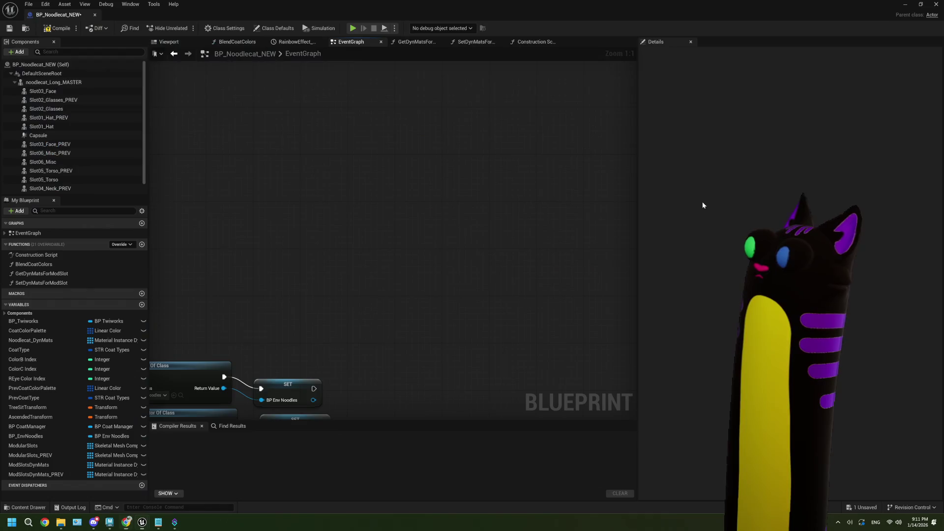
right_click(366, 212)
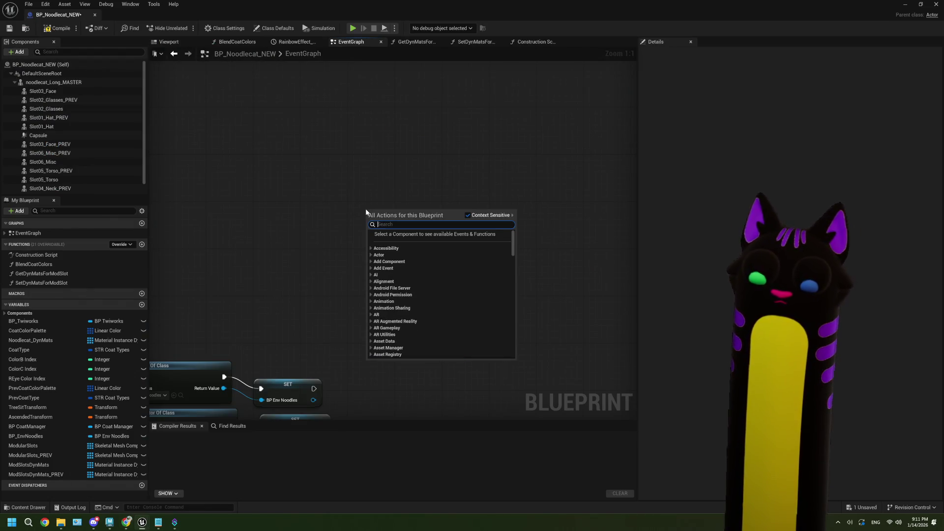
type("tra")
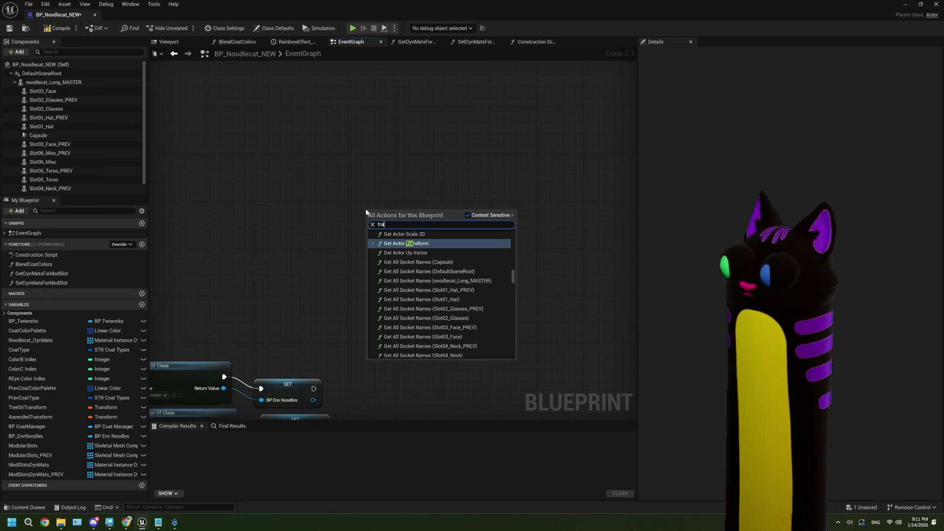
type("ce complex")
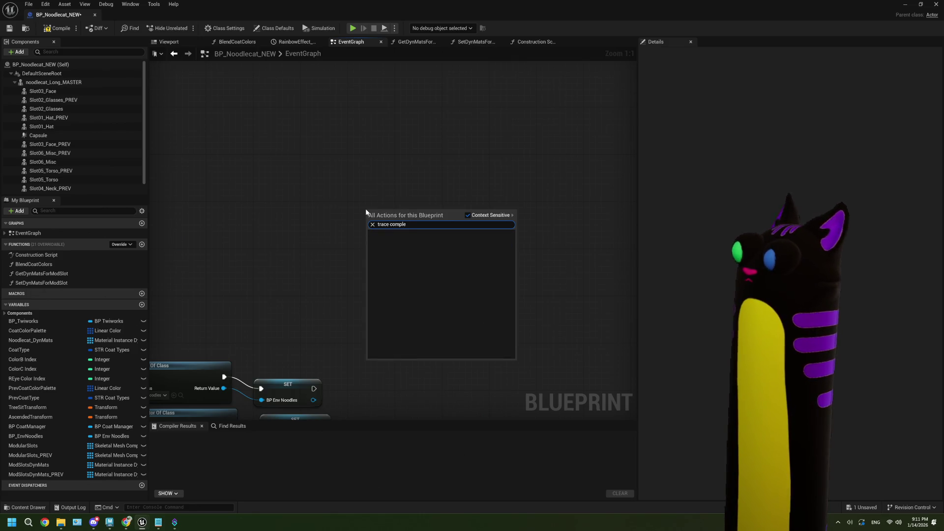
left_click(468, 215)
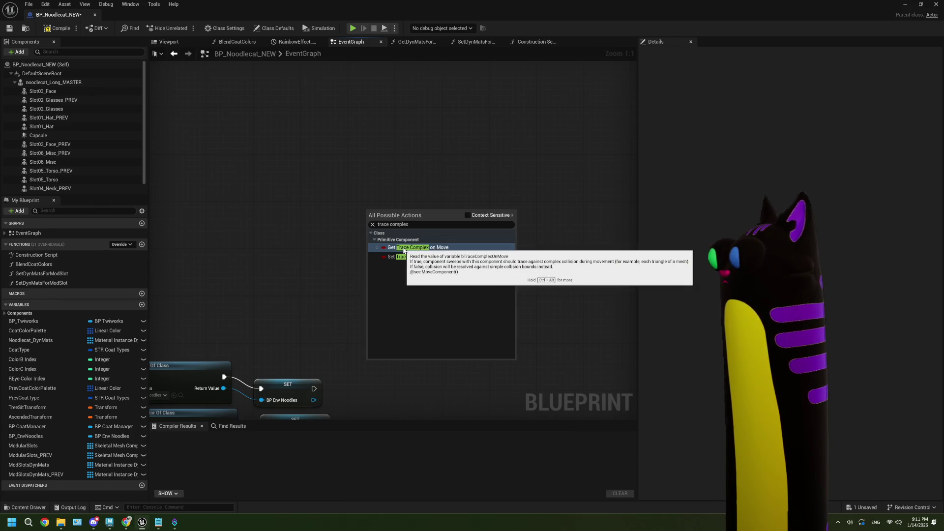
left_click(467, 215)
left_click(315, 234)
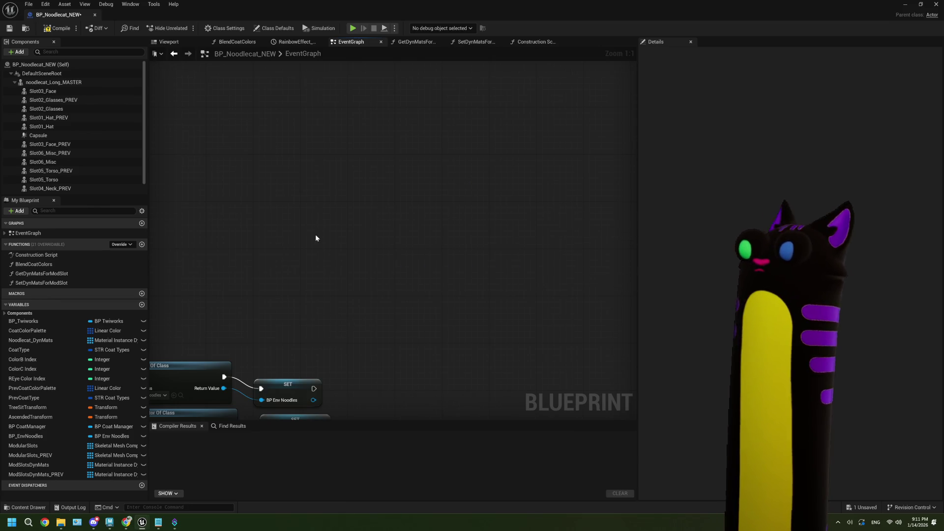
key("alt+Tab")
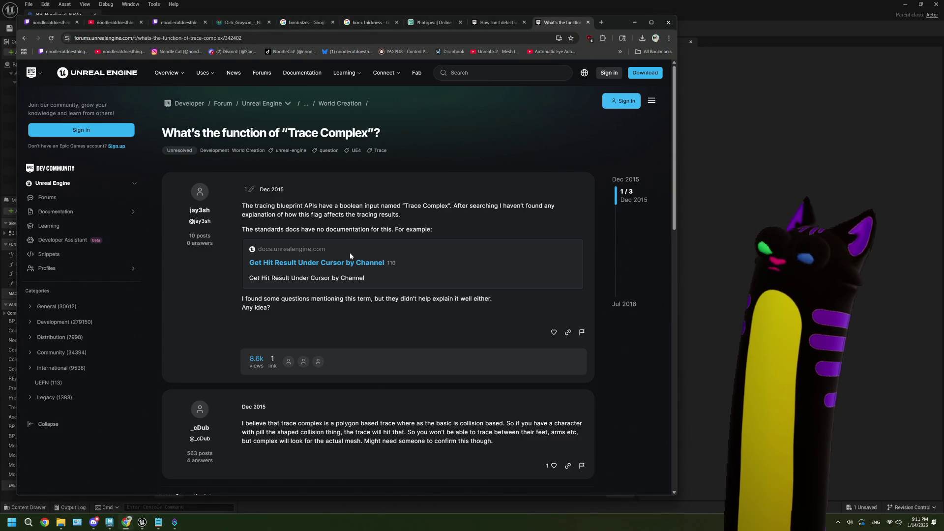
Step: Read the Trace Complex replies and Get Hit Result Under Cursor by Channel docs, then return to Unreal
middle_click(338, 262)
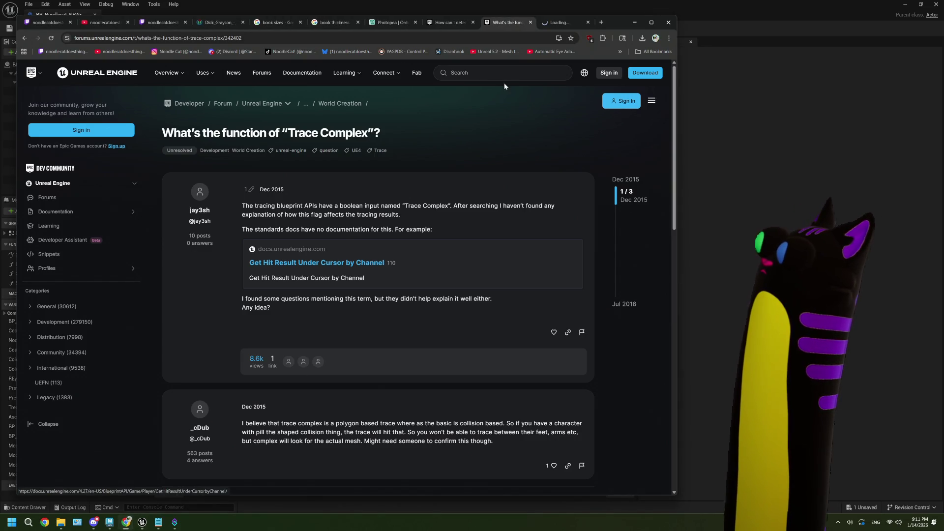
left_click(546, 23)
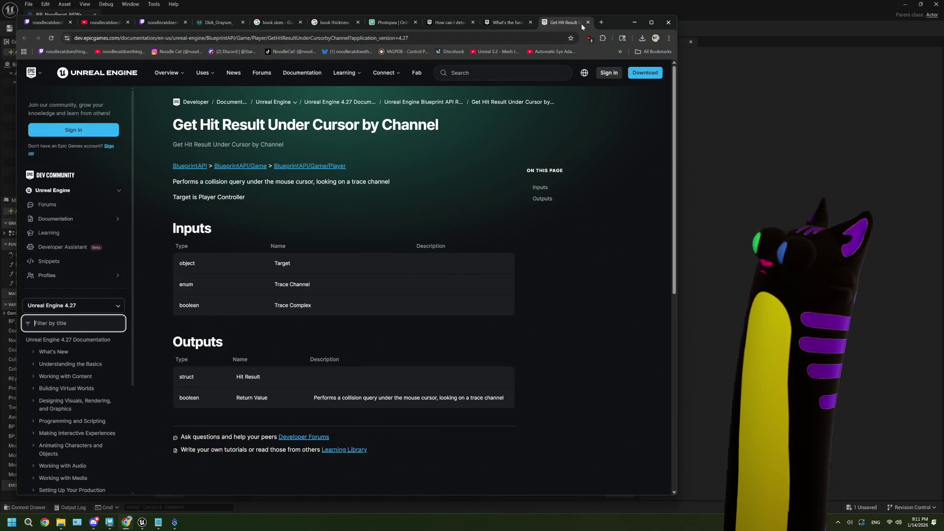
left_click(566, 22)
scroll(404, 297, "down", 5)
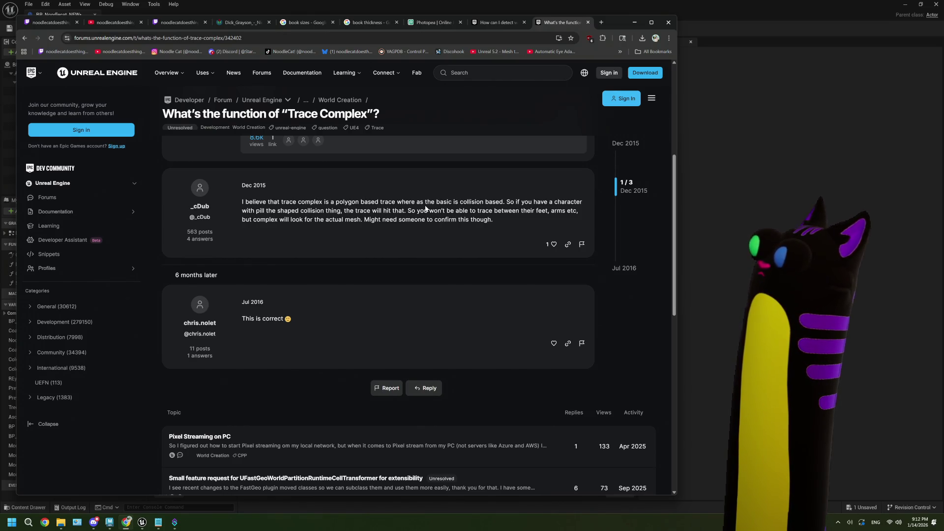
scroll(443, 228, "up", 4)
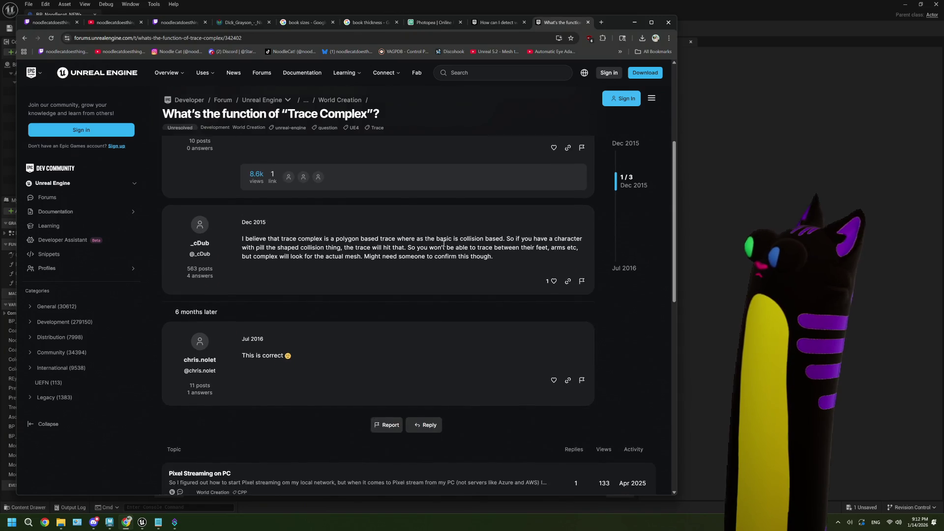
middle_click(347, 225)
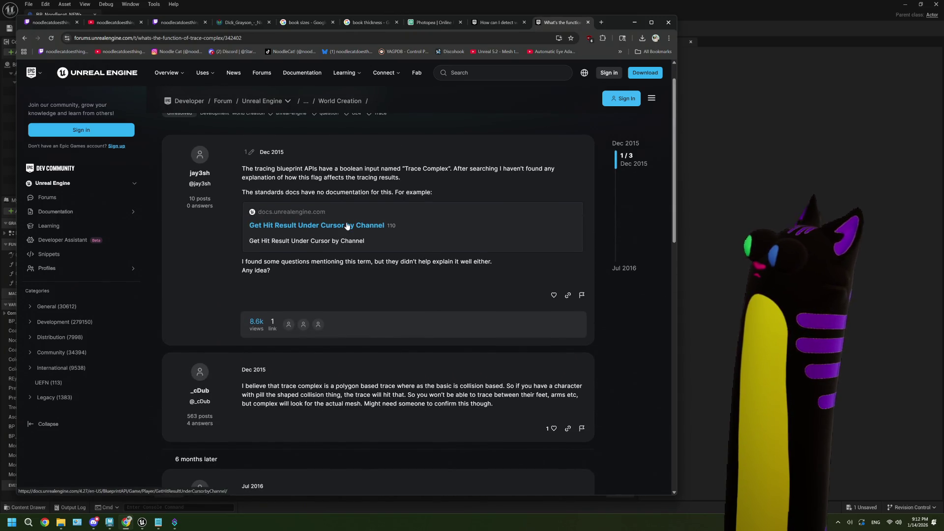
left_click(558, 25)
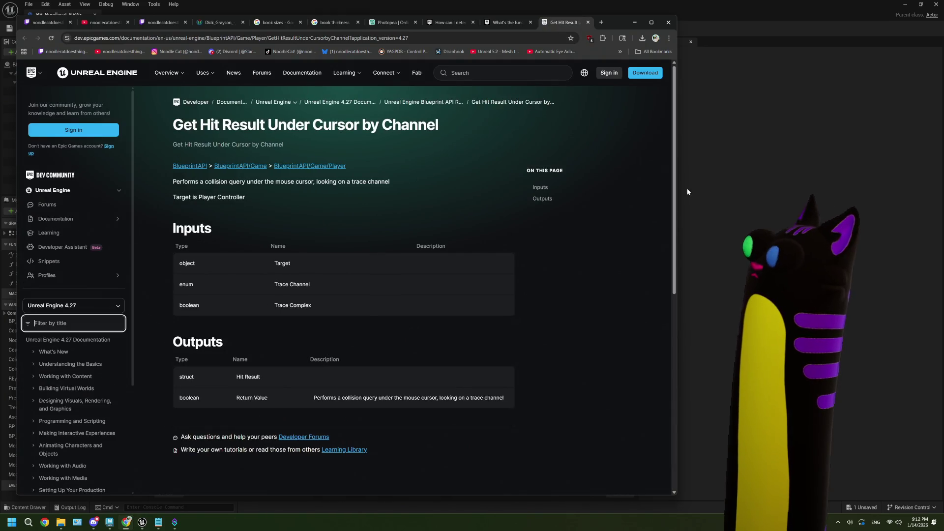
left_click(688, 191)
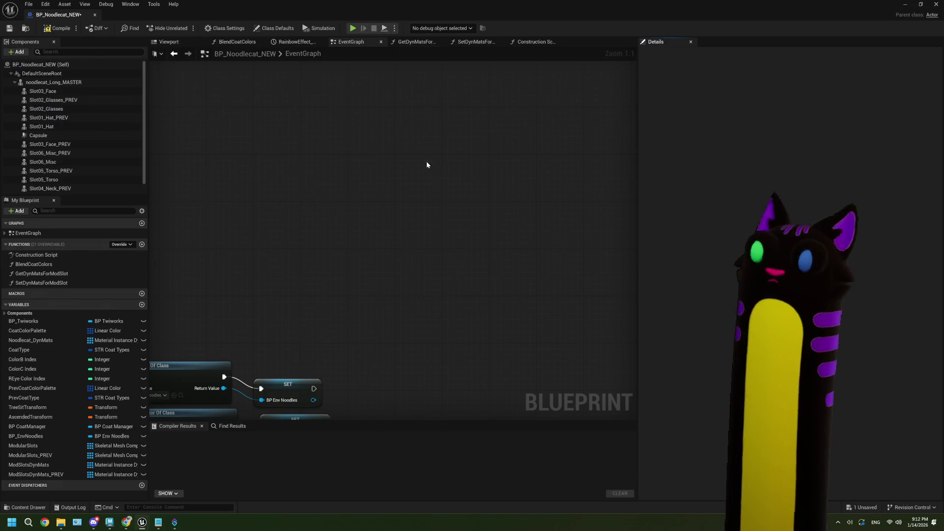
Step: Place a Noodlecat Long MASTER getter in BP_Noodlecat_NEW's event graph
right_click(364, 173)
type("get hit")
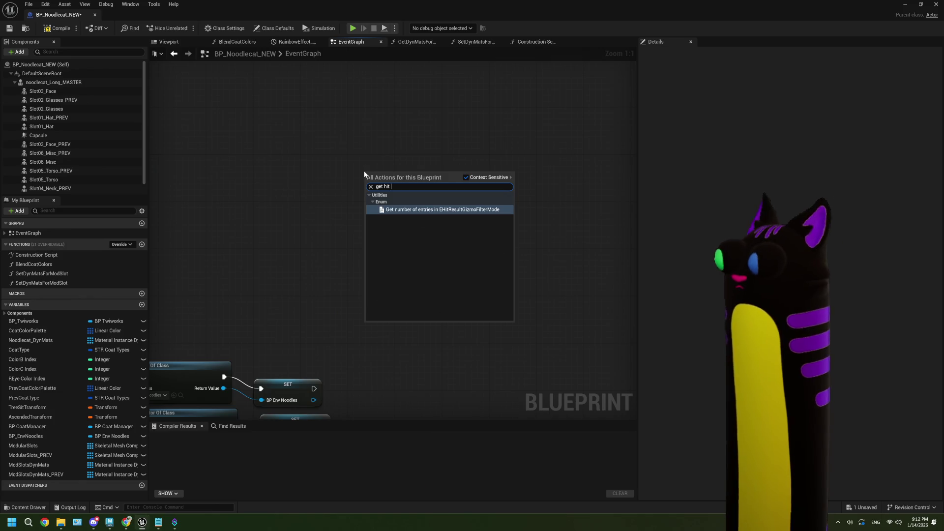
key("Escape")
scroll(314, 216, "down", 3)
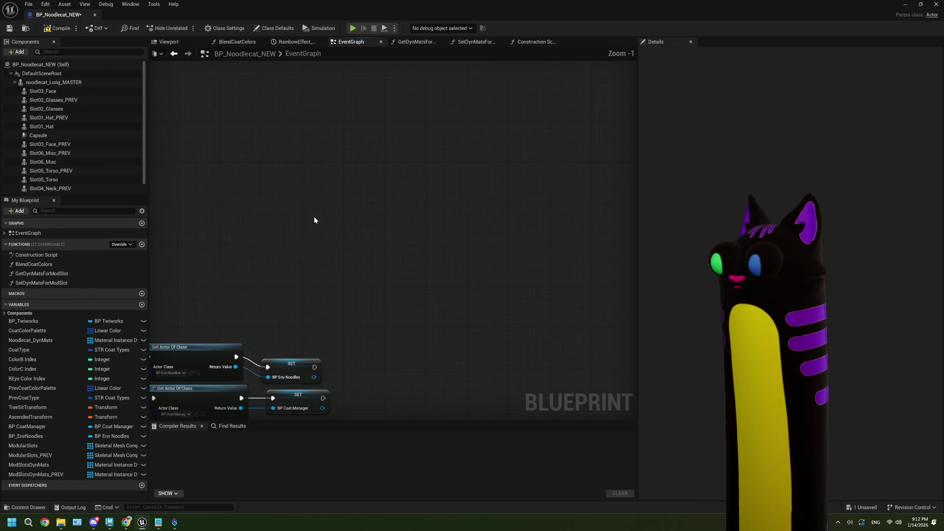
left_click_drag(54, 82, 339, 105)
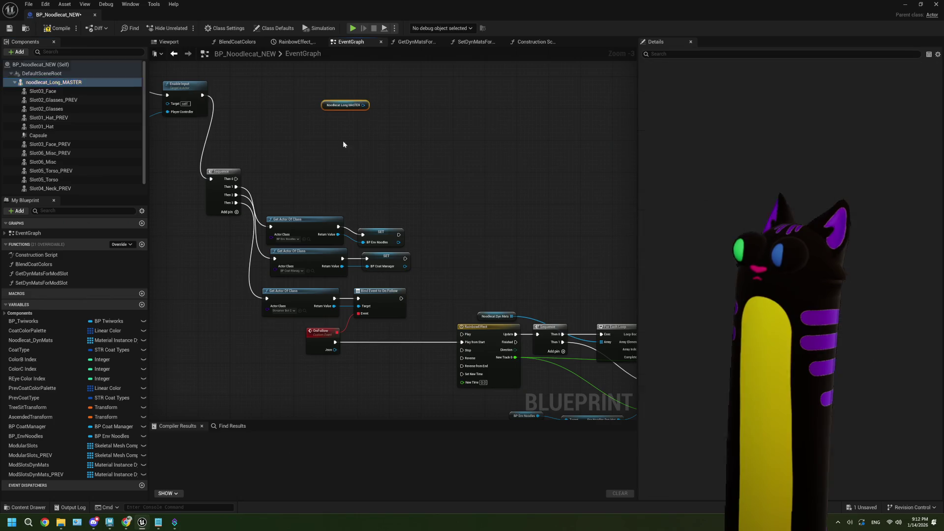
Step: Add a Line Trace Component node targeting the Noodlecat Long MASTER mesh, then un-maximize the editor
left_click_drag(309, 163, 365, 147)
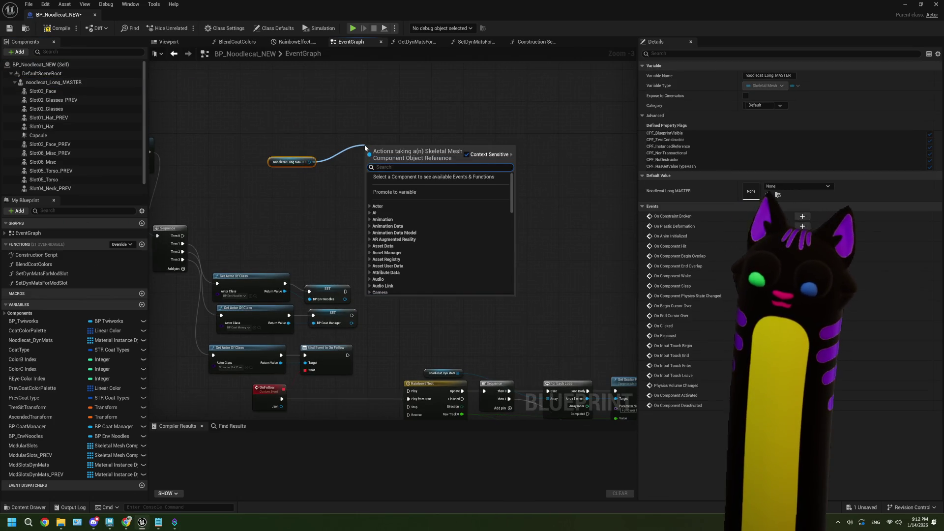
type("tr")
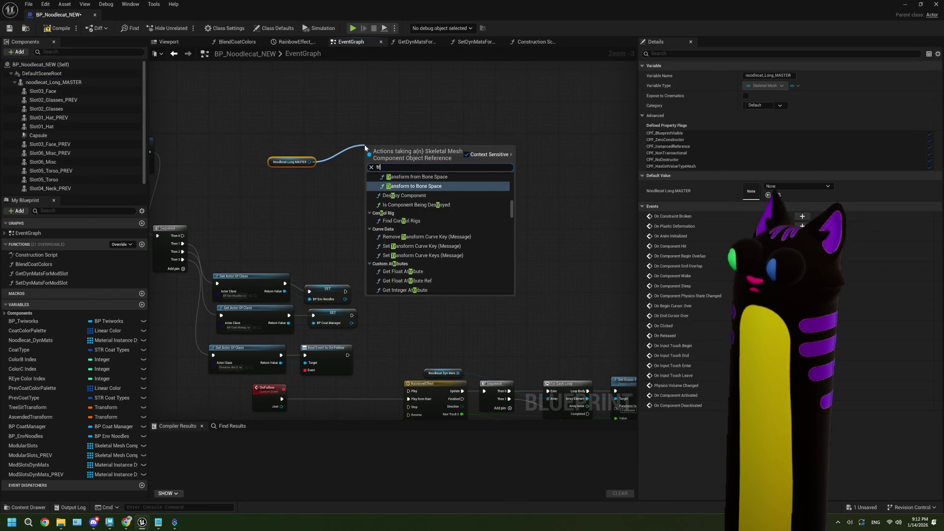
type("ace")
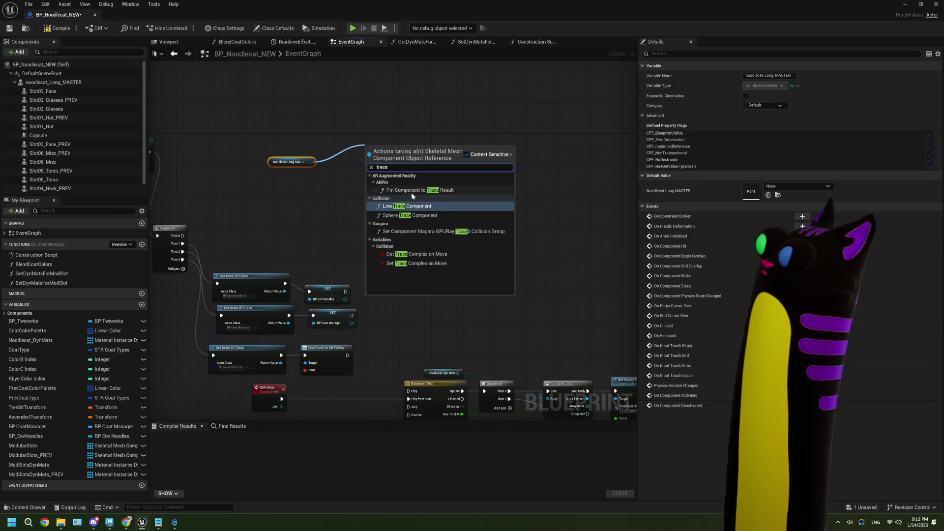
key("Return")
scroll(403, 187, "up", 3)
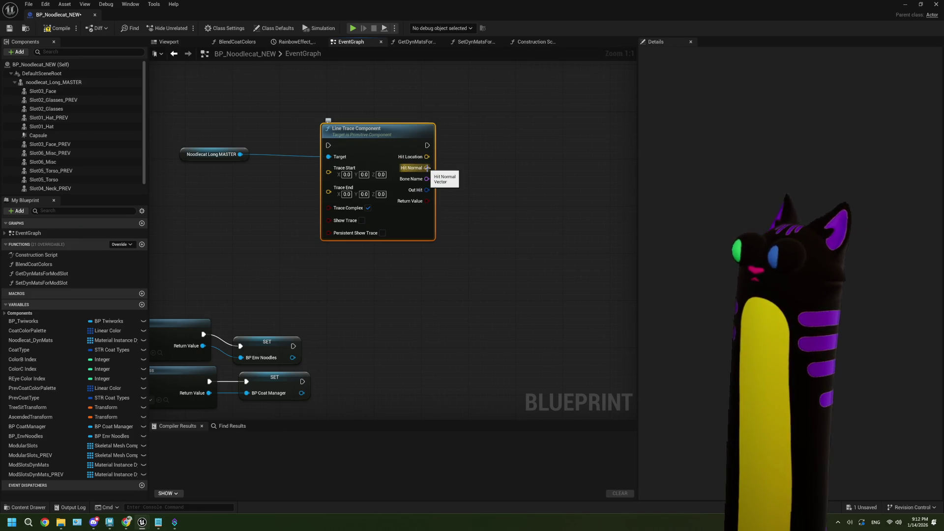
left_click_drag(426, 167, 328, 172)
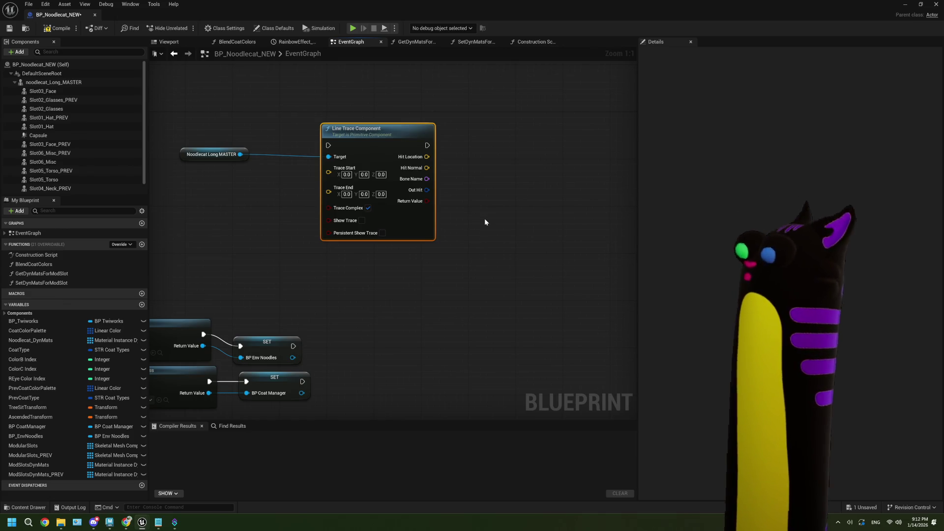
mouse_move(510, 11)
left_mouse_down()
mouse_move(660, 180)
mouse_move(656, 138)
mouse_move(693, 125)
left_mouse_up()
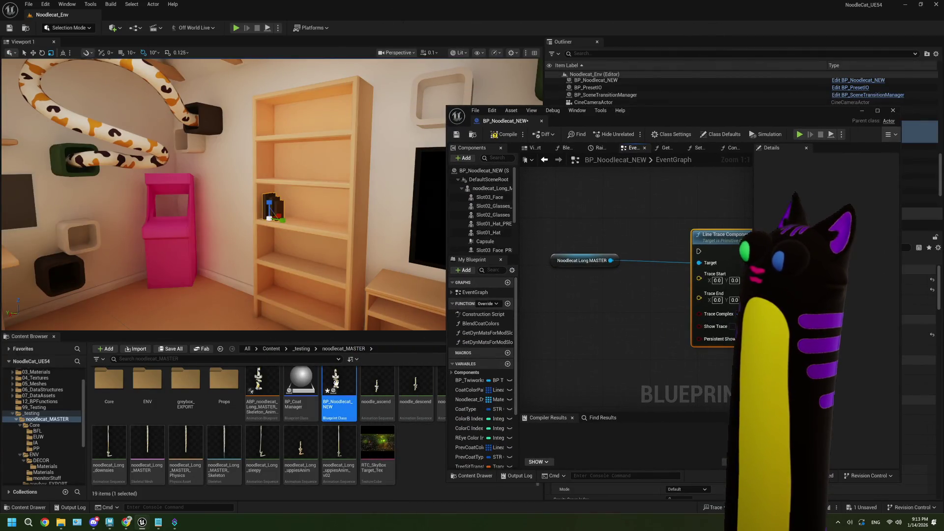
Step: Open BP_CamPawn from _testing > noodlecat_MASTER > Core in a maximized editor
left_click(302, 349)
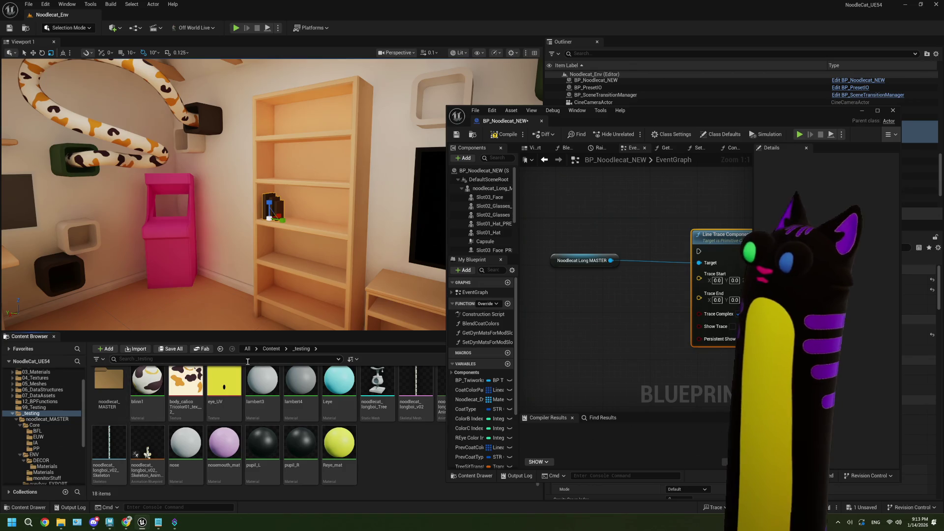
left_click(34, 424)
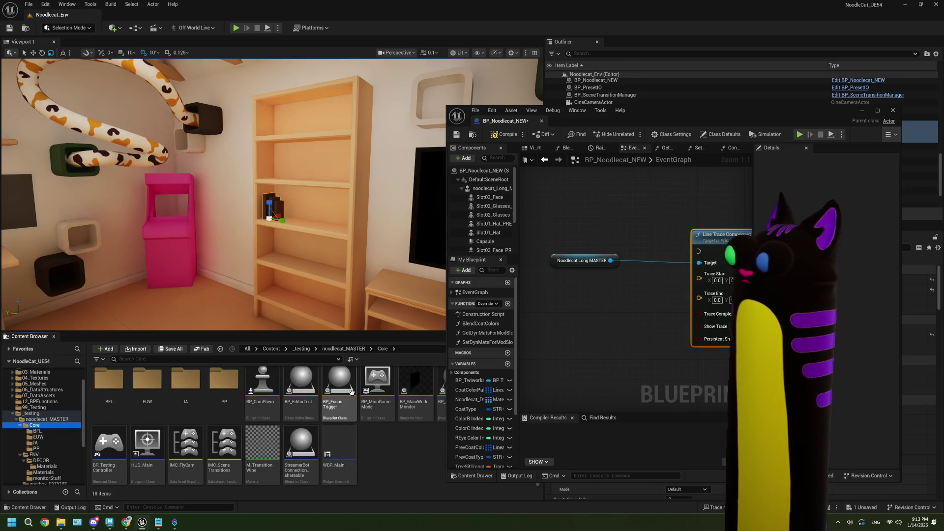
double_click(262, 386)
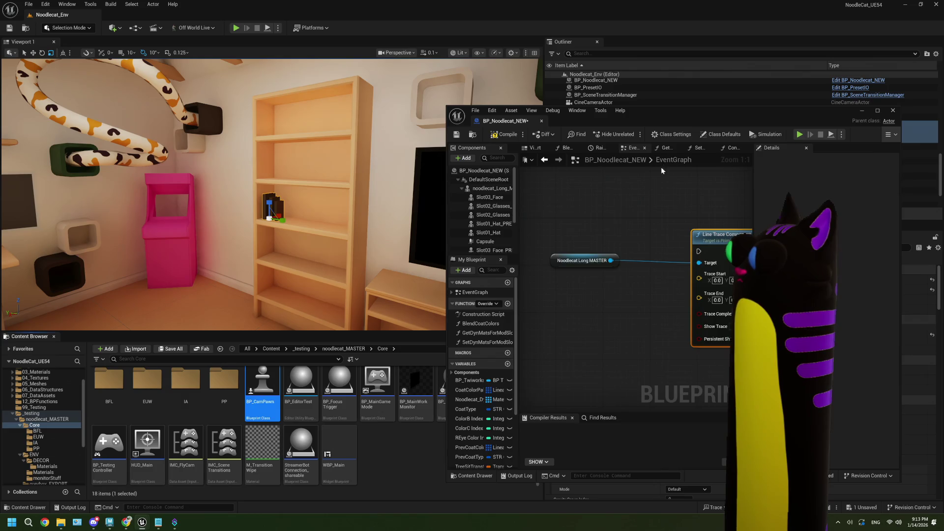
double_click(679, 122)
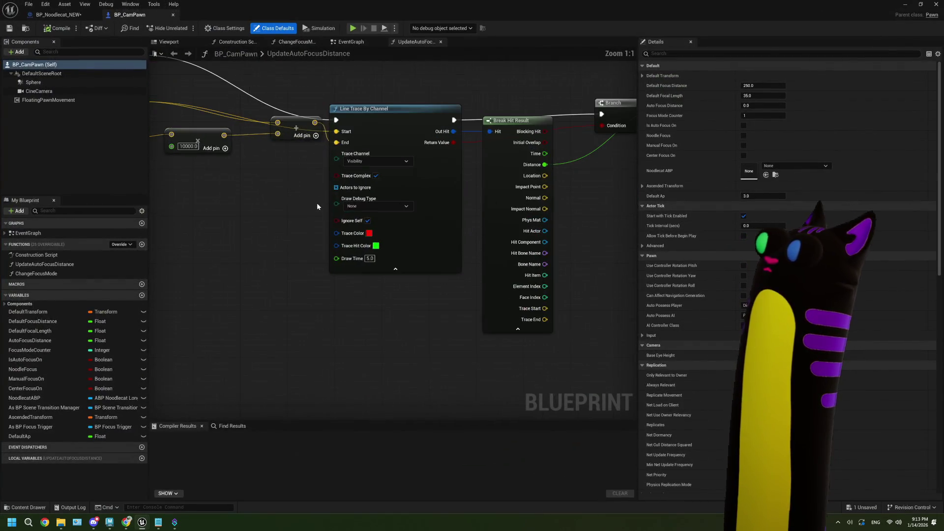
Step: Review BP_CamPawn's UpdateAutoFocusDistance function, Controller Bindings and BeginPlay timer nodes
scroll(358, 212, "down", 1)
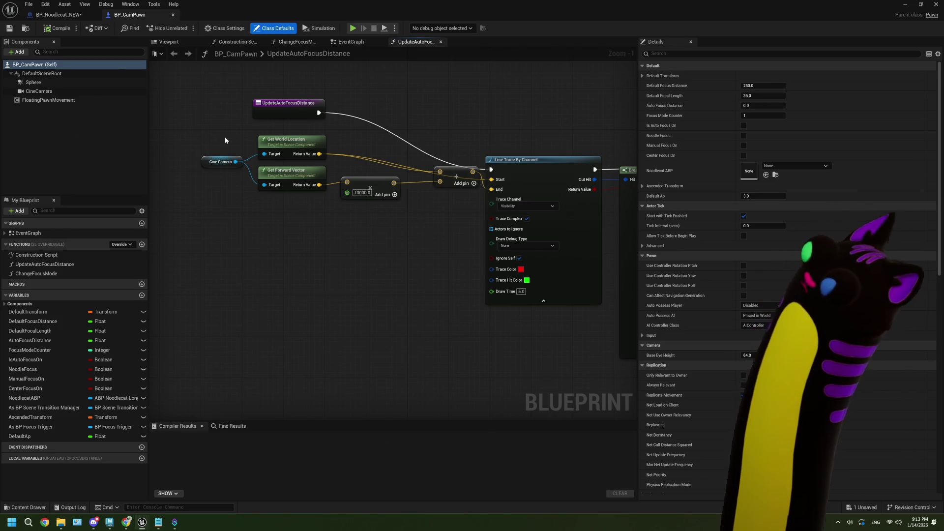
left_click(355, 42)
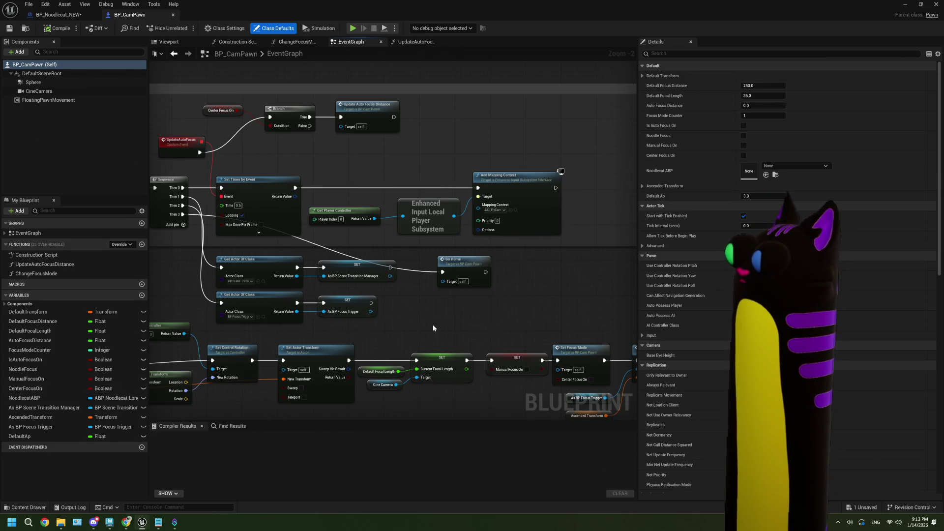
scroll(381, 332, "down", 3)
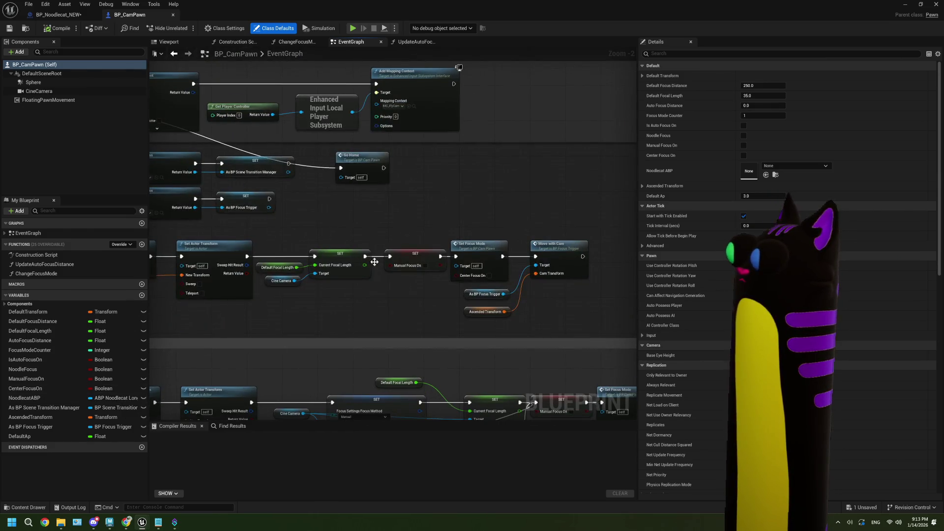
mouse_move(383, 318)
left_mouse_down()
mouse_move(403, 317)
mouse_move(370, 194)
mouse_move(388, 270)
left_mouse_up()
scroll(375, 234, "up", 3)
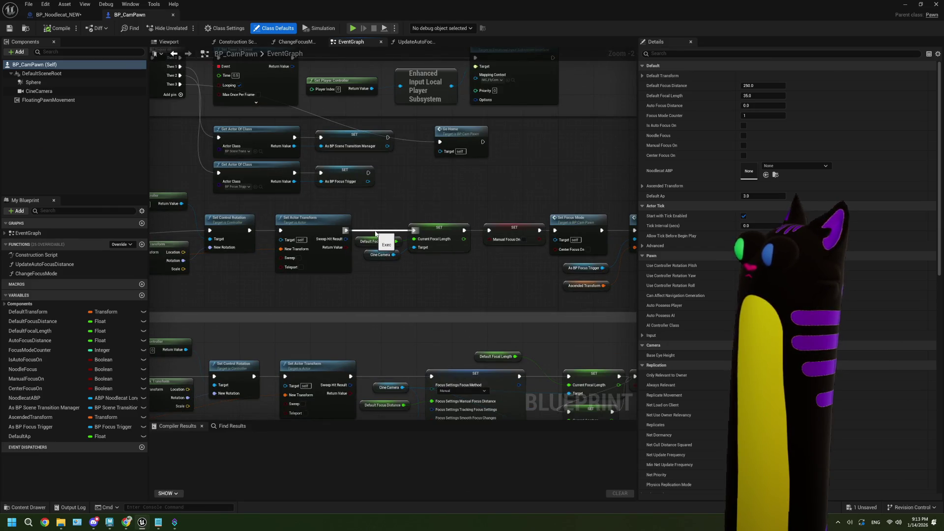
mouse_move(394, 202)
left_mouse_down()
mouse_move(383, 189)
mouse_move(354, 270)
mouse_move(442, 244)
mouse_move(498, 245)
mouse_move(476, 200)
mouse_move(373, 211)
left_mouse_up()
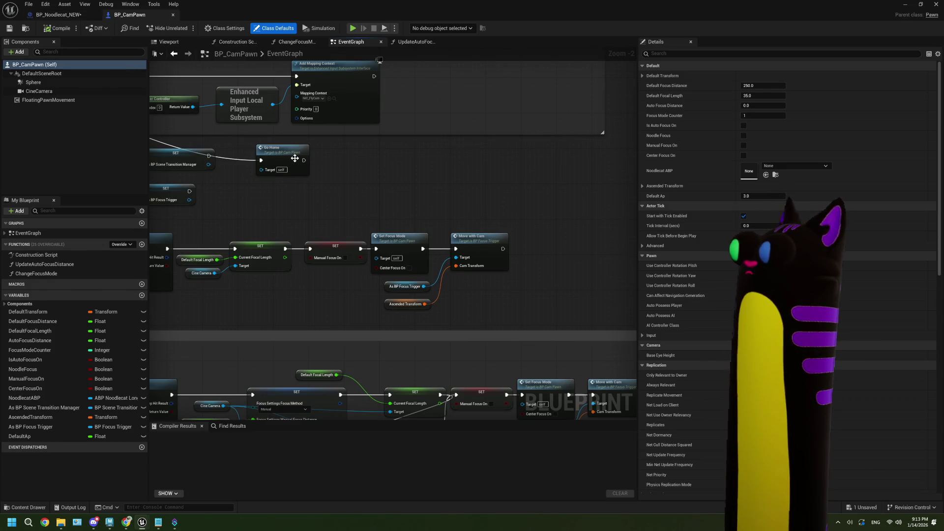
scroll(295, 157, "down", 2)
Step: Compile BP_CamPawn and return to BP_Noodlecat_NEW's graph
left_click(66, 27)
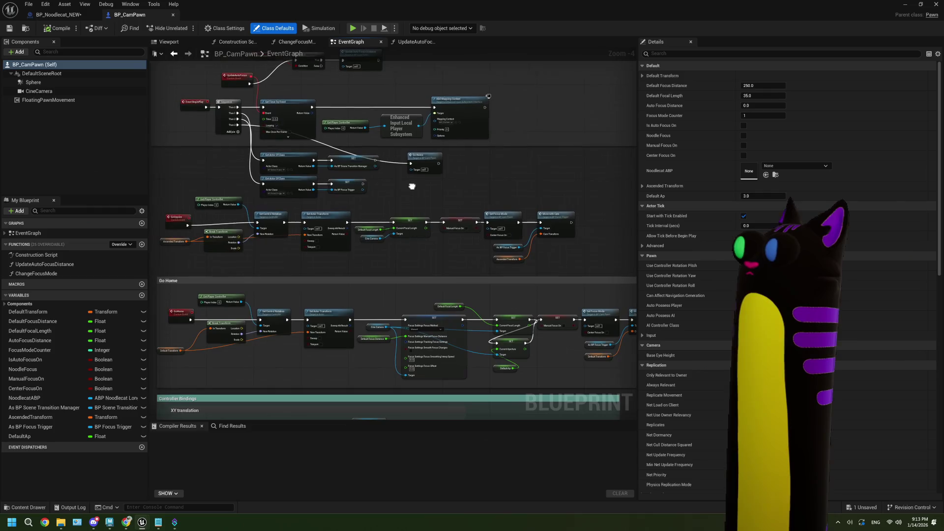
left_click(69, 15)
scroll(385, 259, "down", 2)
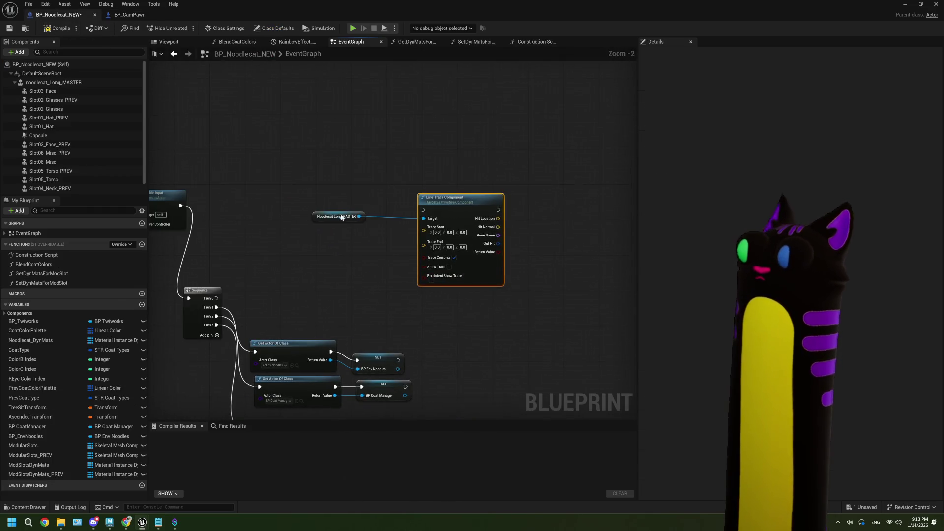
Step: Add Get Player Pawn and cast its return value to BP_CamPawn
right_click(298, 152)
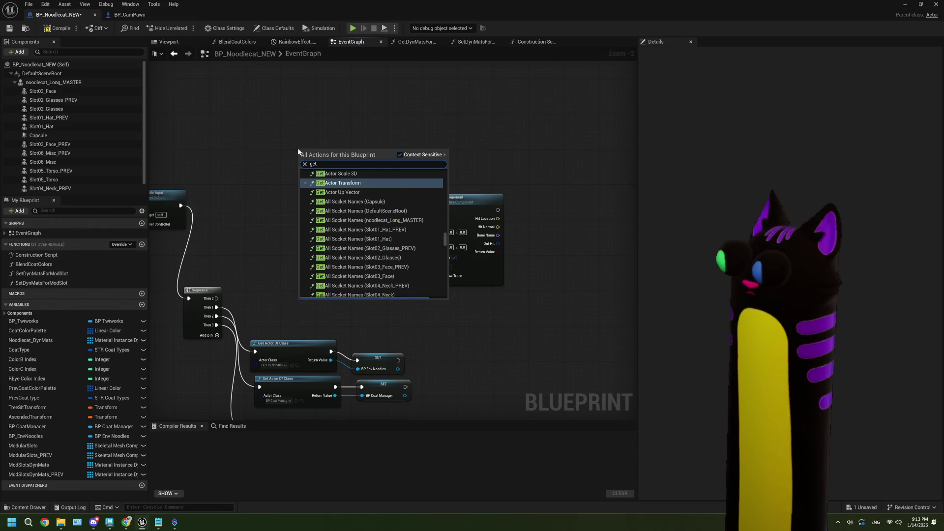
type("get pawn")
key("Return")
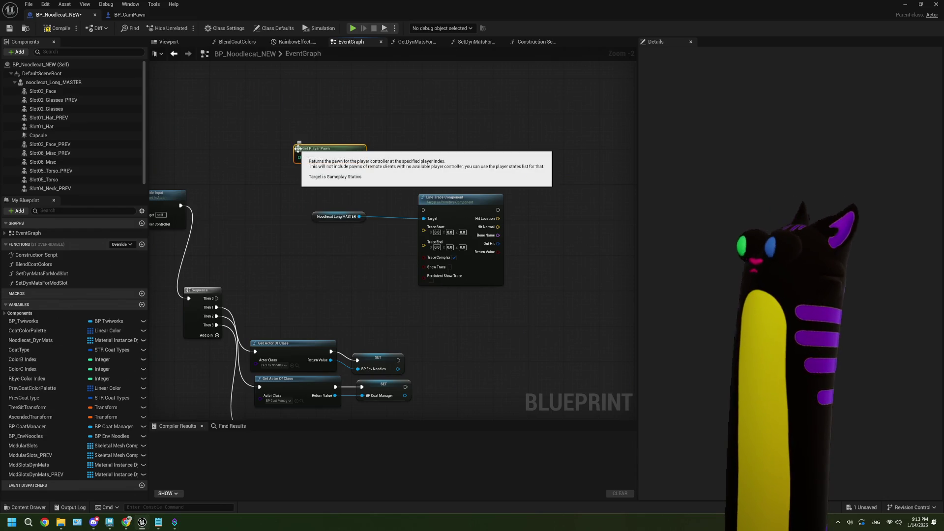
mouse_move(352, 168)
left_mouse_down()
mouse_move(288, 176)
mouse_move(332, 155)
left_mouse_up()
type("campa")
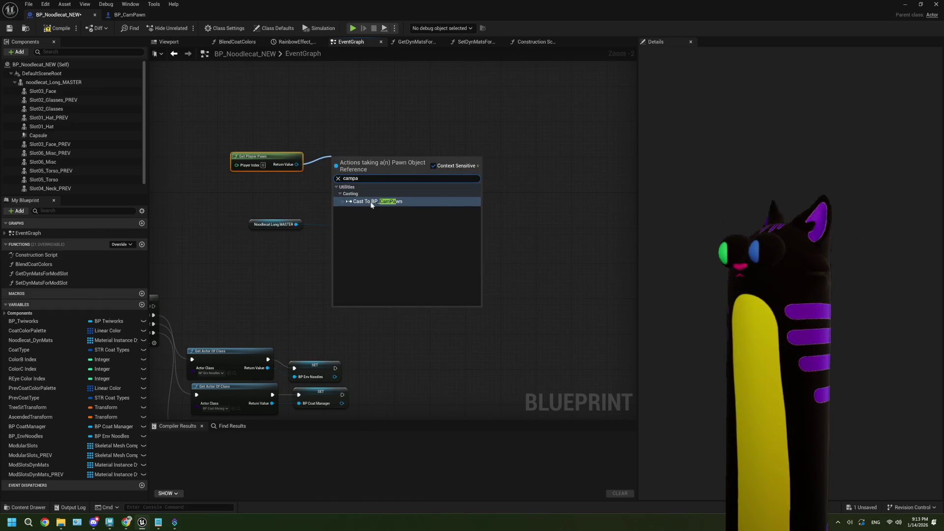
left_click(371, 201)
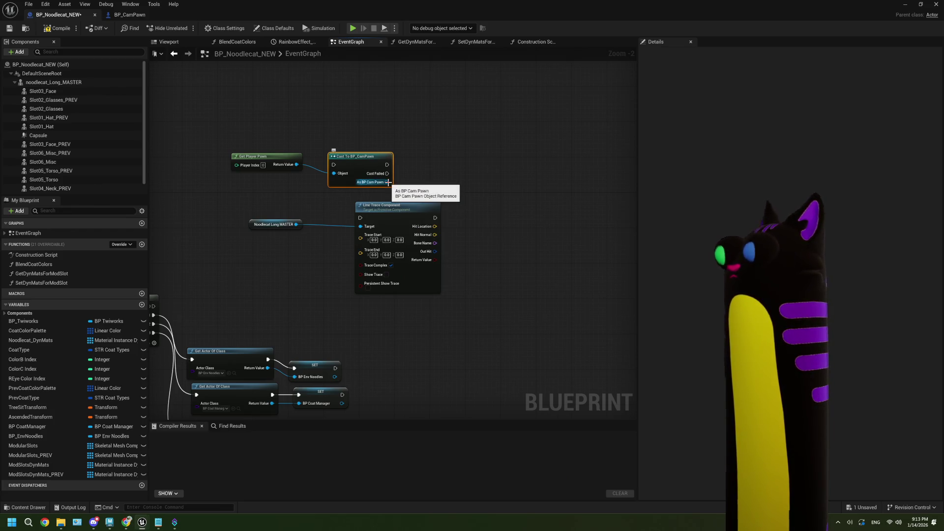
Step: Wire Sequence Then 0 into Cast To BP_CamPawn and tidy the nearby nodes
scroll(284, 231, "down", 1)
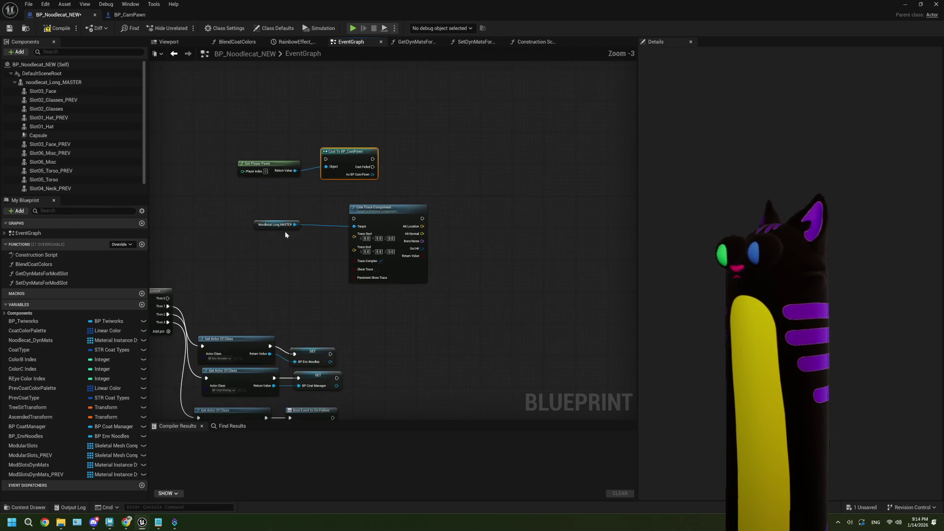
left_click_drag(285, 235, 335, 238)
left_click_drag(219, 302, 376, 163)
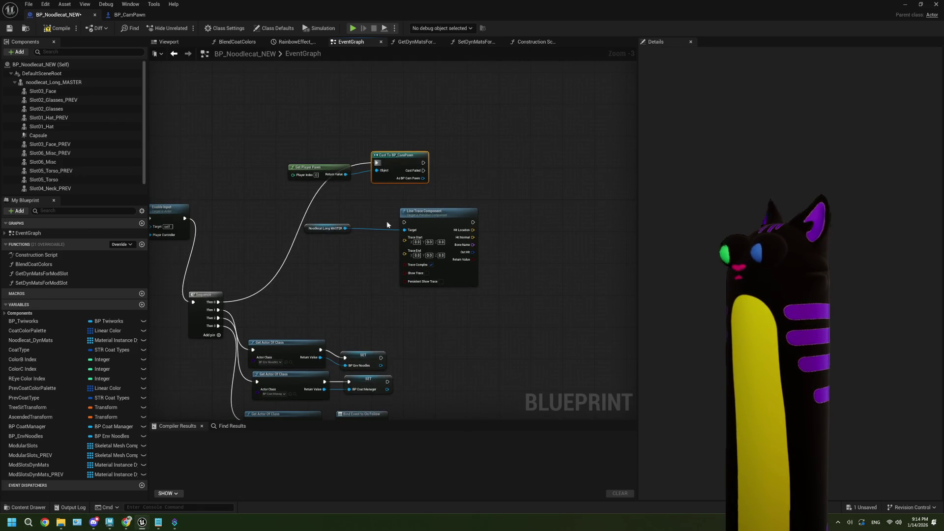
left_click_drag(384, 208, 337, 230)
scroll(280, 216, "up", 1)
left_click_drag(280, 217, 307, 226)
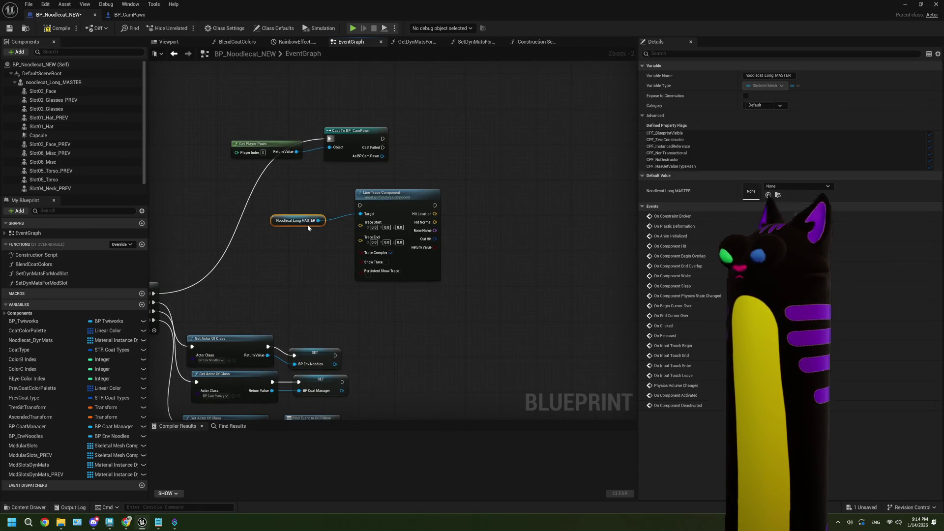
left_click_drag(374, 201, 294, 188)
mouse_move(306, 128)
left_mouse_down()
mouse_move(282, 162)
mouse_move(302, 135)
mouse_move(281, 193)
mouse_move(370, 130)
mouse_move(374, 196)
left_mouse_up()
Step: Add a Print String after the cast with the text 'ur mom'
left_click_drag(299, 132, 340, 122)
type("print")
key("Return")
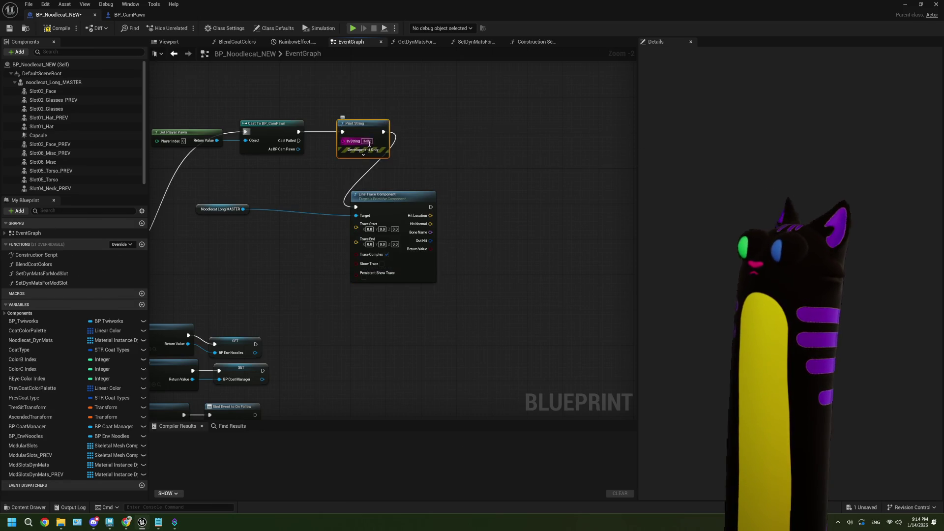
double_click(368, 141)
type("ur mom")
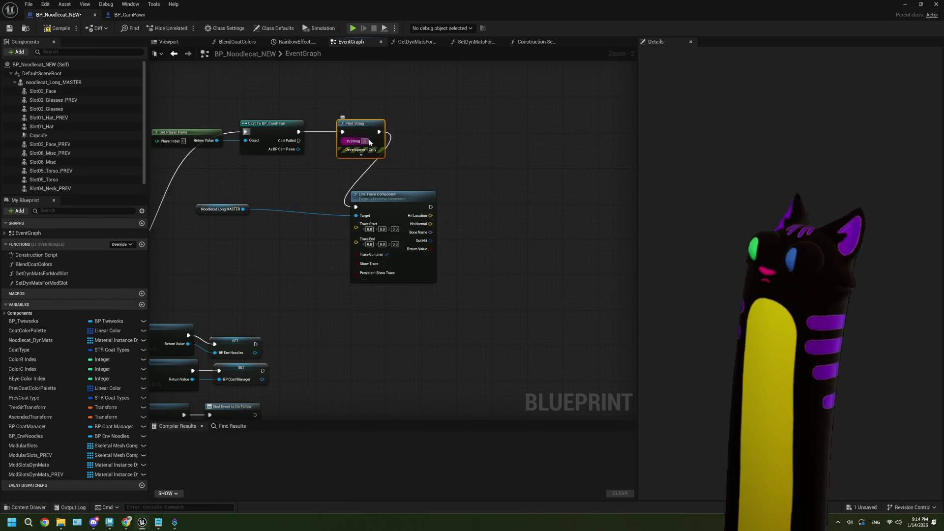
left_click(365, 154)
Step: Arrange the Line Trace and Noodlecat Long MASTER nodes beside the Print String
mouse_move(401, 196)
left_mouse_down()
mouse_move(450, 159)
mouse_move(465, 131)
left_mouse_up()
scroll(417, 205, "up", 2)
mouse_move(170, 228)
left_mouse_down()
mouse_move(376, 239)
mouse_move(365, 256)
mouse_move(344, 255)
left_mouse_up()
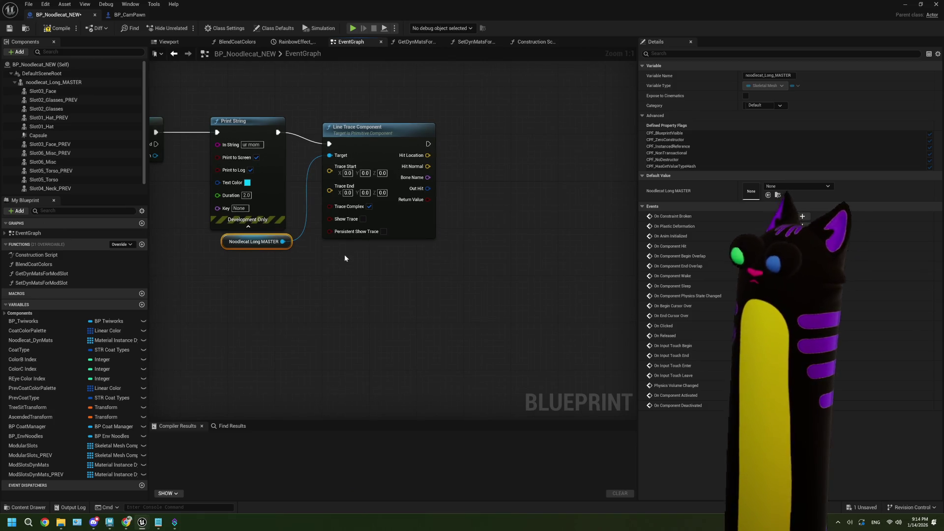
mouse_move(171, 167)
left_mouse_down()
mouse_move(317, 129)
mouse_move(310, 242)
left_mouse_up()
left_click(128, 14)
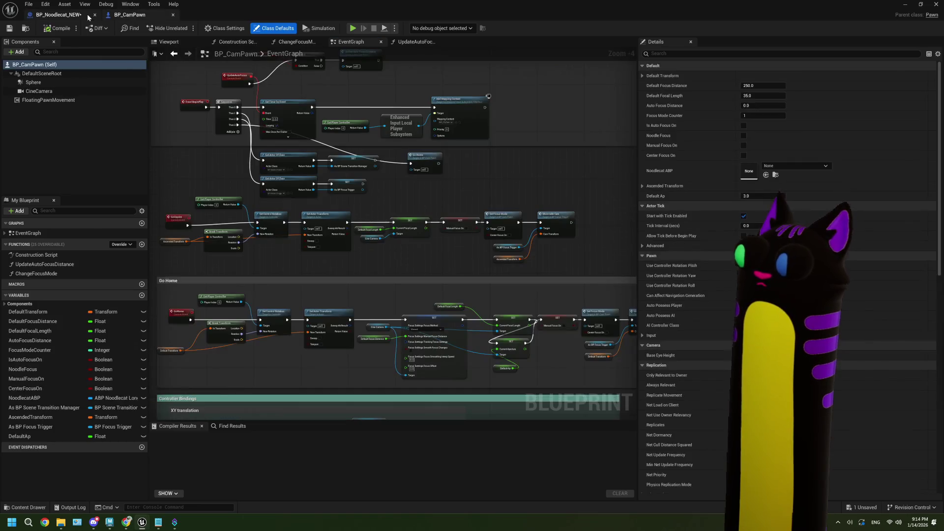
Step: Copy the world location, forward vector, multiply and add nodes from BP_CamPawn's UpdateAutoFocusDistance
left_click(403, 43)
left_click(300, 172)
mouse_move(294, 136)
left_mouse_down()
mouse_move(401, 202)
mouse_move(455, 215)
left_mouse_up()
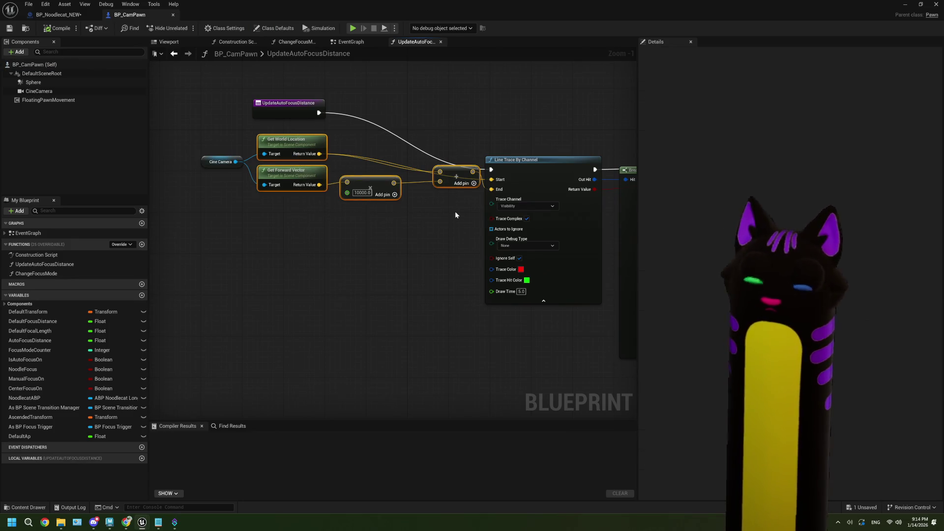
left_click(462, 175)
left_click_drag(463, 176, 447, 196)
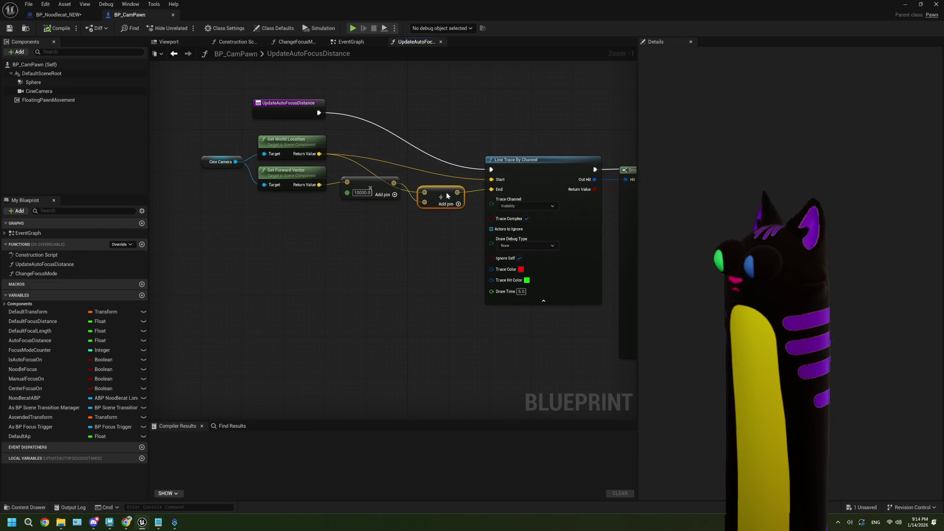
left_click_drag(449, 247, 257, 134)
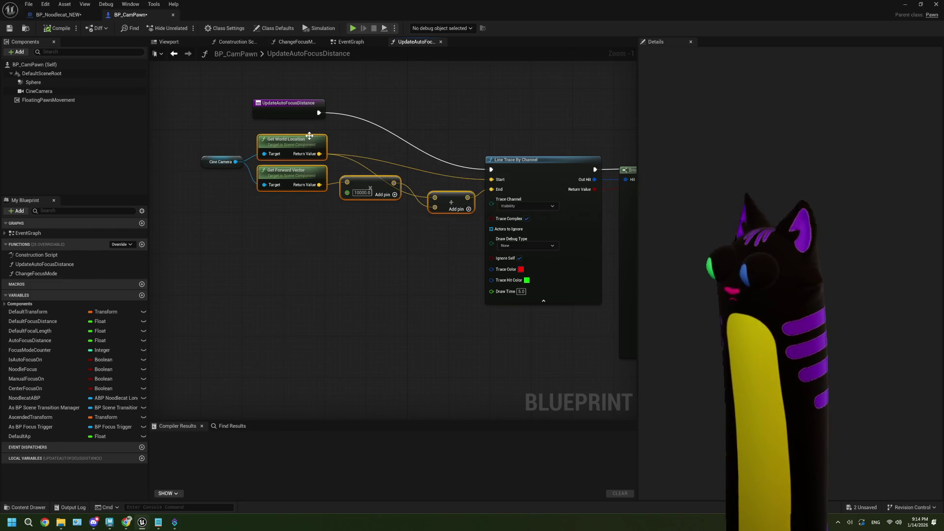
key("ctrl+c")
Step: Paste the trace-endpoint nodes into BP_Noodlecat_NEW and delete the auto-inserted Root Component node
left_click(58, 14)
key("ctrl+v")
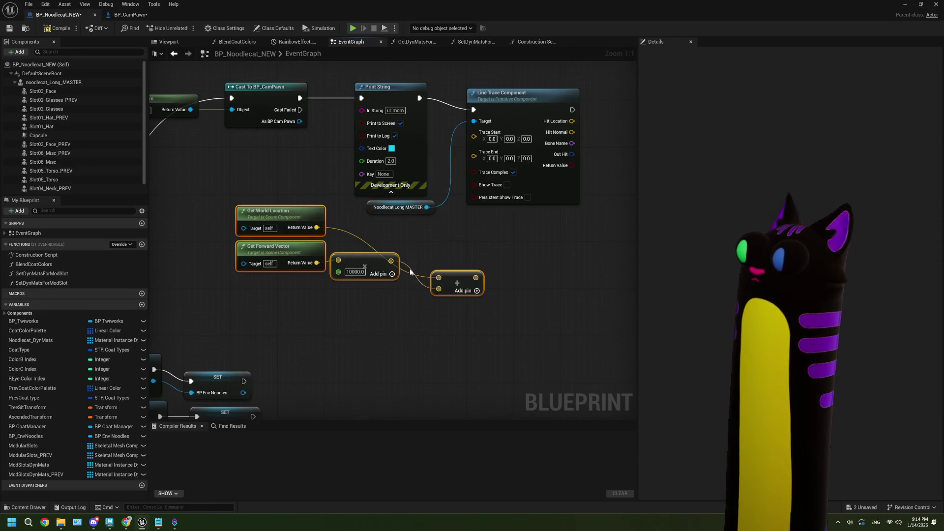
left_click_drag(300, 121, 243, 228)
left_click(288, 143)
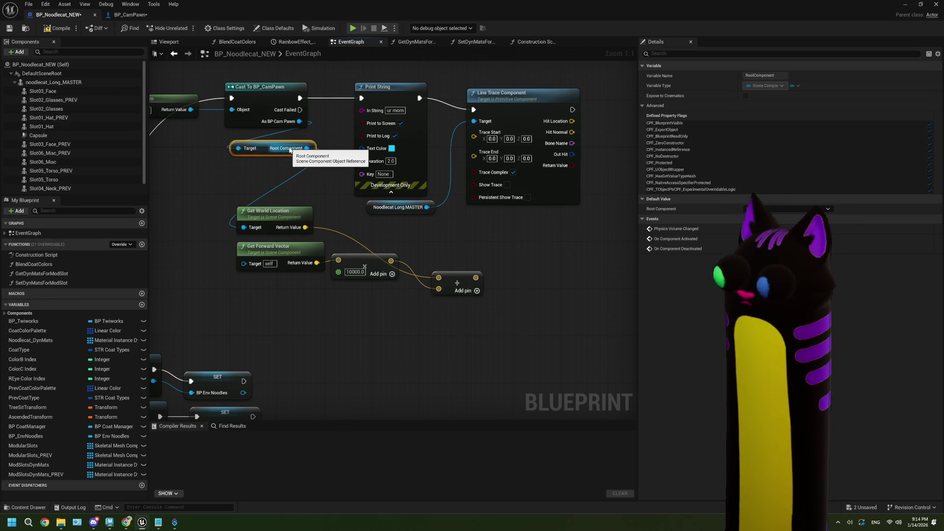
key("Delete")
Step: Feed the cast pawn's Cine Camera into Get World Location and Get Forward Vector
left_click_drag(299, 121, 250, 160)
type("cine")
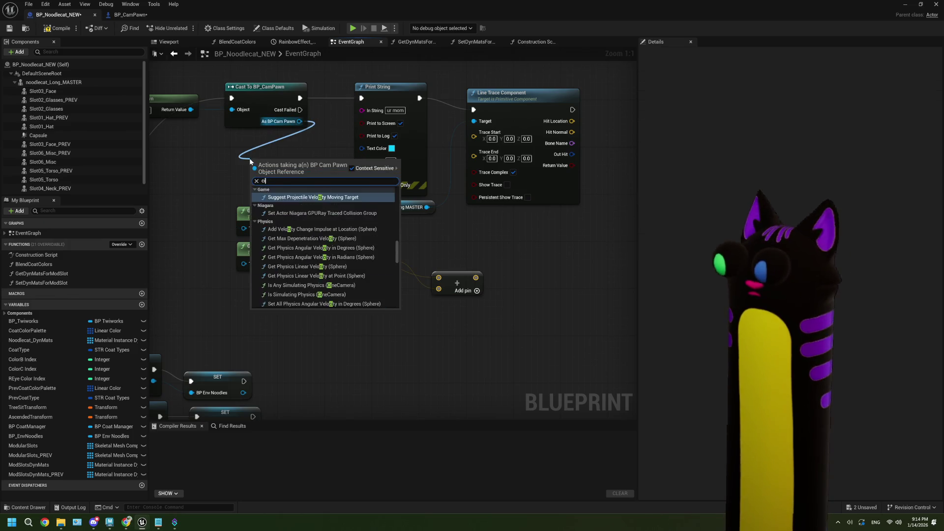
left_click(290, 294)
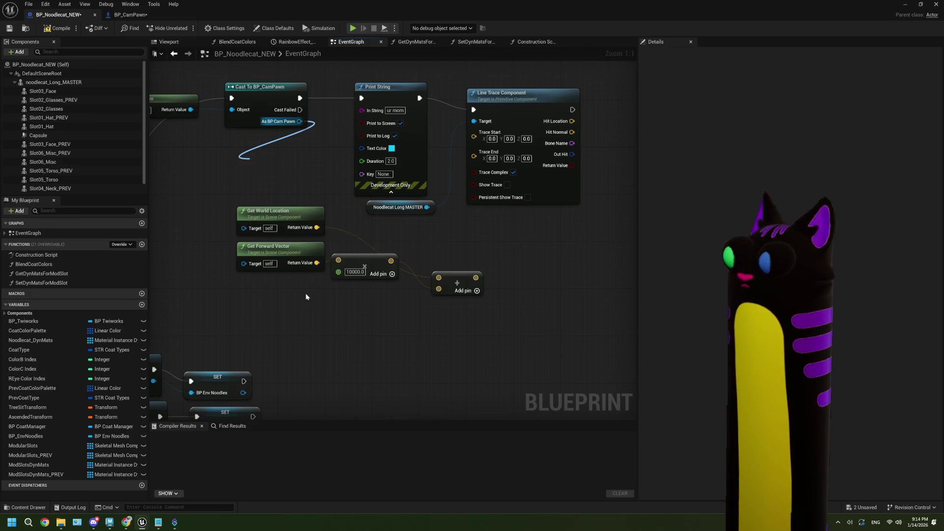
left_click_drag(260, 205, 244, 228)
mouse_move(317, 160)
left_mouse_down()
mouse_move(268, 249)
mouse_move(269, 267)
left_mouse_up()
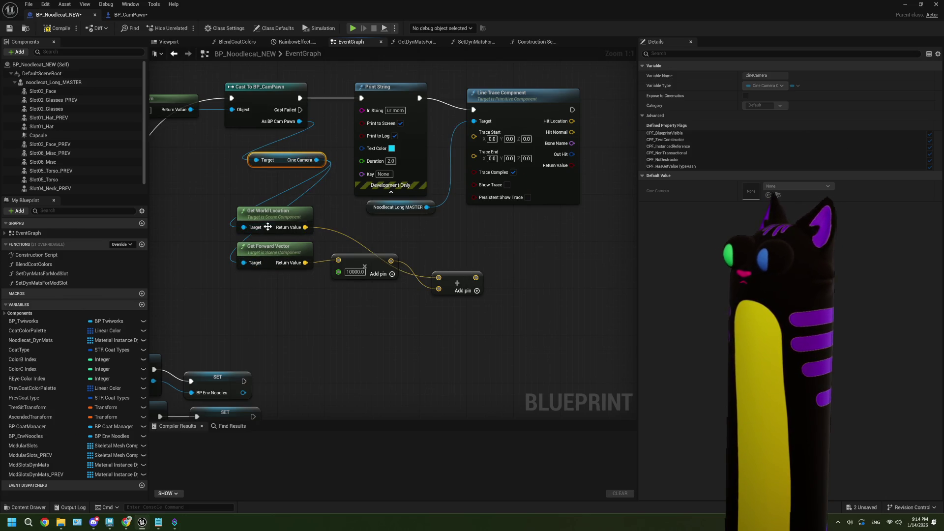
Step: Connect the camera location to Trace Start and the forward offset to Trace End
left_click_drag(304, 227, 473, 132)
left_click_drag(475, 277, 474, 147)
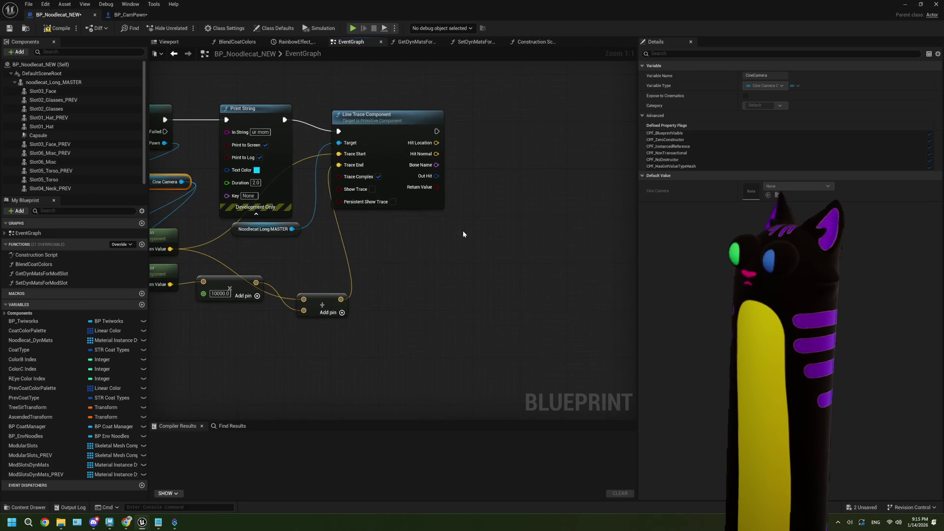
left_click(289, 156)
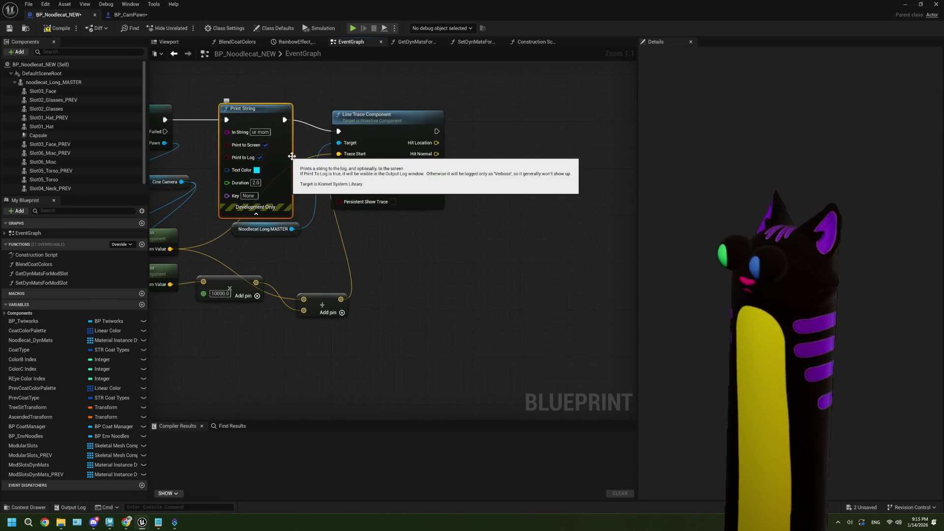
Step: Duplicate the Print String node and place the copy near the line trace
key("ctrl+c")
key("ctrl+v")
left_click_drag(512, 168, 528, 130)
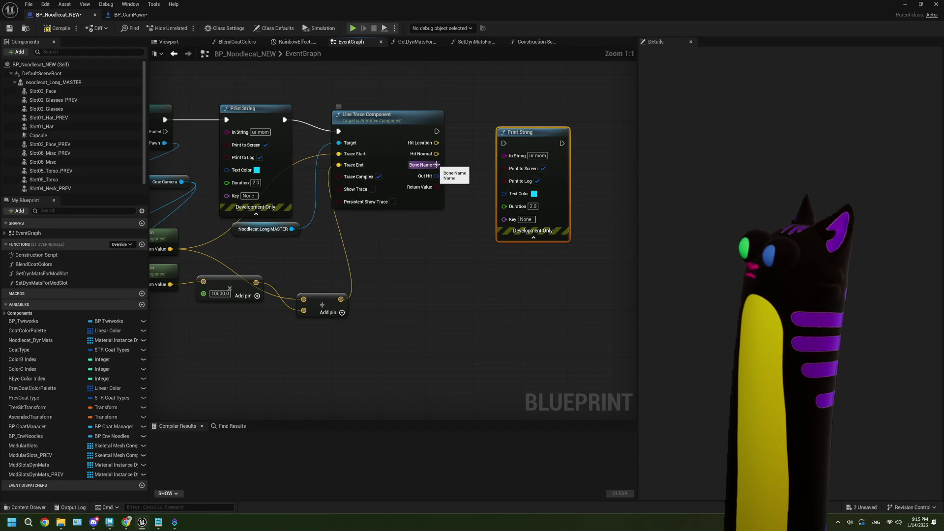
left_click(458, 146)
mouse_move(530, 131)
left_mouse_down()
mouse_move(539, 185)
mouse_move(505, 276)
left_mouse_up()
Step: Add an expanded Break Hit Result node from the trace's Out Hit
left_click_drag(338, 150, 369, 156)
type("bre")
key("Return")
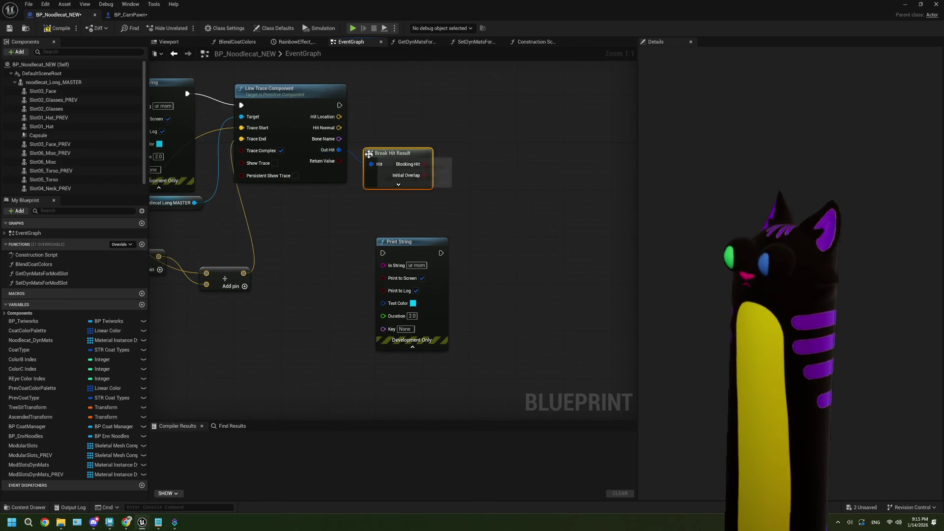
left_click(400, 188)
mouse_move(419, 264)
left_mouse_down()
mouse_move(532, 214)
mouse_move(431, 256)
mouse_move(395, 252)
left_mouse_up()
left_click_drag(379, 352, 467, 308)
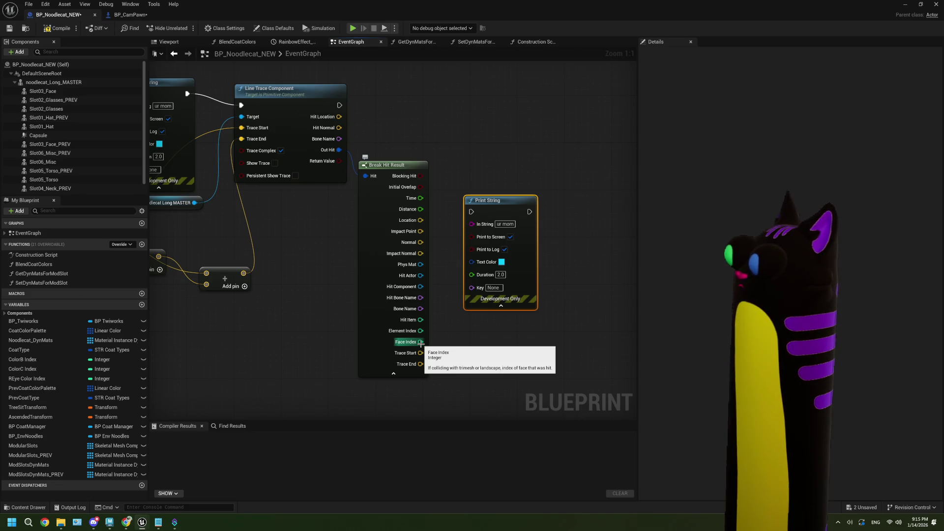
Step: Run the new Print String after the trace printing Face Index, then compile
mouse_move(340, 105)
left_mouse_down()
mouse_move(379, 122)
mouse_move(471, 212)
mouse_move(552, 147)
mouse_move(570, 117)
left_mouse_up()
mouse_move(420, 342)
left_mouse_down()
mouse_move(497, 295)
mouse_move(544, 165)
mouse_move(538, 136)
left_mouse_up()
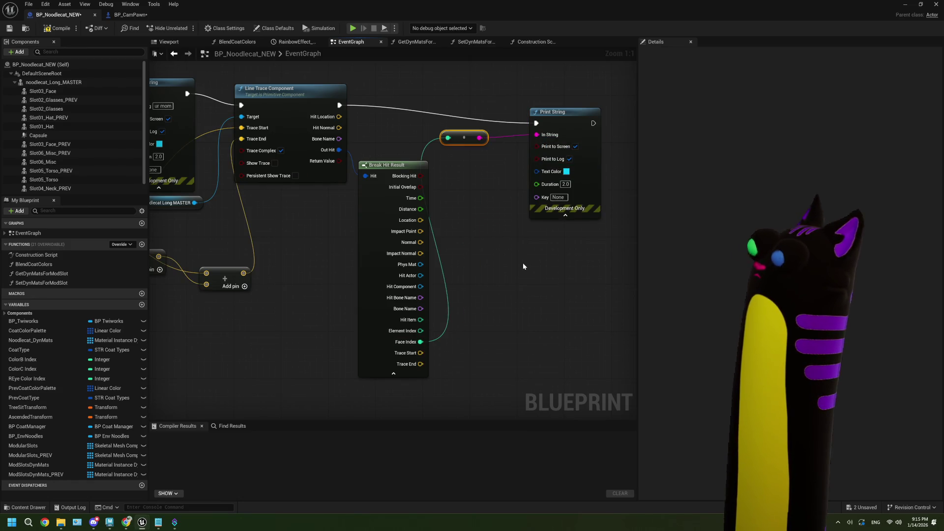
left_click_drag(270, 245, 339, 263)
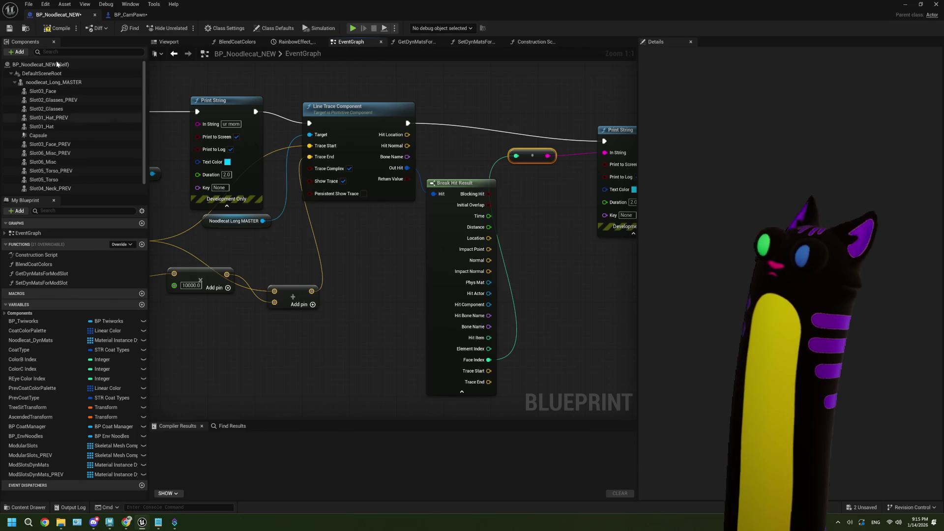
left_click(58, 28)
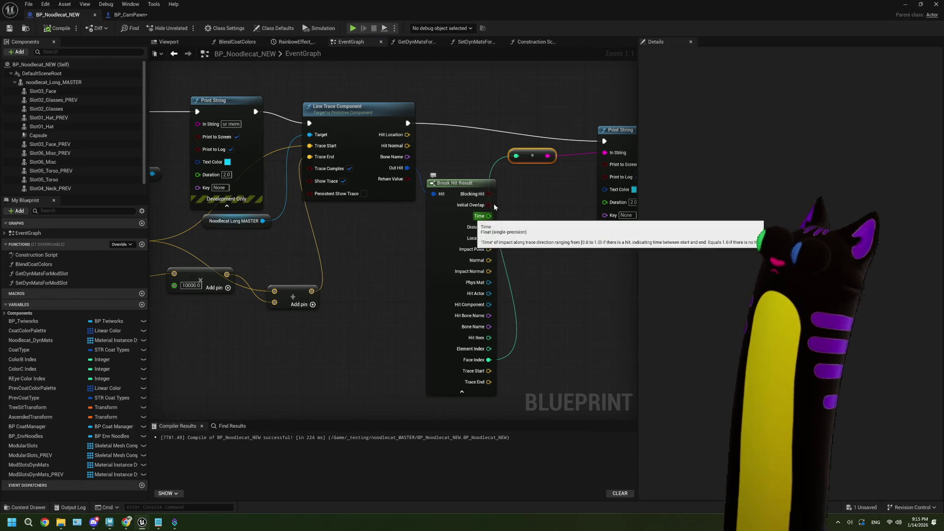
scroll(553, 219, "down", 2)
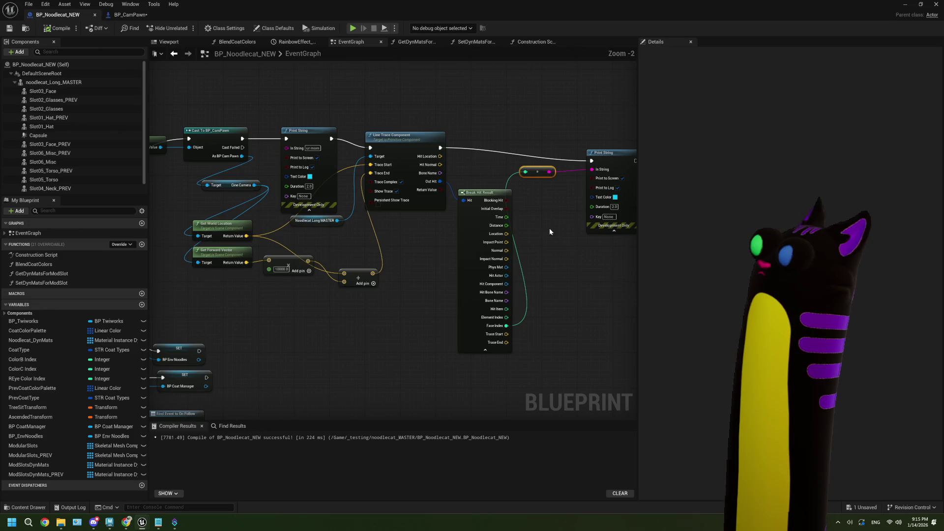
Step: Break the link from Sequence Then 0 to the camera cast
scroll(538, 236, "up", 1)
scroll(379, 266, "down", 1)
mouse_move(379, 266)
left_mouse_down()
mouse_move(420, 284)
mouse_move(428, 275)
left_mouse_up()
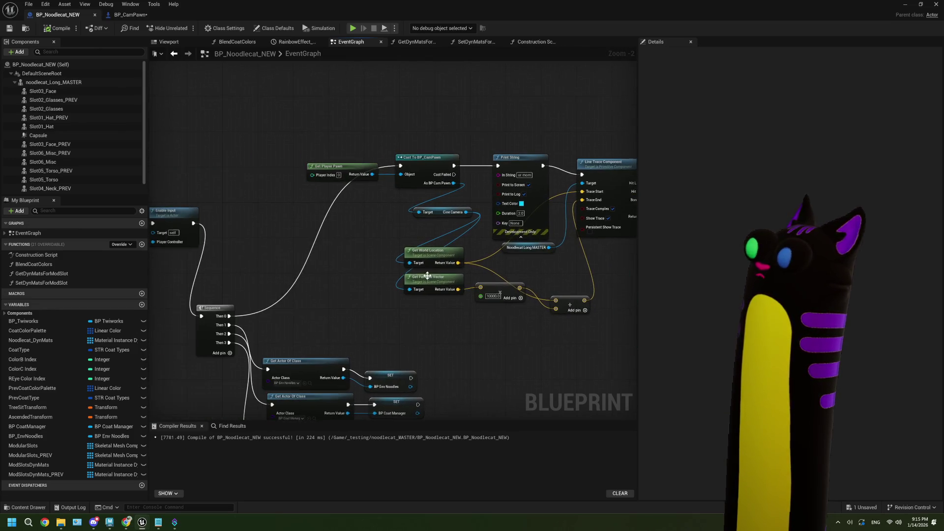
right_click(229, 316)
left_click(266, 347)
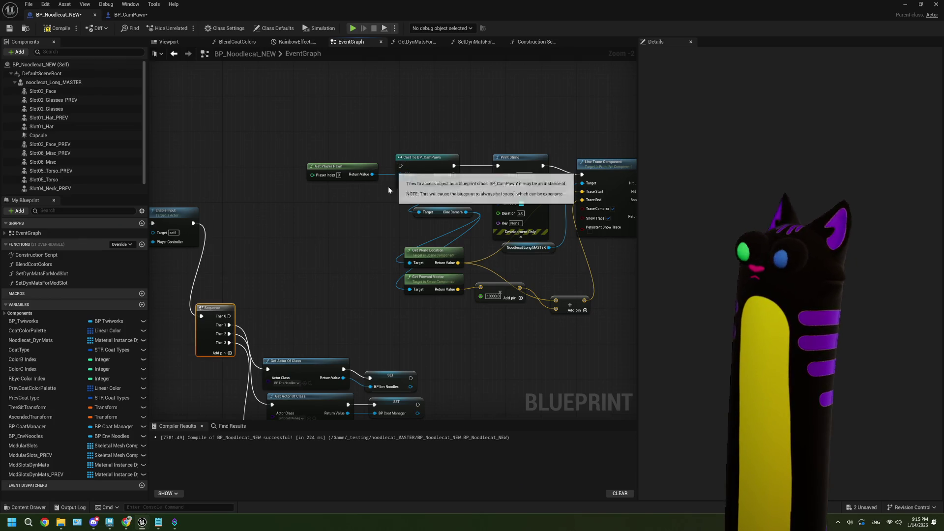
Step: Add a Debug Key Space Bar event, delete the BP Coat Manager node, and wire Pressed to the cast
scroll(341, 251, "down", 1)
mouse_move(340, 250)
left_mouse_down()
mouse_move(433, 236)
mouse_move(449, 265)
left_mouse_up()
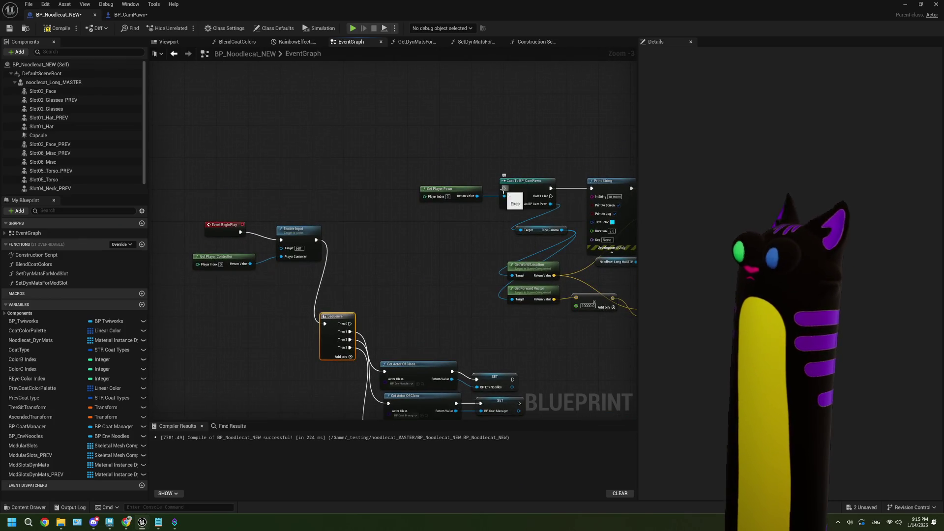
right_click(372, 135)
type("debug")
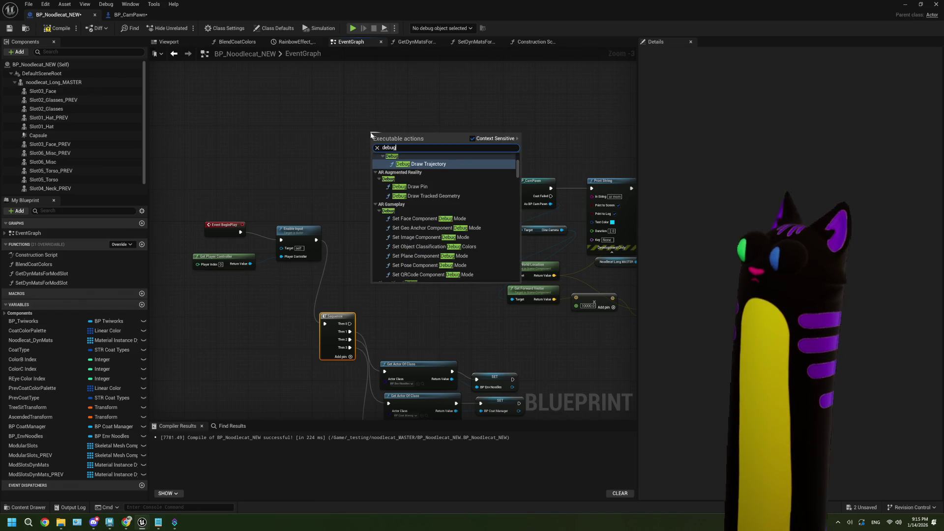
type(" spa")
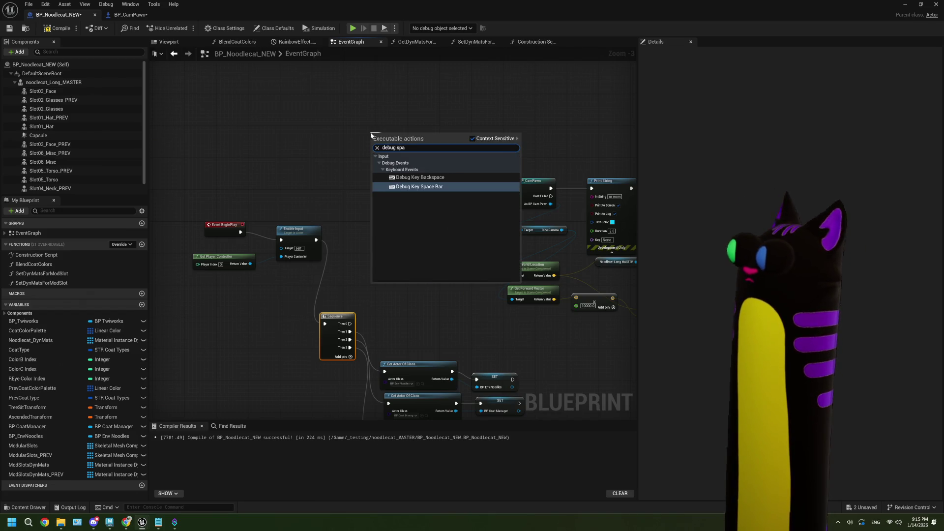
left_click(414, 188)
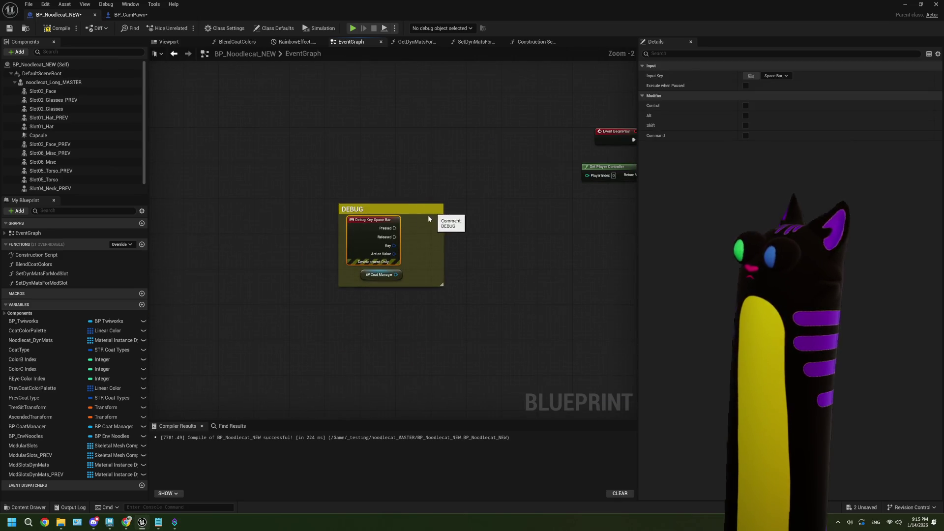
left_click_drag(382, 281, 382, 276)
key("Delete")
mouse_move(373, 237)
left_mouse_down()
mouse_move(739, 8)
mouse_move(546, 239)
mouse_move(120, 310)
mouse_move(250, 278)
mouse_move(442, 343)
left_mouse_up()
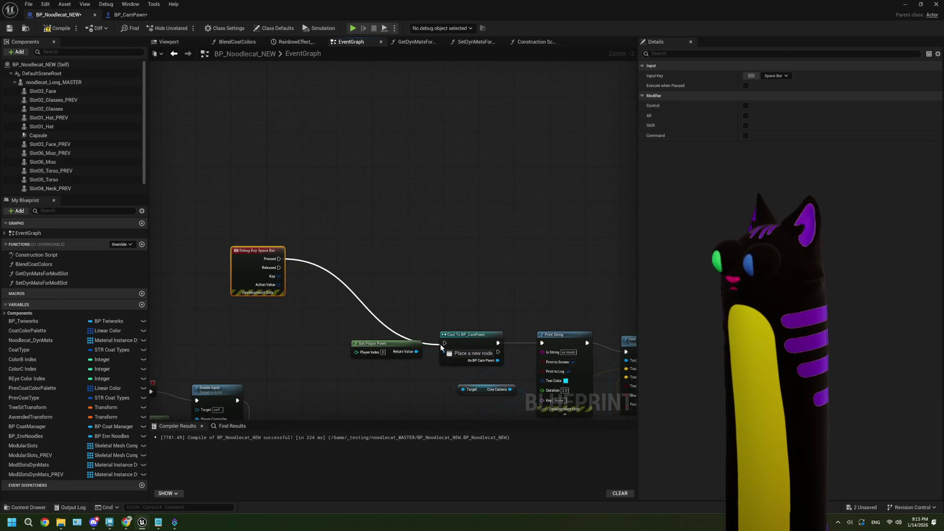
Step: Compile and save the Blueprint, then hide the Blueprint editor
left_click(61, 28)
left_click(9, 28)
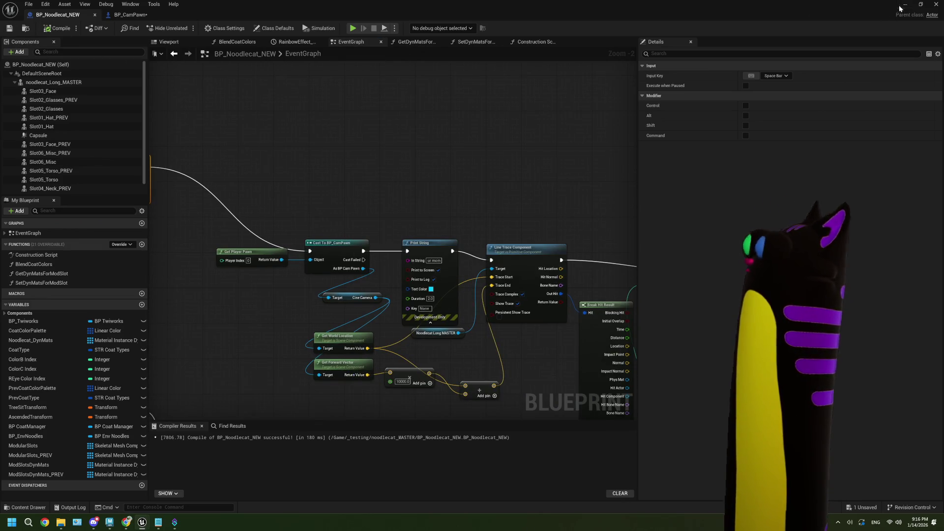
left_click(905, 5)
Step: Play-test the level, then stop and go back to BP_Noodlecat_NEW's Blueprint
left_click(235, 29)
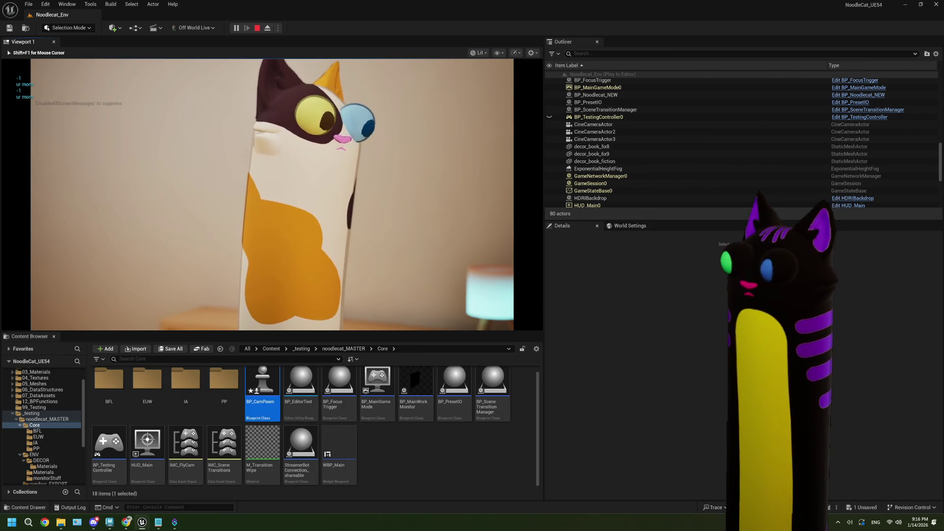
key("Escape")
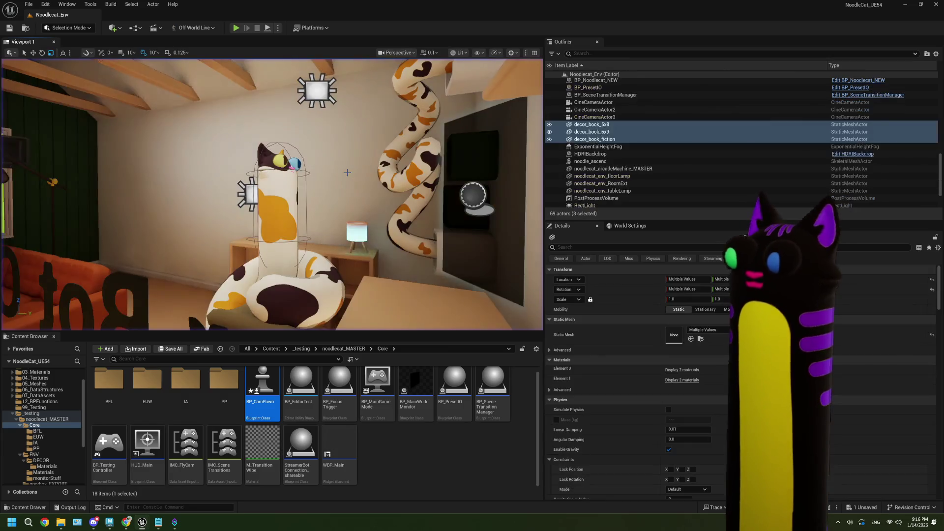
double_click(250, 403)
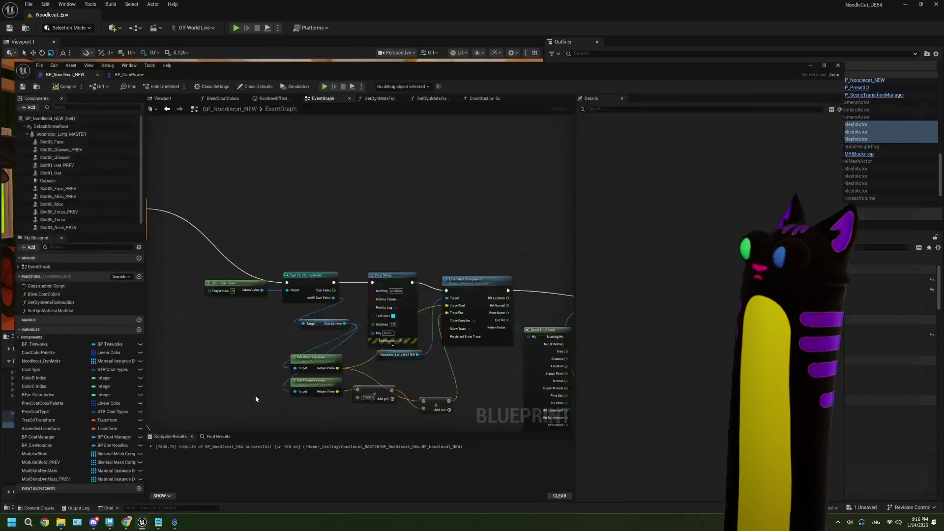
left_click(56, 15)
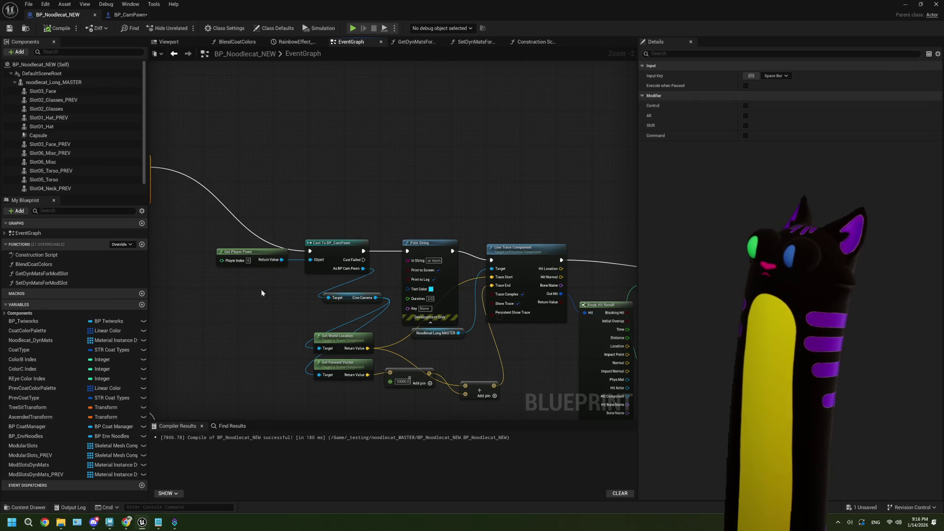
Step: Enable Persistent Show Trace on the Line Trace Component and play the level again
left_click(500, 317)
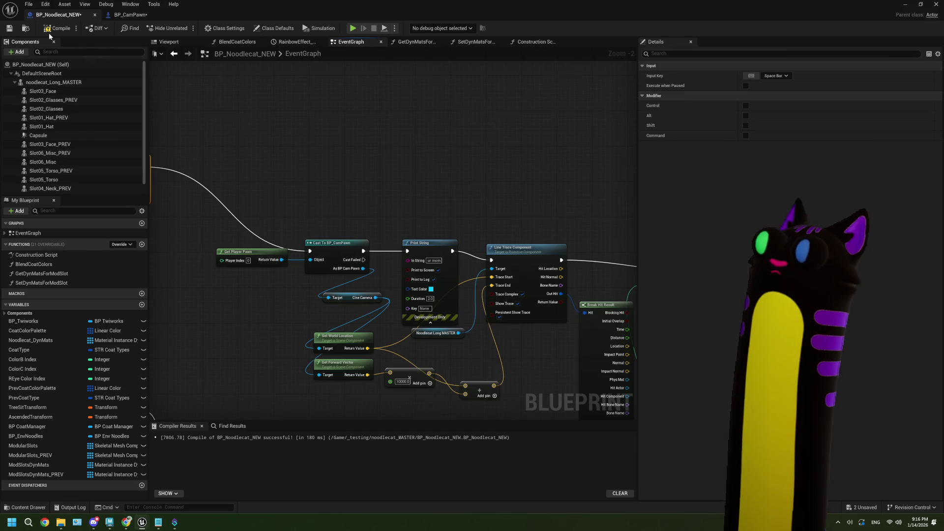
left_click(909, 6)
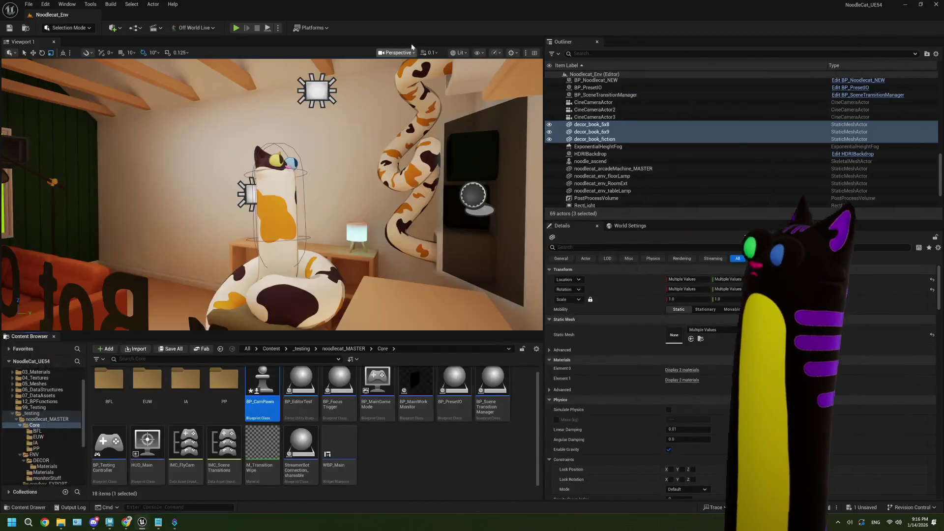
left_click(418, 460)
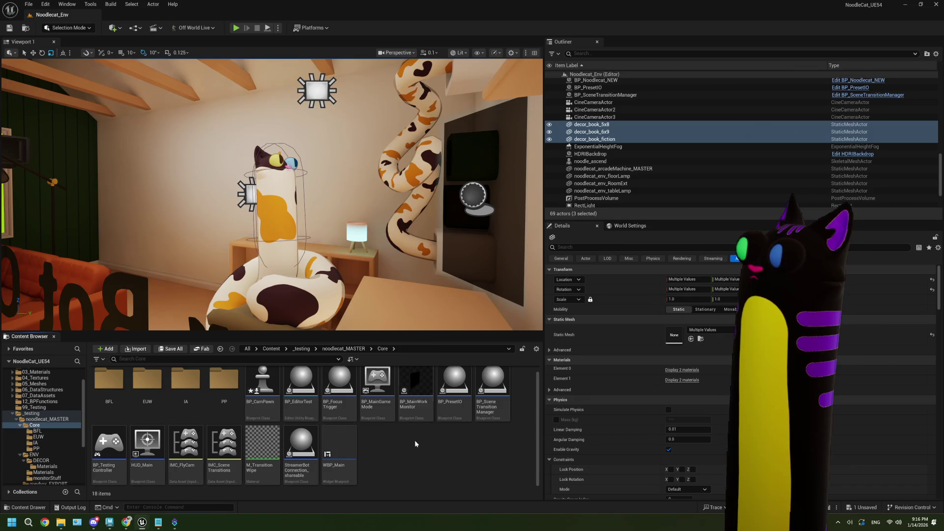
left_click(236, 29)
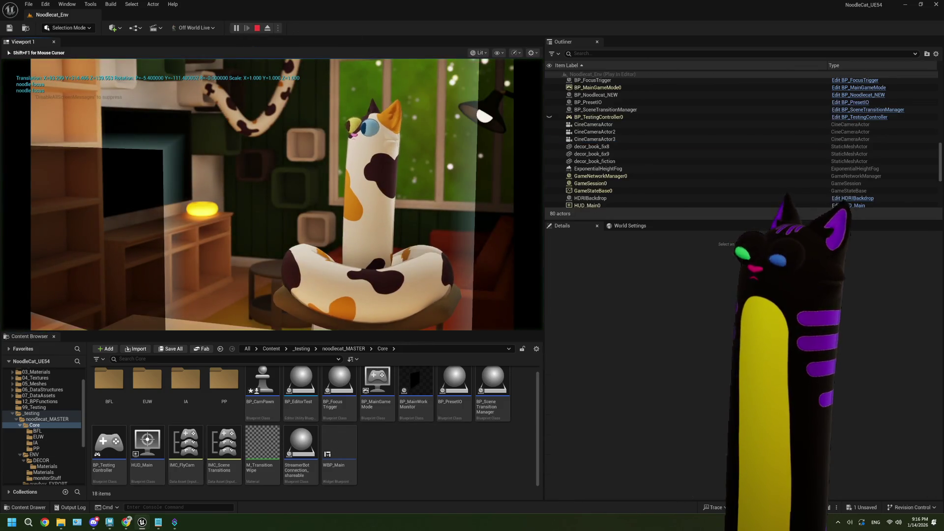
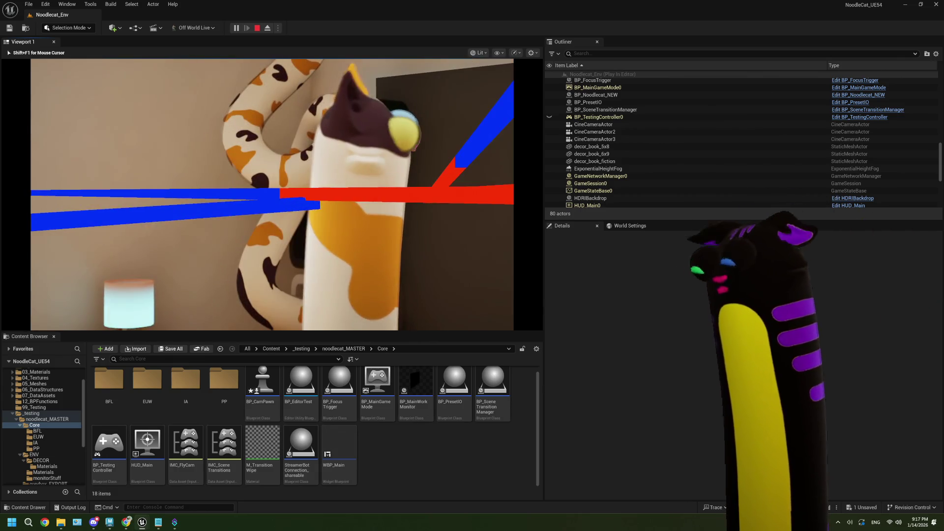
Step: Stop the play session and open the BP_Noodlecat_NEW event graph
key("Escape")
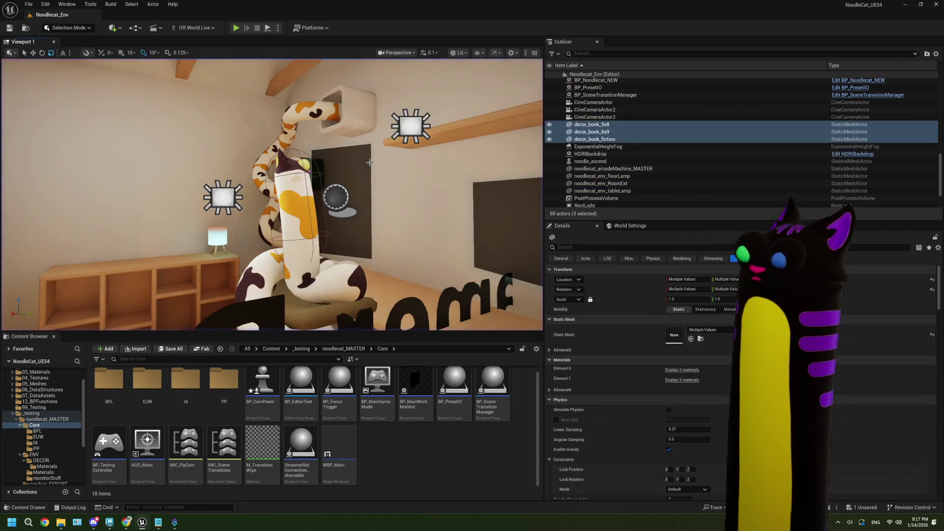
double_click(271, 402)
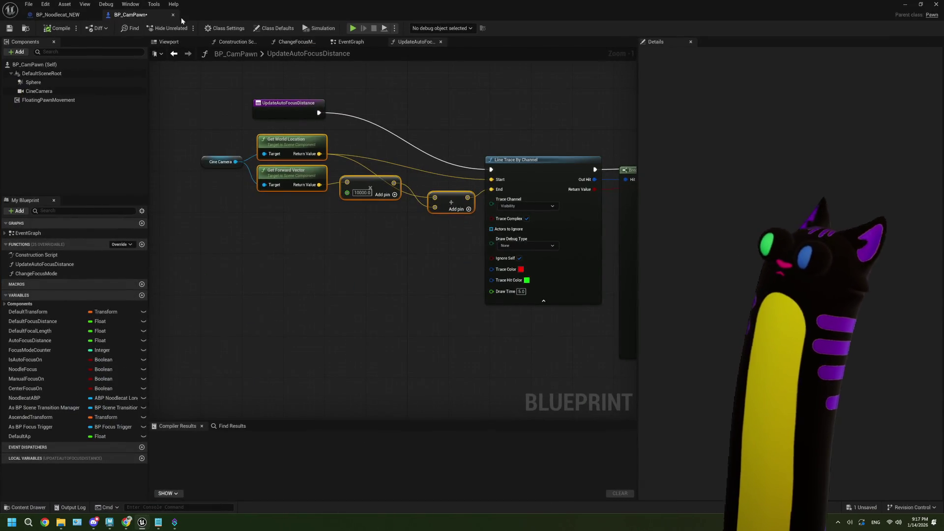
left_click(58, 15)
Step: Move the Face Index reroute aside, wire Impact Normal into Print String's In String, and compile
scroll(433, 225, "down", 2)
scroll(450, 264, "up", 2)
scroll(450, 268, "up", 2)
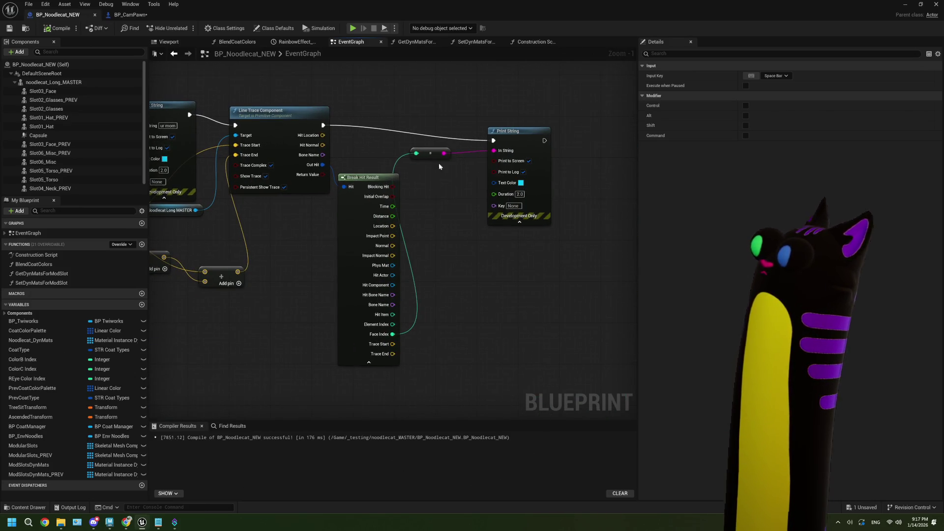
left_click_drag(435, 155, 456, 233)
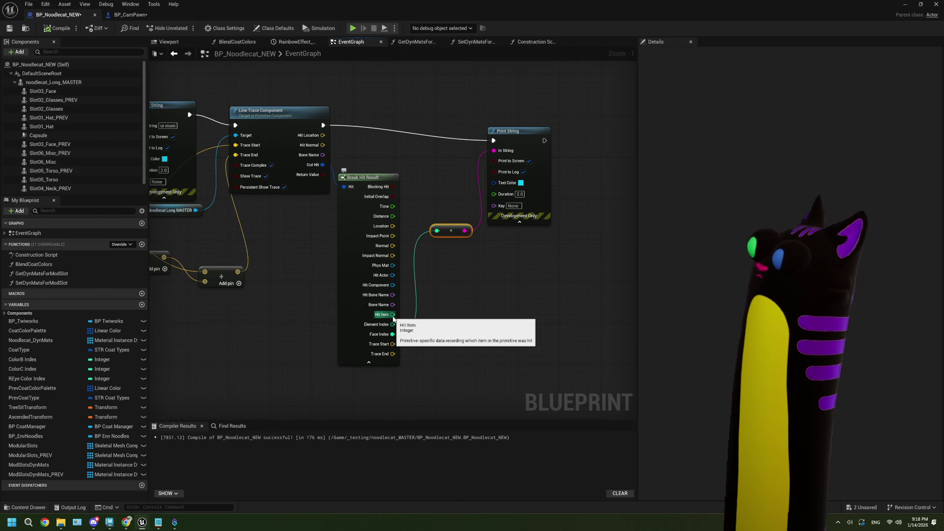
scroll(420, 318, "up", 1)
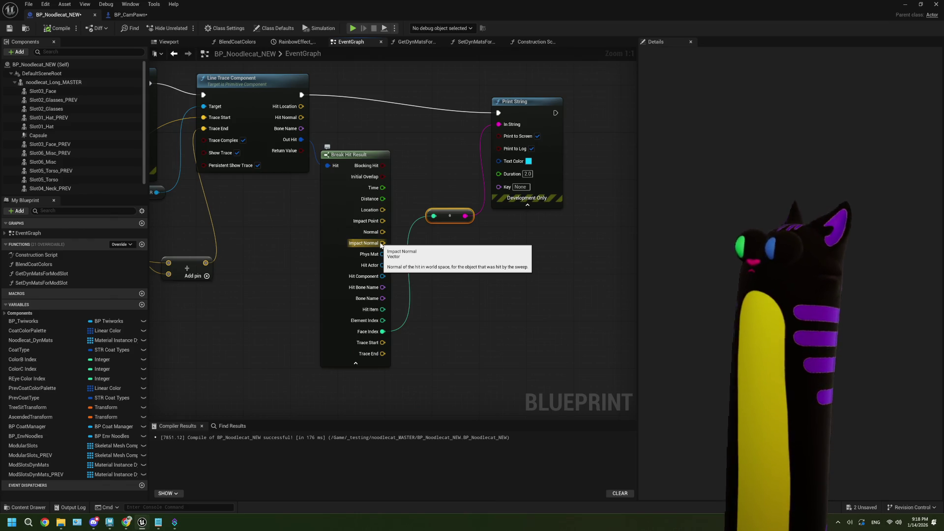
left_click_drag(382, 244, 482, 168)
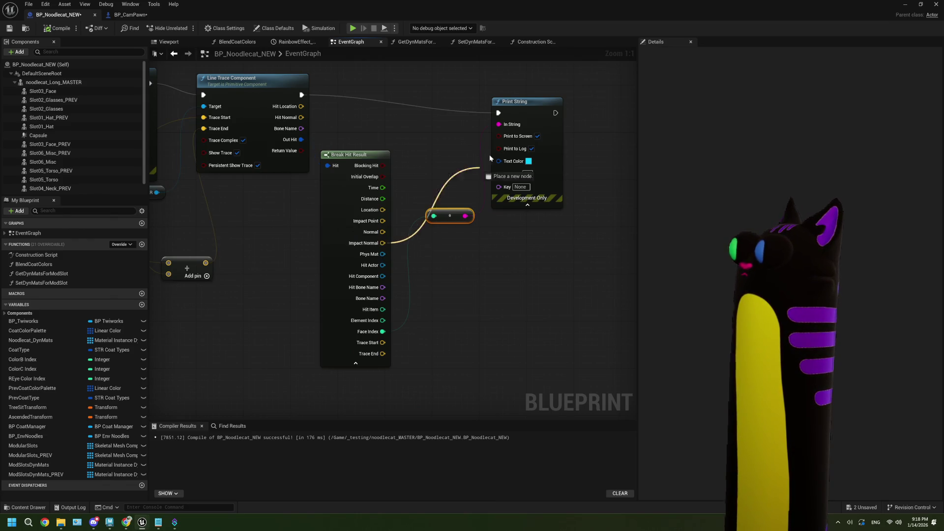
left_click_drag(510, 128, 510, 128)
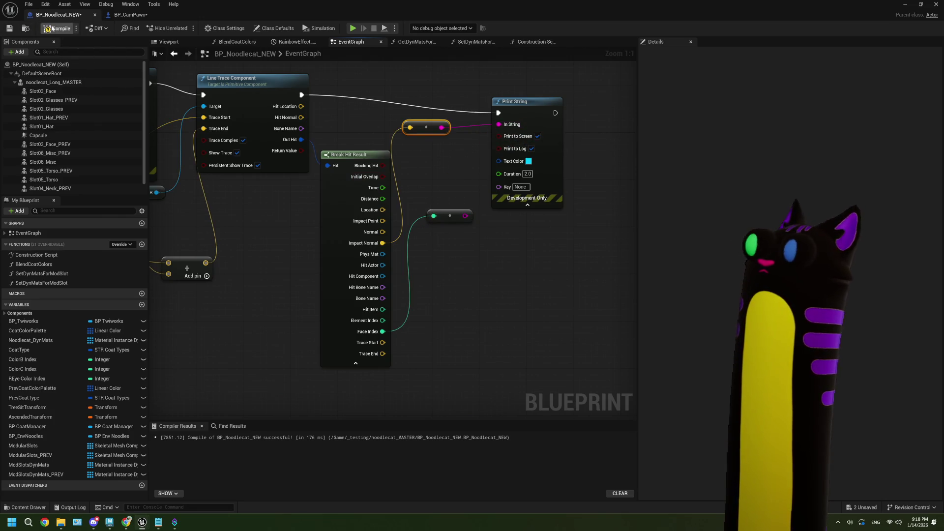
left_click(10, 28)
left_click(904, 4)
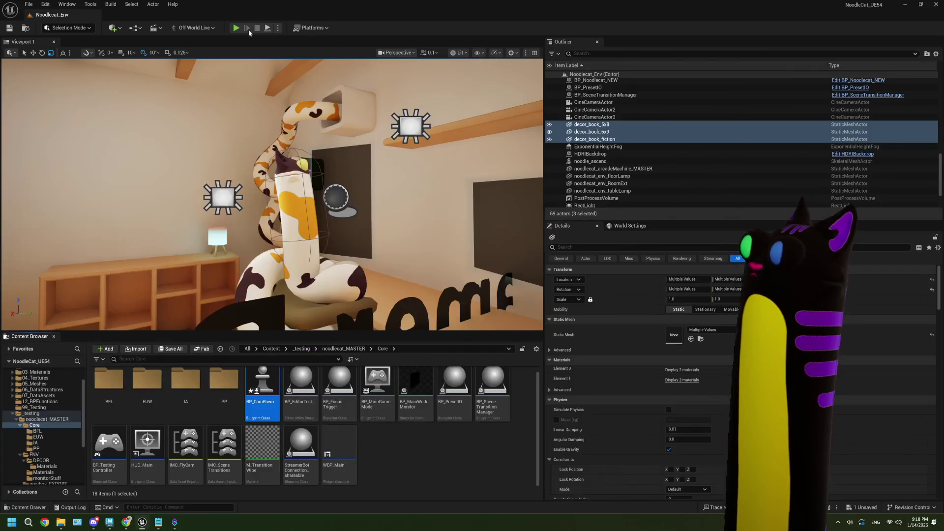
Step: Play-test the Noodlecat_Env level in the viewport
left_click(361, 143)
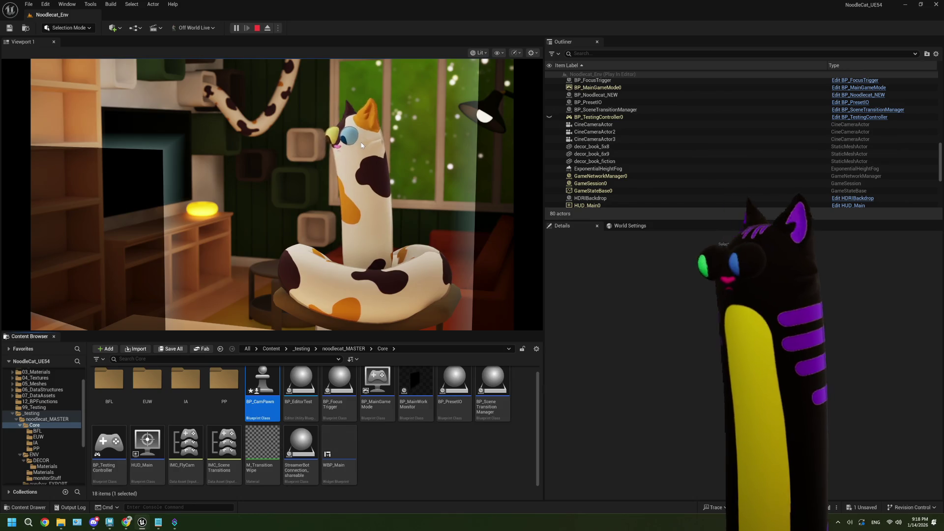
left_click(361, 143)
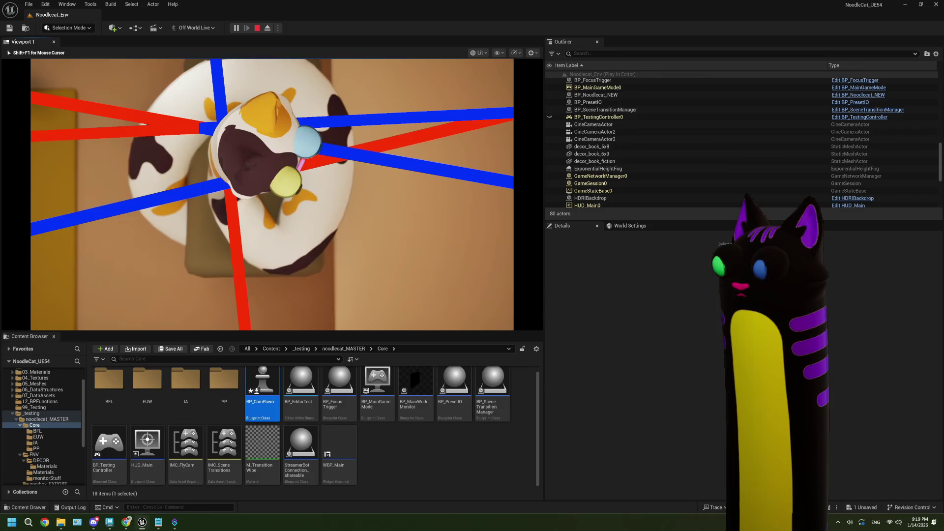
scroll(272, 194, "down", 3)
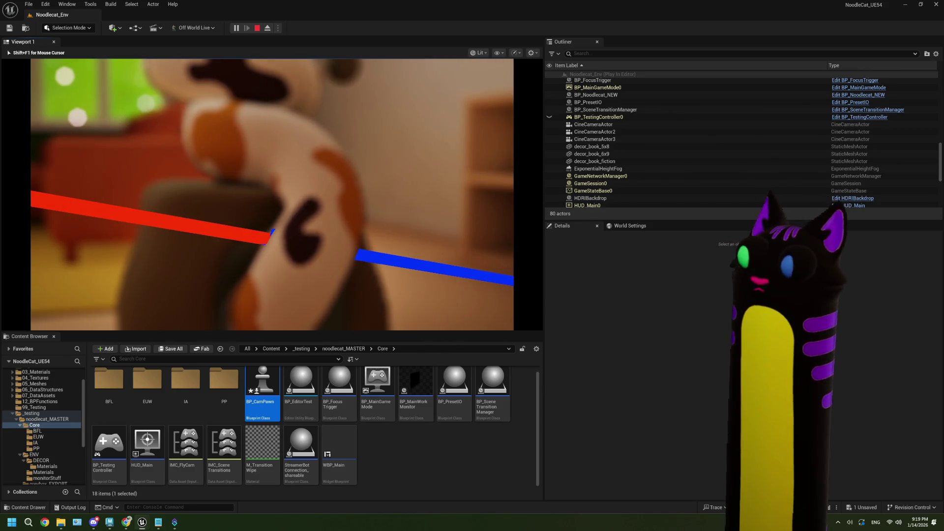
Step: Stop the test and open BP_CamPawn's UpdateAutoFocusDistance graph at the Break Hit Result node
key("Escape")
double_click(262, 386)
mouse_move(480, 361)
left_mouse_down()
mouse_move(430, 337)
mouse_move(375, 344)
left_mouse_up()
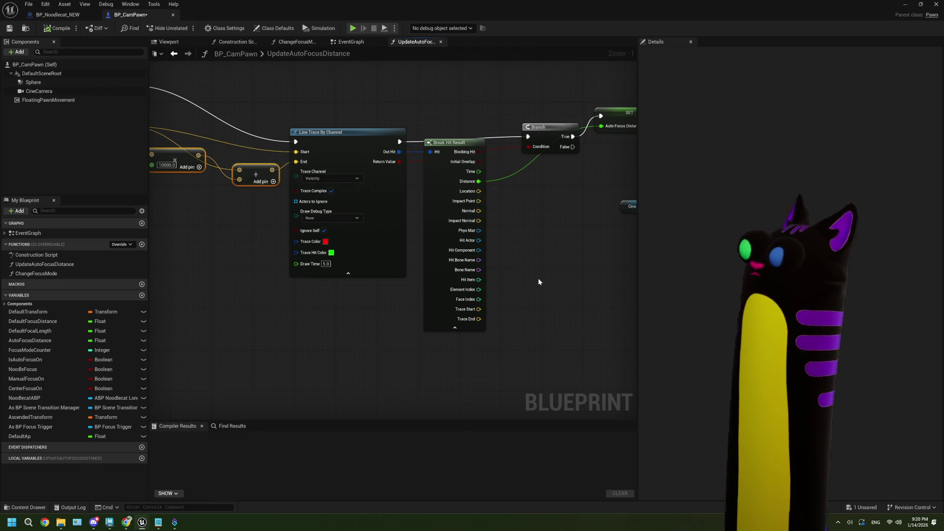
Step: Check Draw Debug Type, then delete the leftover Face Index reroute node in BP_Noodlecat_NEW
left_click(328, 217)
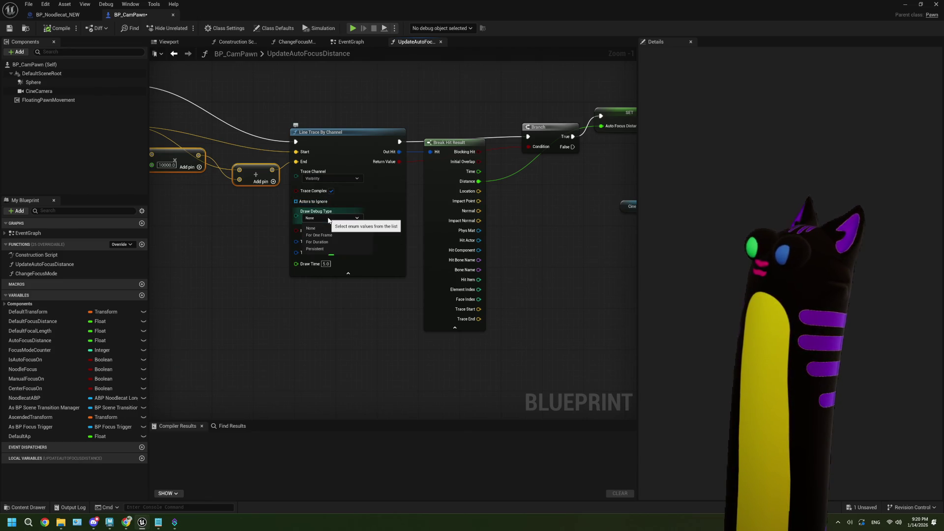
left_click(58, 14)
mouse_move(248, 228)
left_mouse_down()
mouse_move(346, 259)
mouse_move(380, 244)
mouse_move(396, 264)
mouse_move(375, 250)
mouse_move(340, 267)
mouse_move(309, 260)
left_mouse_up()
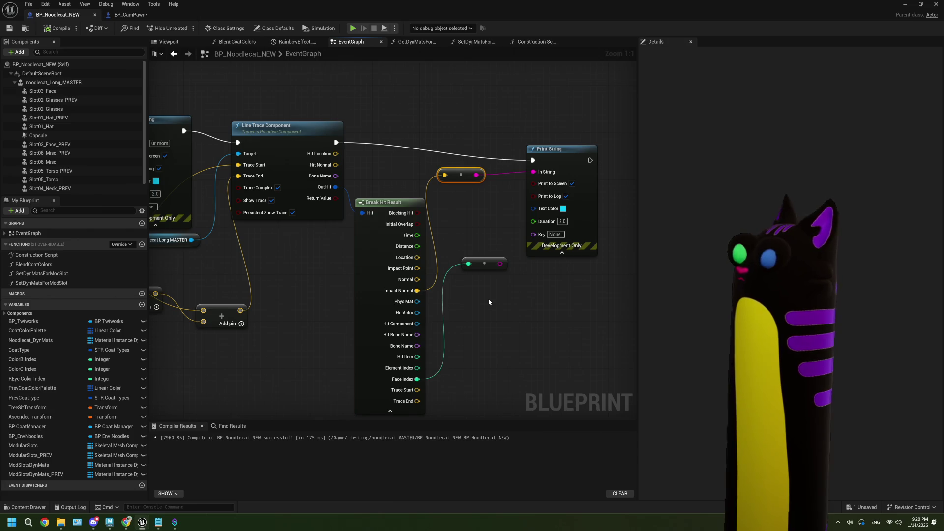
mouse_move(489, 299)
left_mouse_down()
mouse_move(460, 176)
mouse_move(488, 247)
left_mouse_up()
key("Delete")
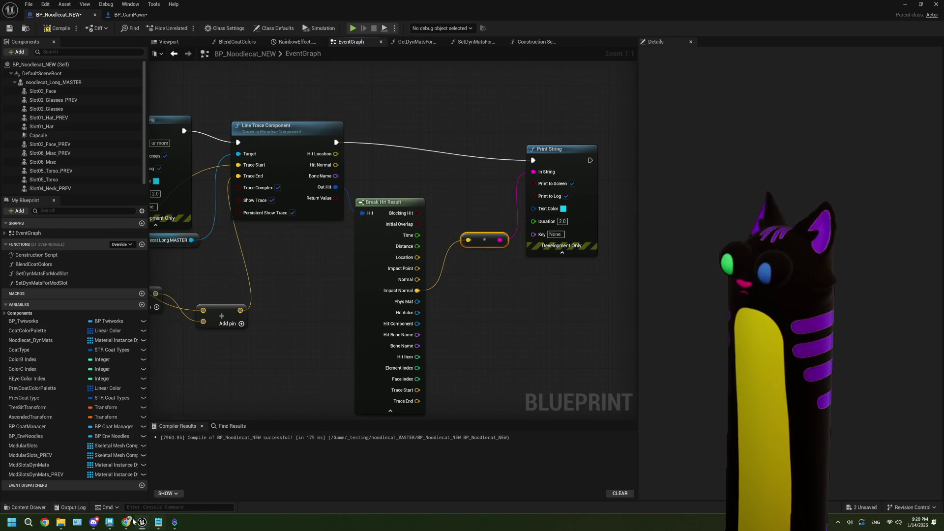
left_click(126, 522)
Step: Search Google for 'ue5 draw decal on mesh' in a new tab
left_click(601, 26)
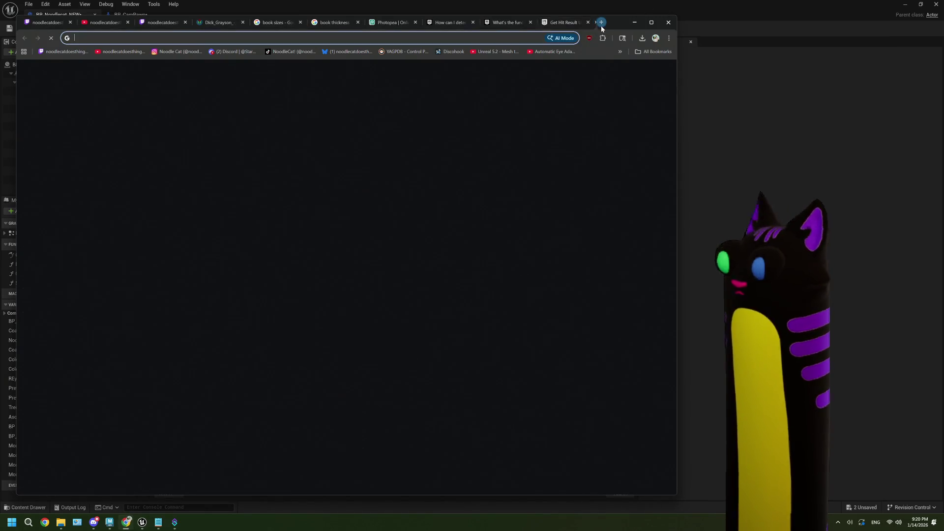
type("ue5 draw decal")
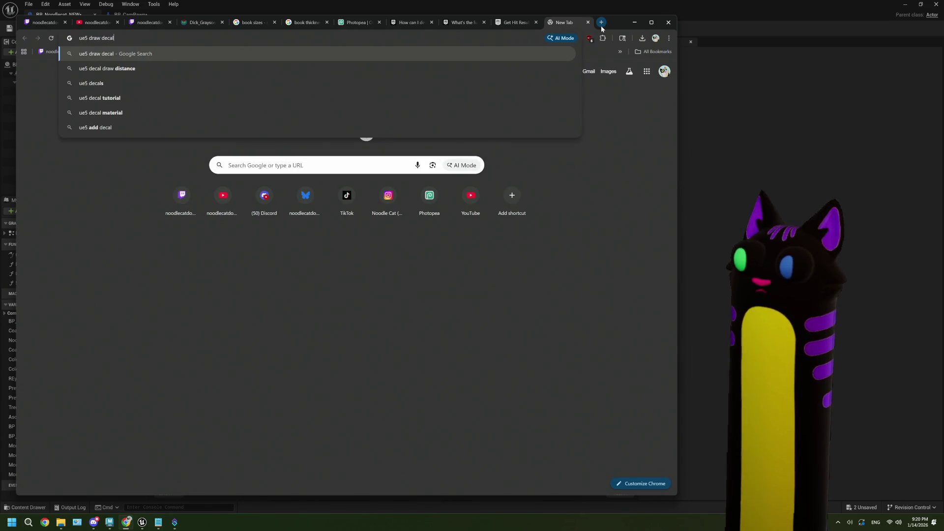
key("Return")
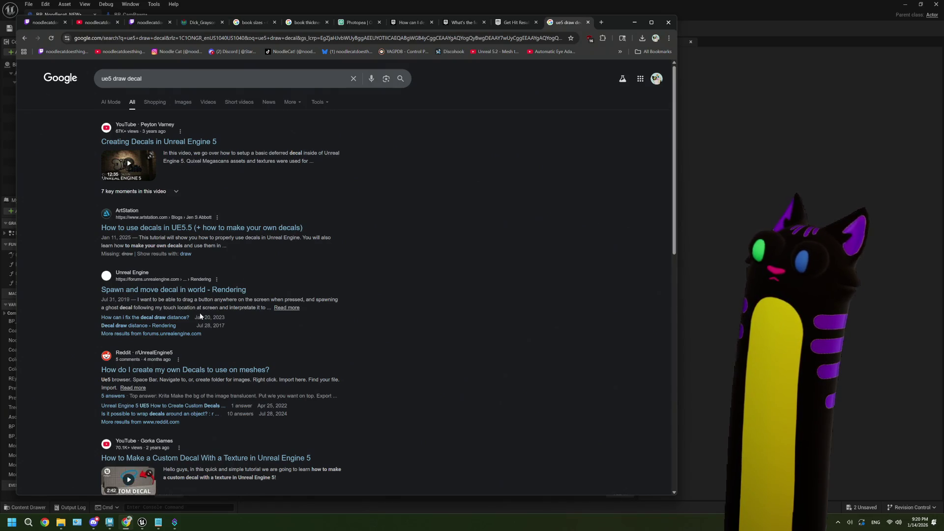
left_click(158, 81)
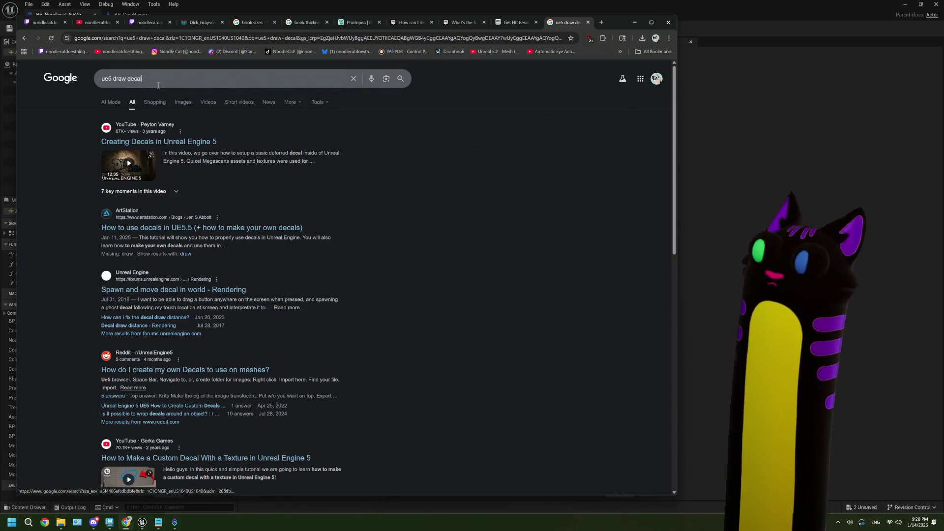
type(" on mesh")
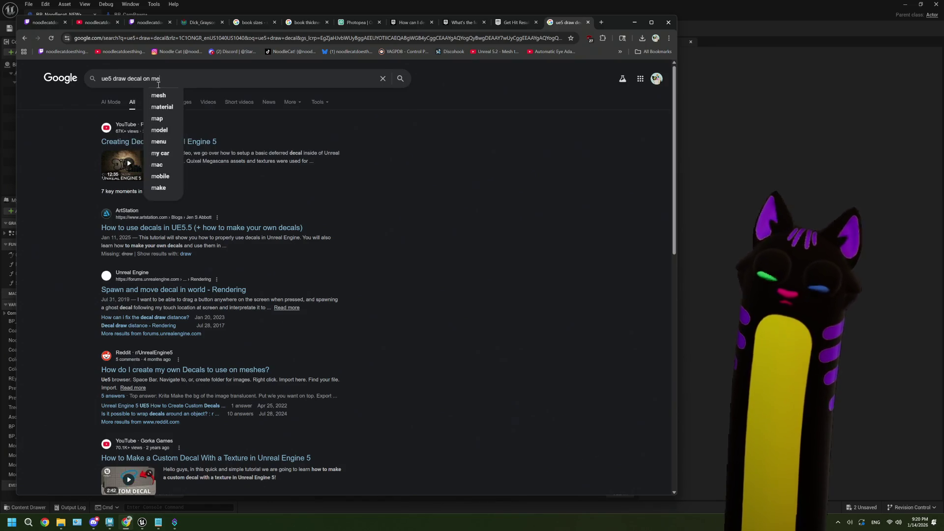
key("Return")
Step: Read the Reddit thread about custom decals, then return to the search results
left_click(231, 290)
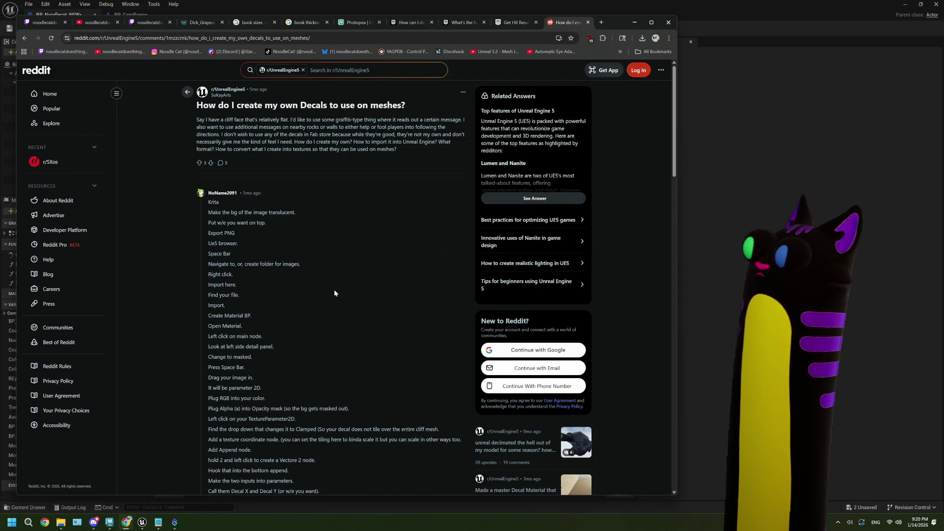
scroll(334, 291, "down", 1)
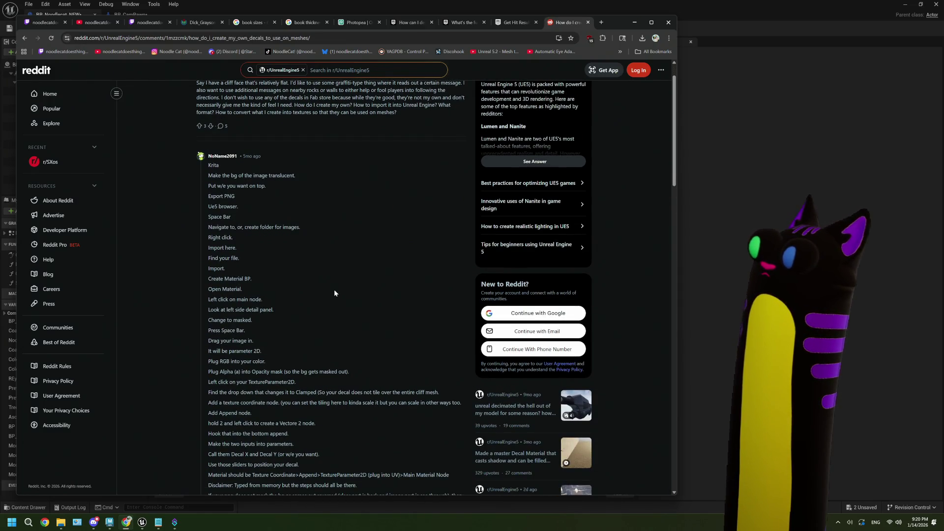
scroll(335, 293, "down", 1)
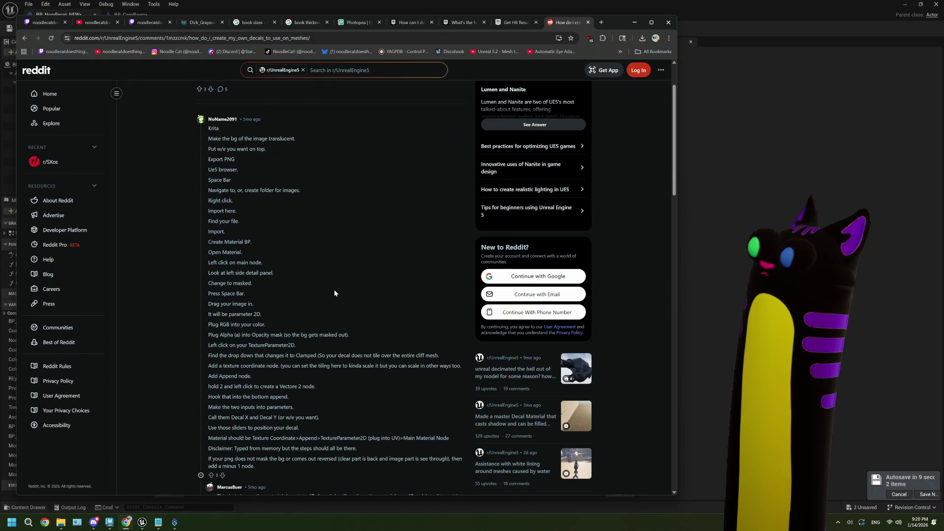
scroll(334, 293, "down", 1)
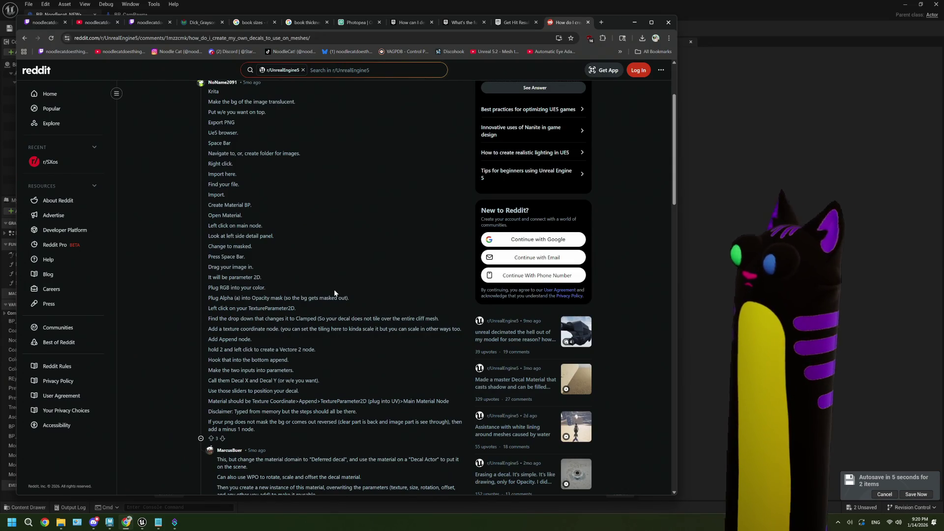
scroll(335, 293, "down", 1)
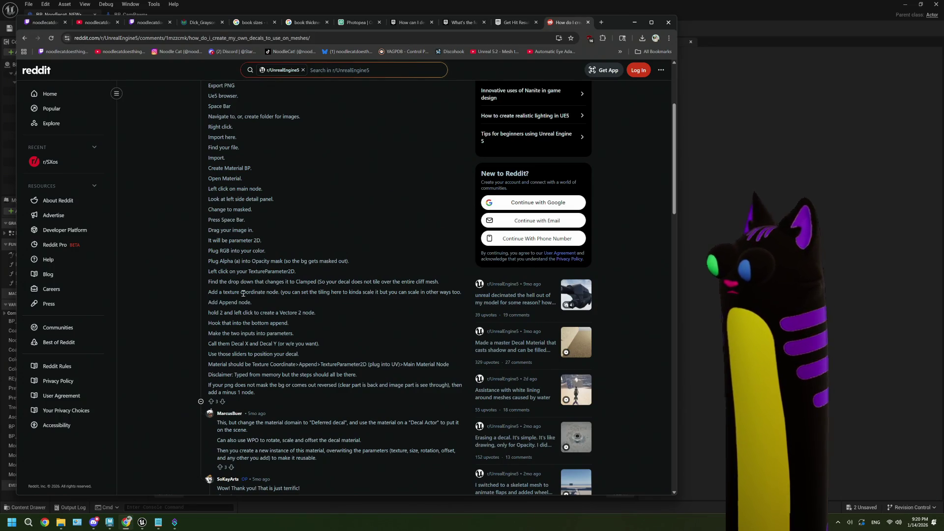
scroll(243, 294, "down", 1)
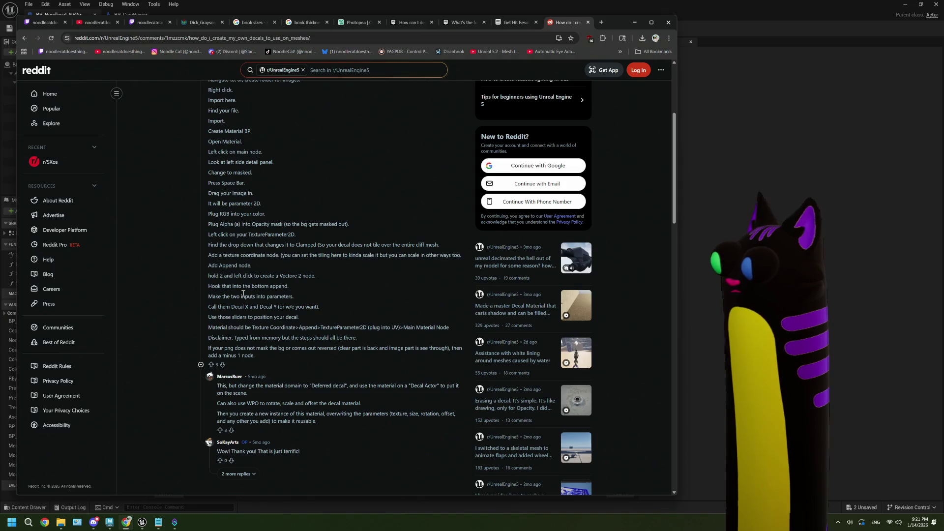
scroll(244, 297, "down", 1)
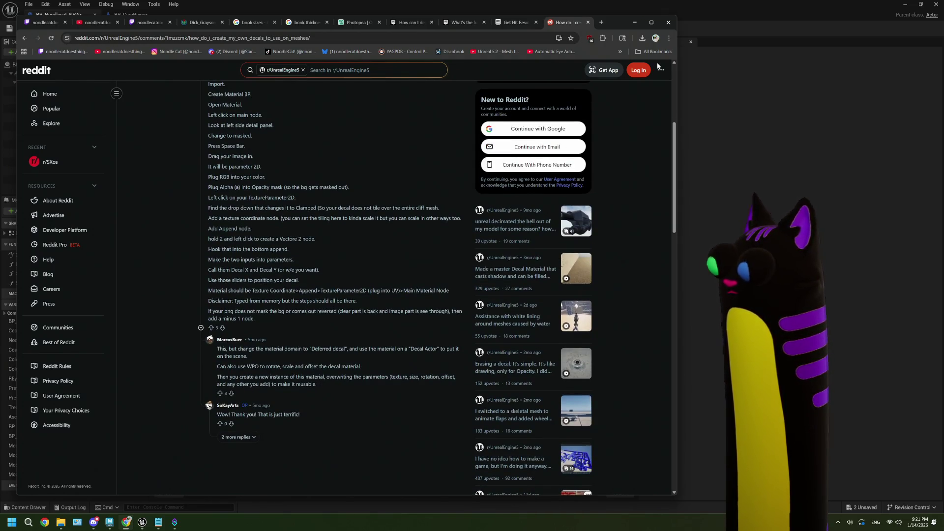
key("alt+Left")
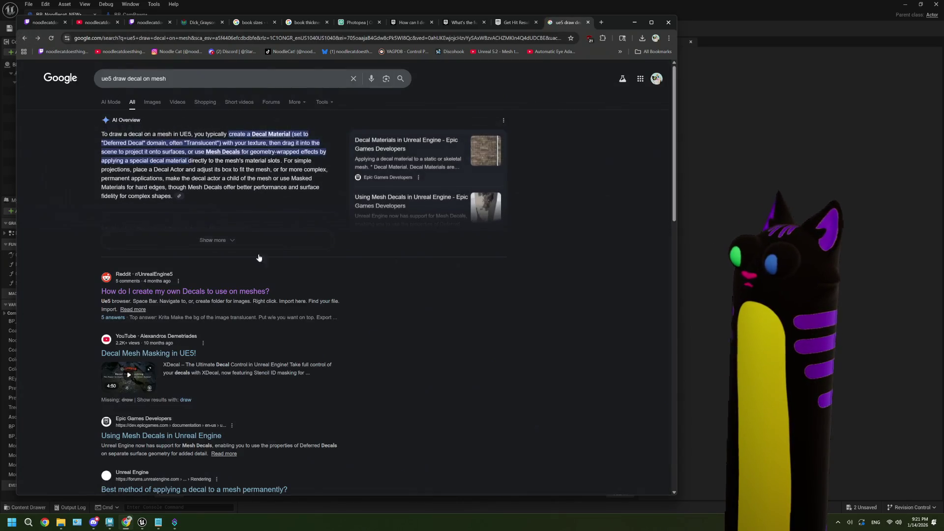
scroll(253, 243, "down", 2)
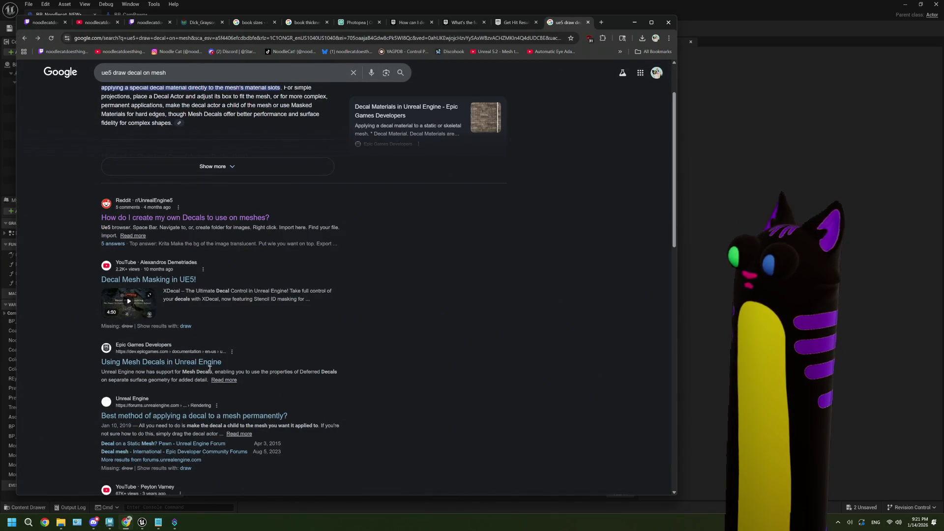
left_click(225, 413)
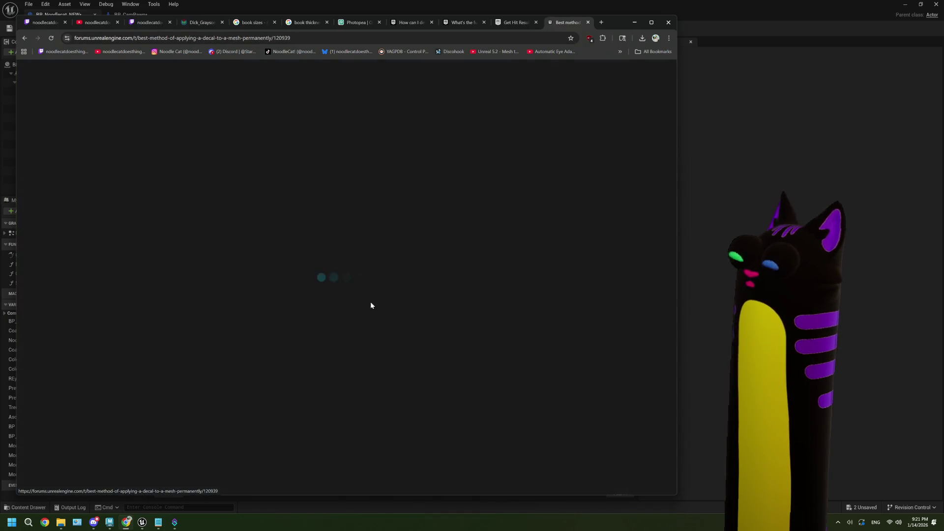
scroll(370, 301, "down", 2)
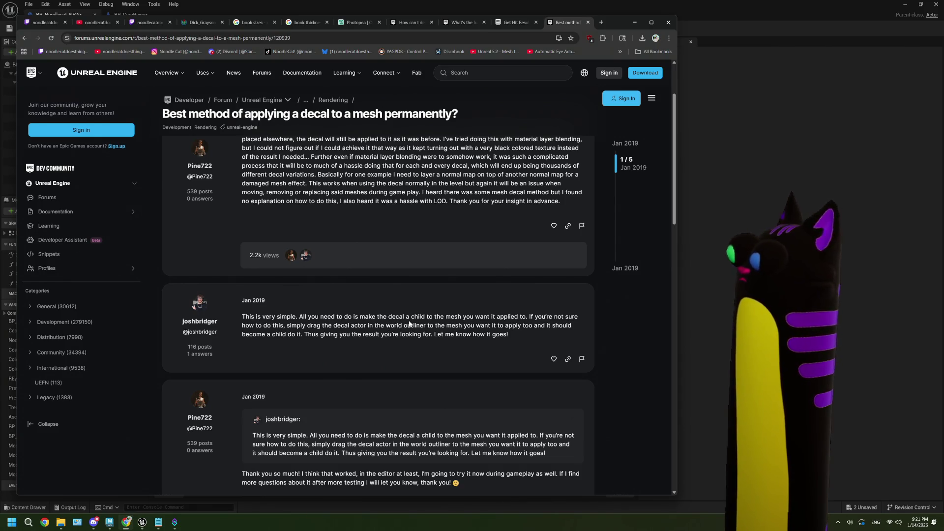
scroll(408, 322, "down", 1)
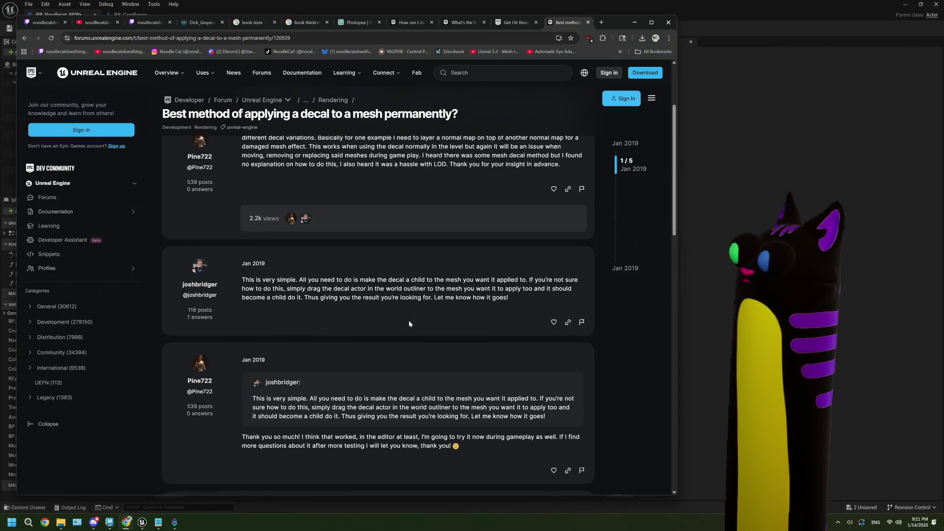
left_click(25, 37)
scroll(245, 272, "down", 6)
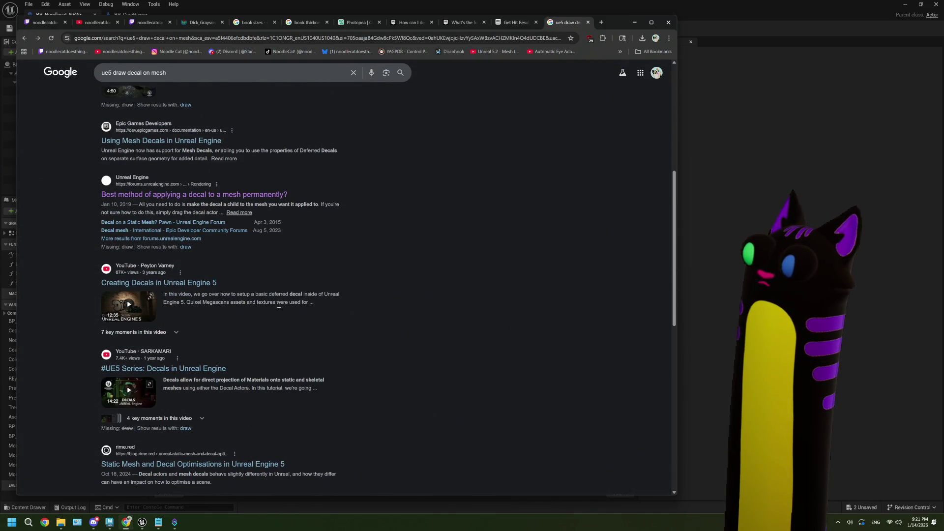
scroll(278, 304, "down", 2)
scroll(265, 320, "up", 2)
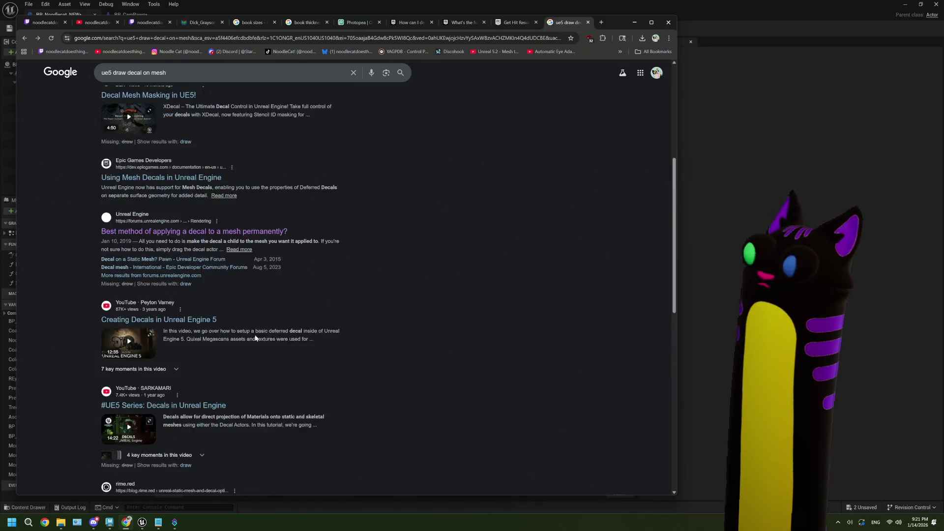
scroll(255, 338, "up", 5)
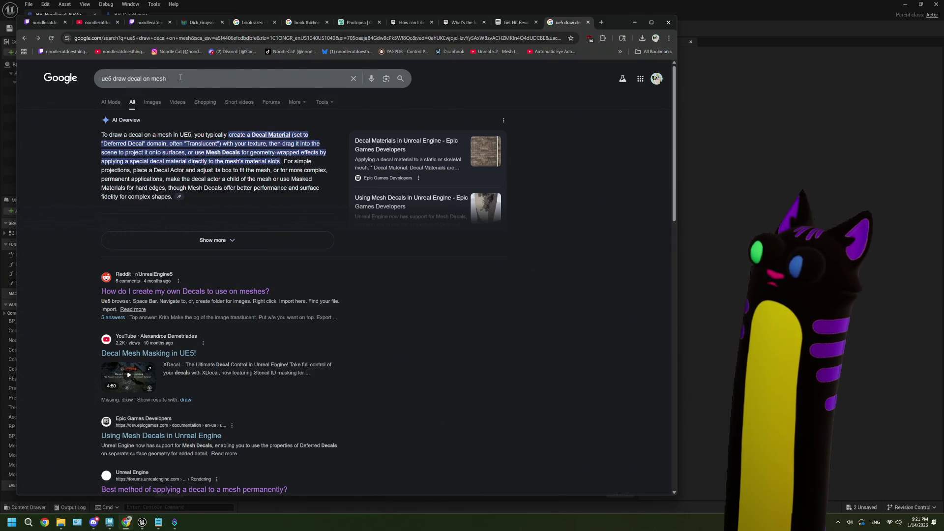
left_click_drag(152, 80, 129, 82)
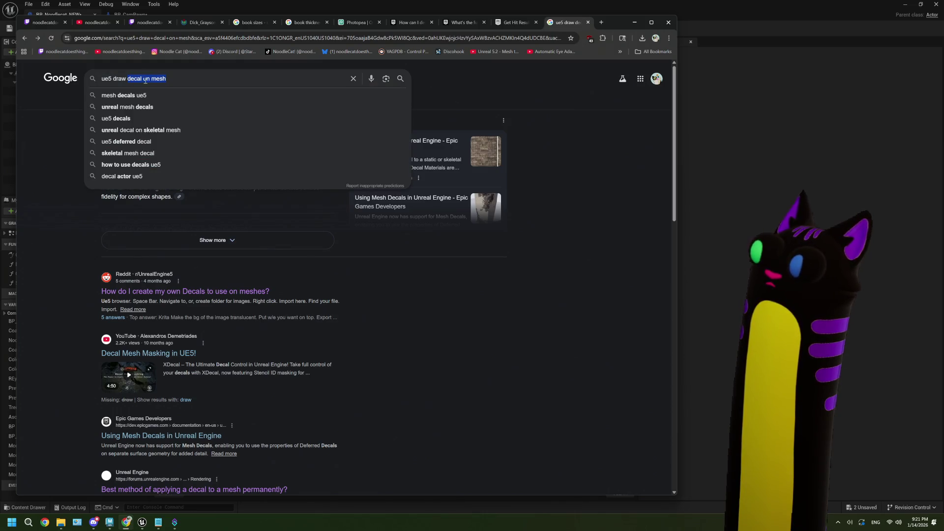
Step: Search for 'ue5 draw texture on mesh on runtime' and skim the results
type("t")
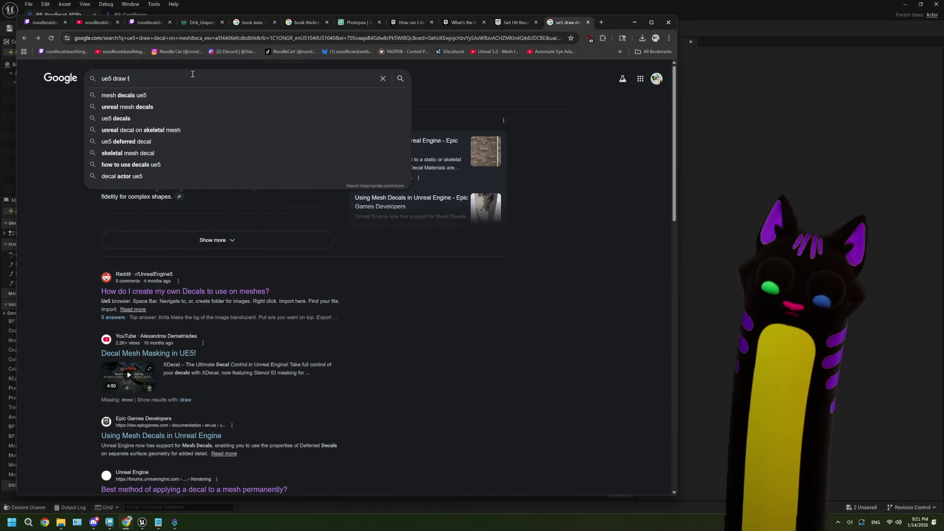
type("exture on m")
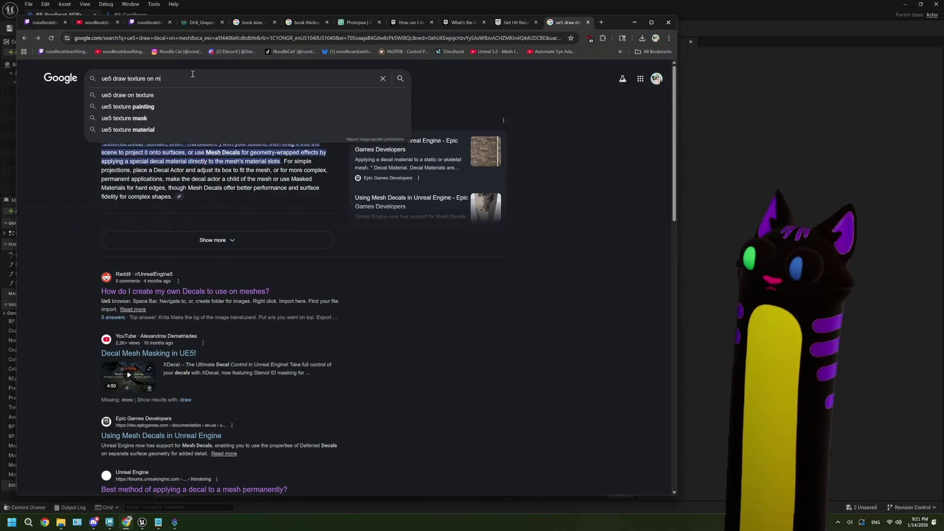
type("esh on runti")
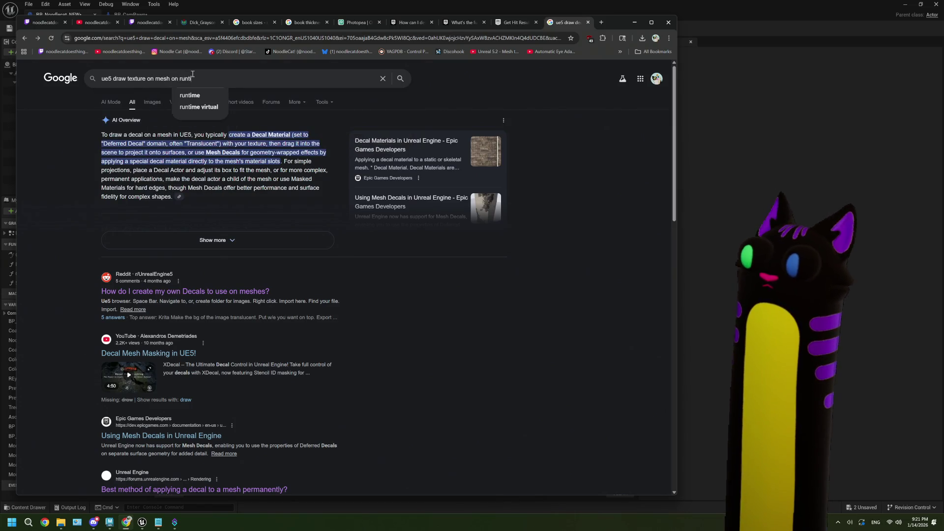
type("me")
key("Return")
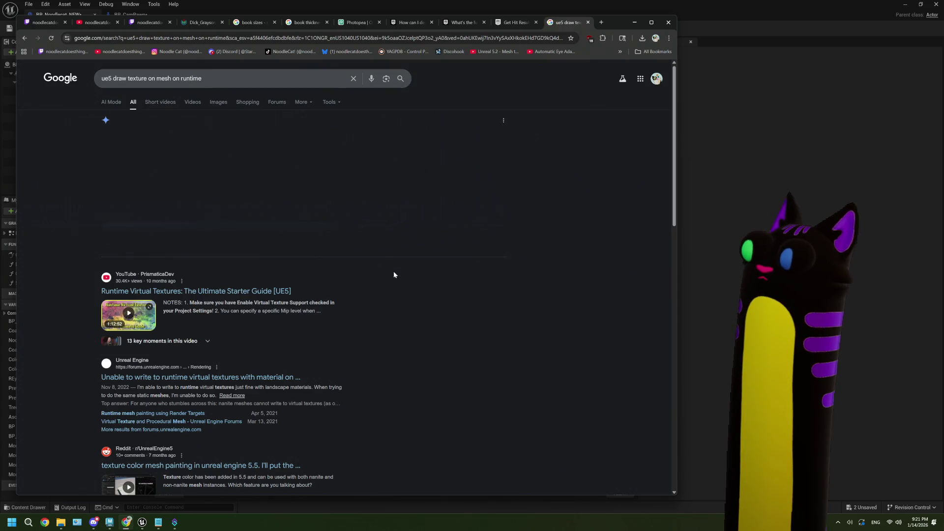
scroll(394, 276, "down", 2)
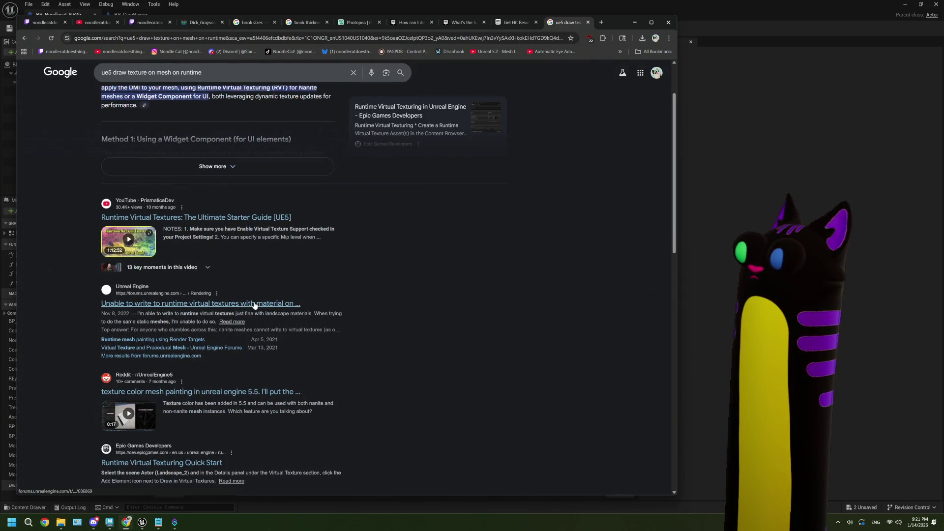
scroll(254, 306, "down", 1)
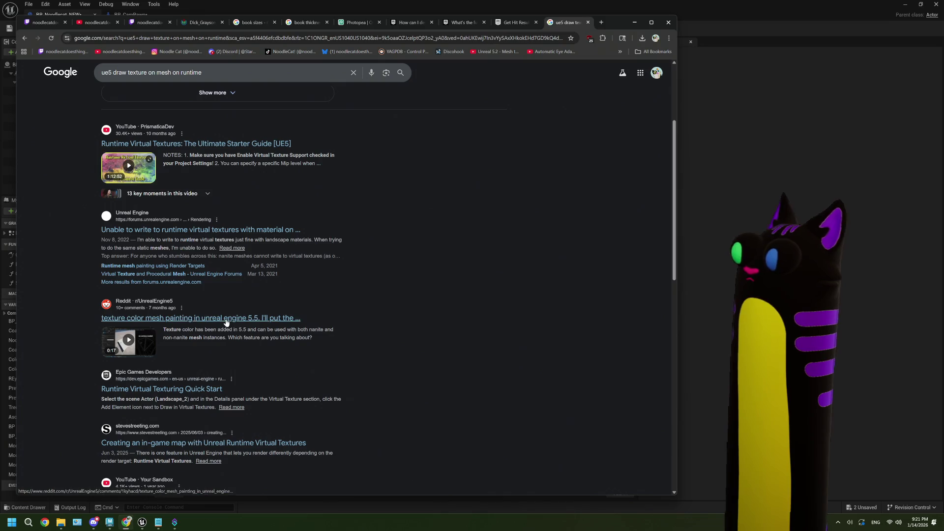
scroll(226, 320, "down", 2)
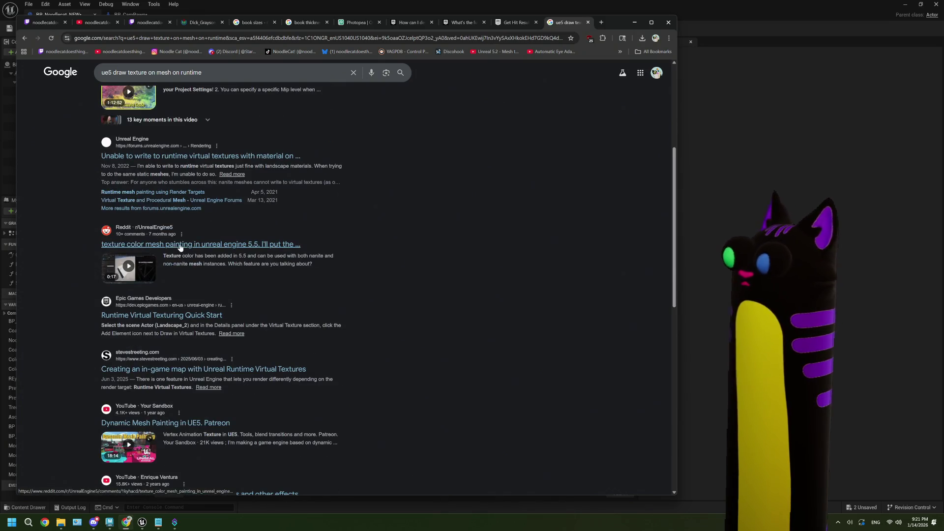
Step: Open the Reddit post on texture color mesh painting, pause its video, and go back
left_click(180, 245)
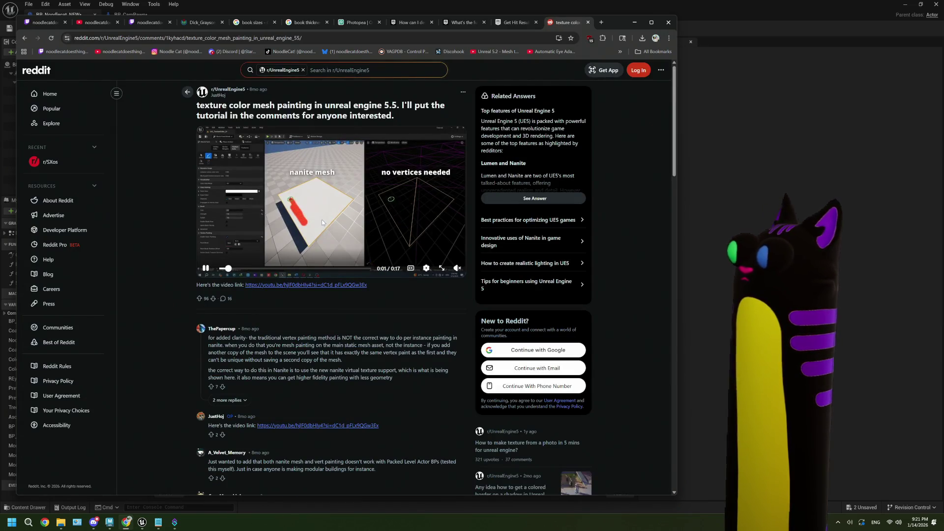
left_click(205, 267)
scroll(284, 332, "down", 3)
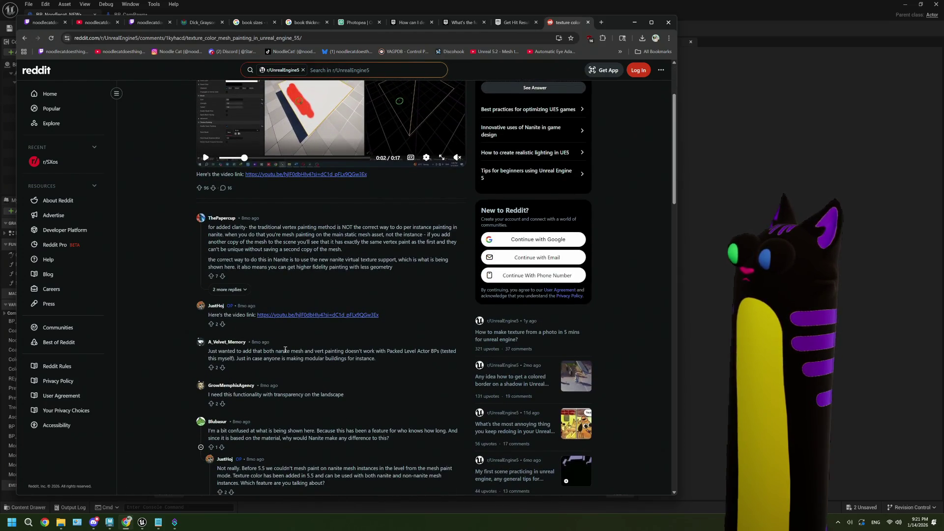
scroll(392, 350, "down", 2)
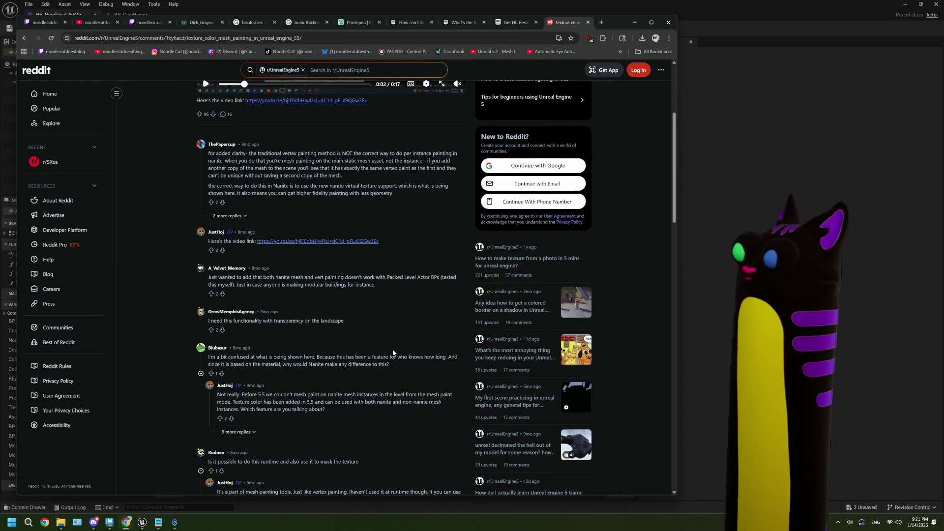
left_click(27, 39)
Step: Scroll through the runtime texture results and select the end of the query for replacement
scroll(340, 267, "down", 2)
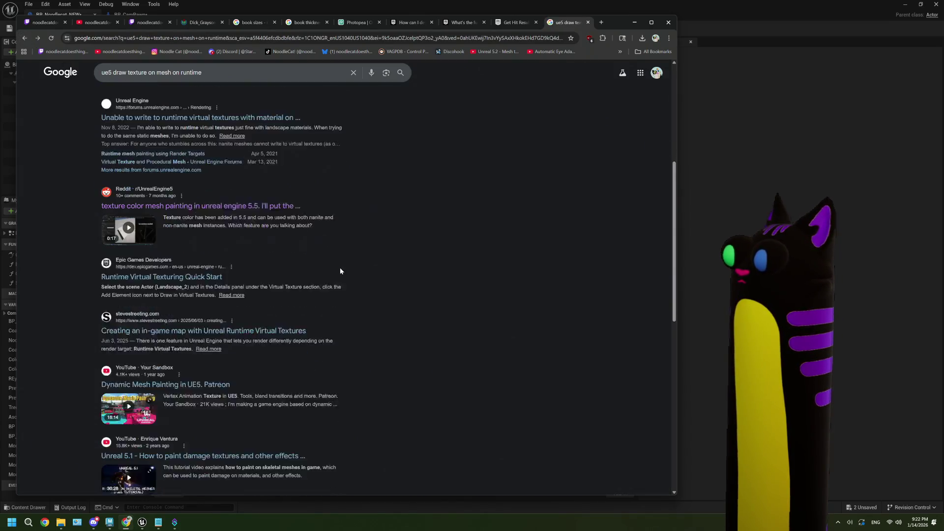
scroll(341, 268, "down", 2)
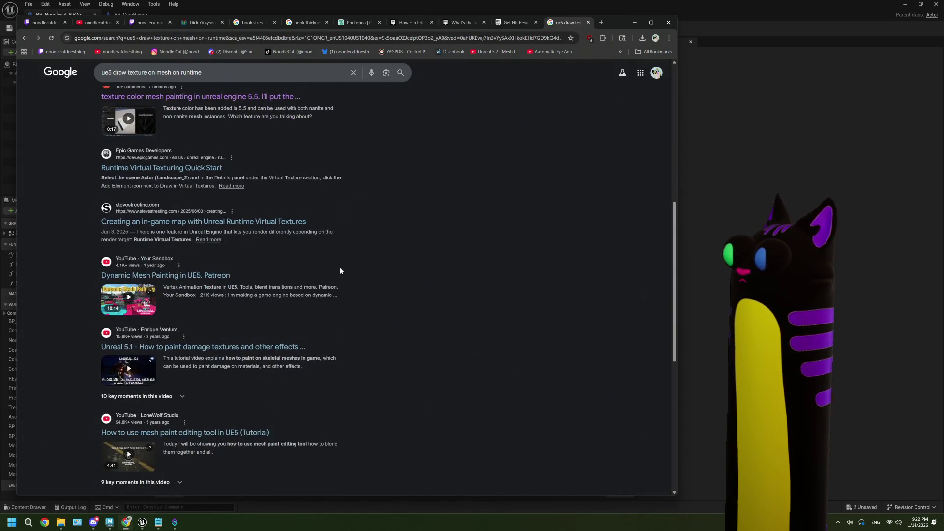
scroll(340, 269, "down", 2)
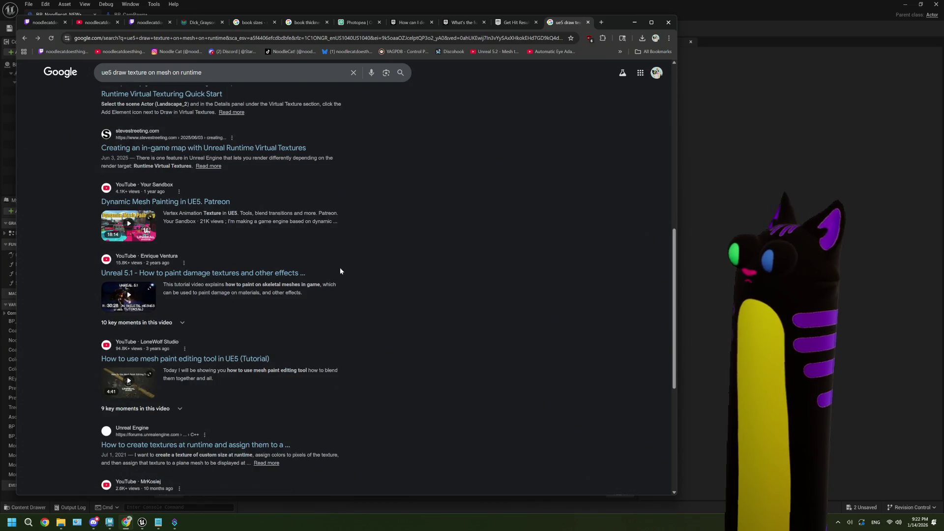
scroll(340, 271, "down", 3)
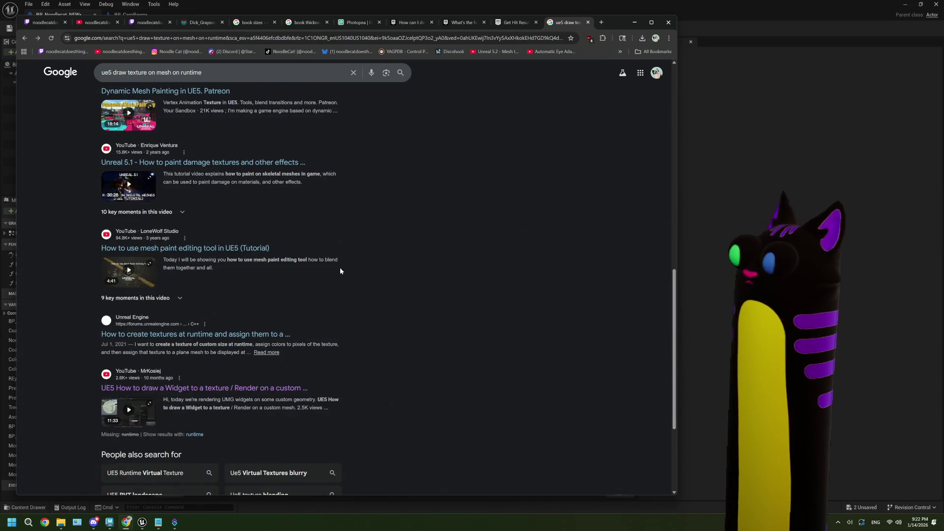
scroll(393, 301, "up", 10)
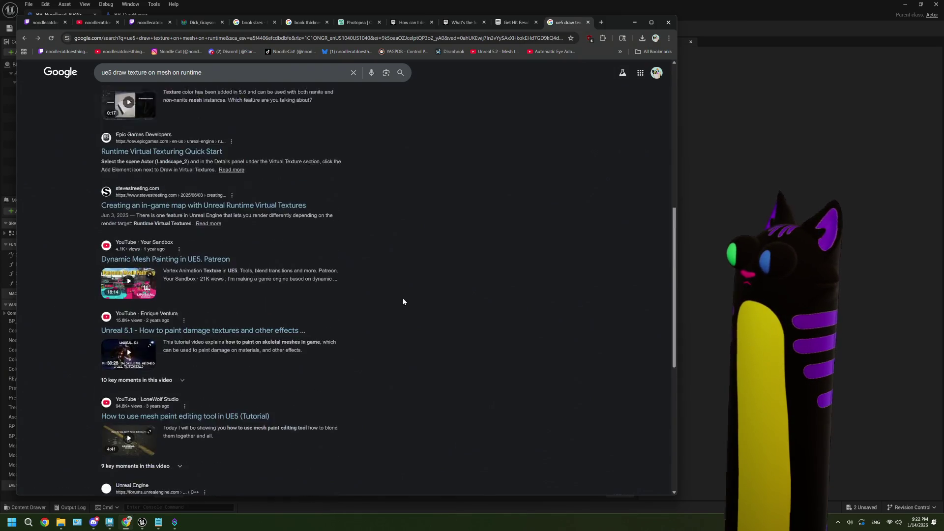
scroll(403, 302, "up", 2)
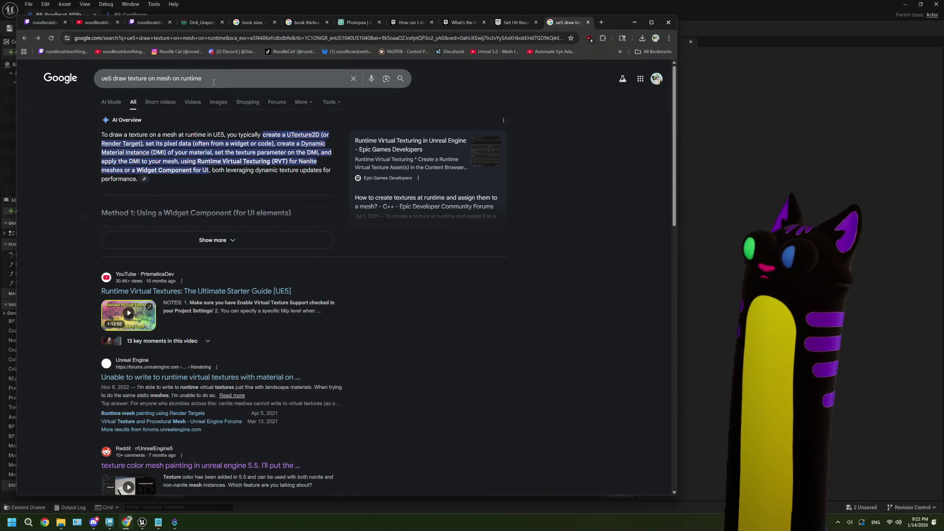
left_click_drag(214, 79, 129, 86)
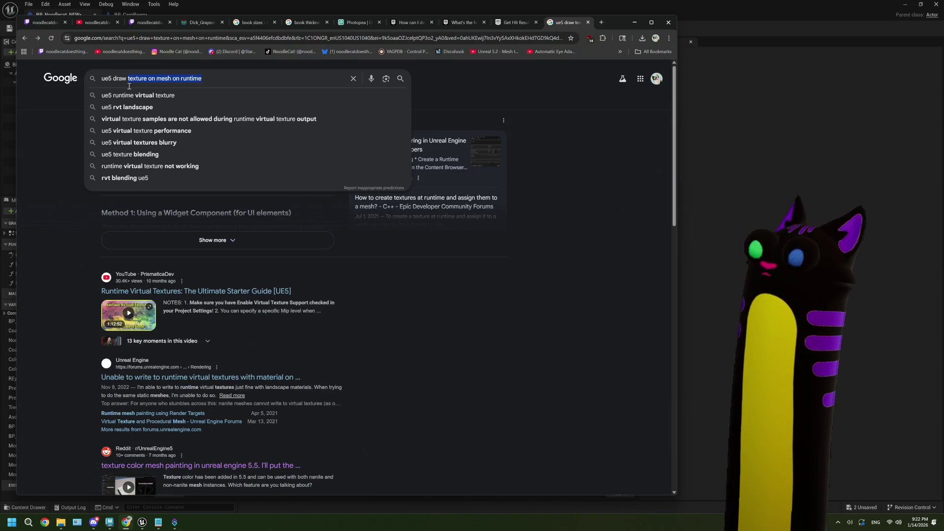
Step: Search 'ue5 project texture on mesh' and read the camera-projection post's hidden replies
key("BackSpace")
key("BackSpace")
key("BackSpace")
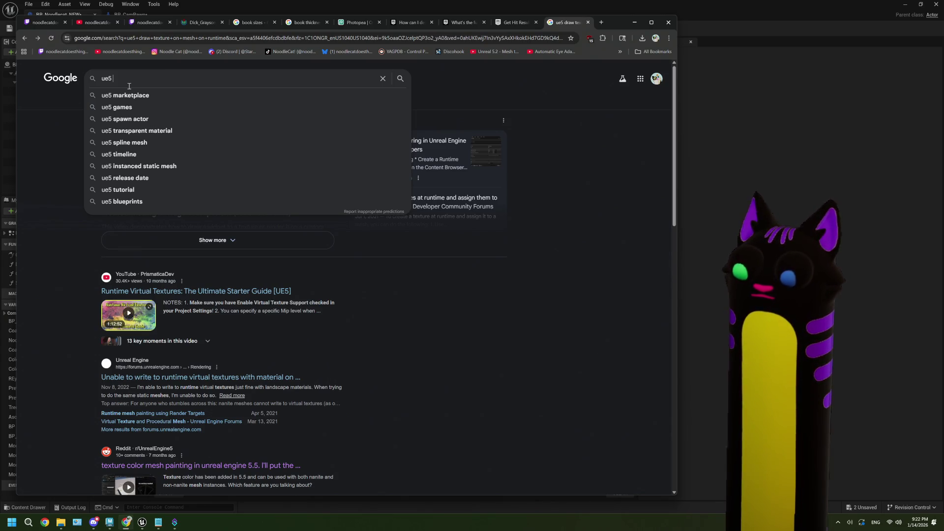
type("projec")
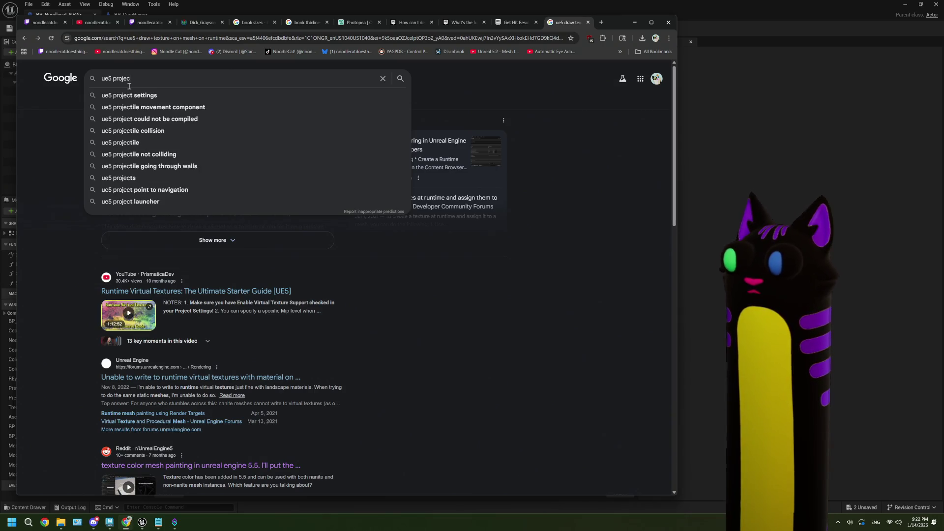
type("t text")
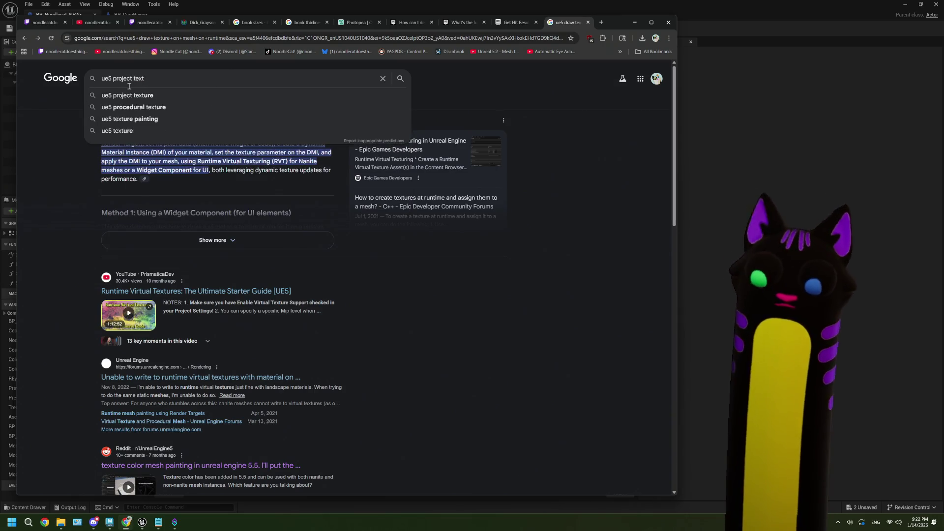
type("ure on mesh")
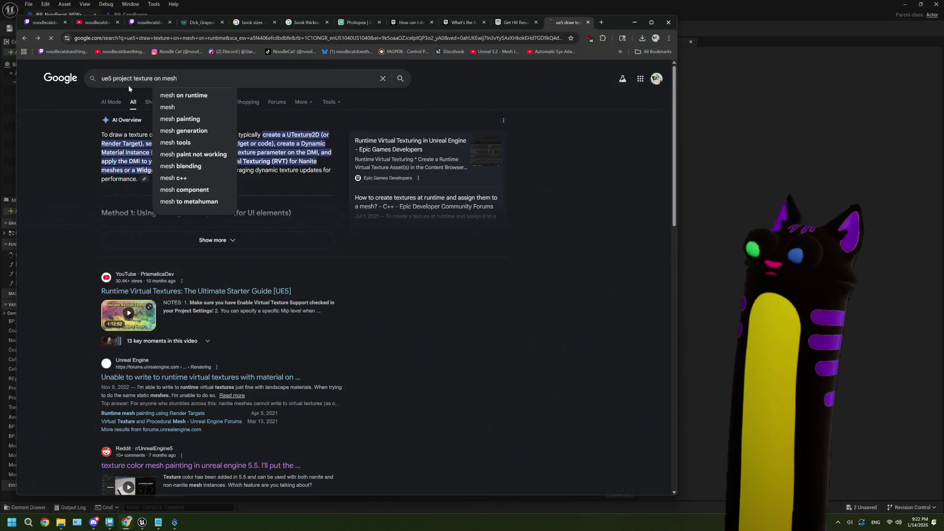
key("Return")
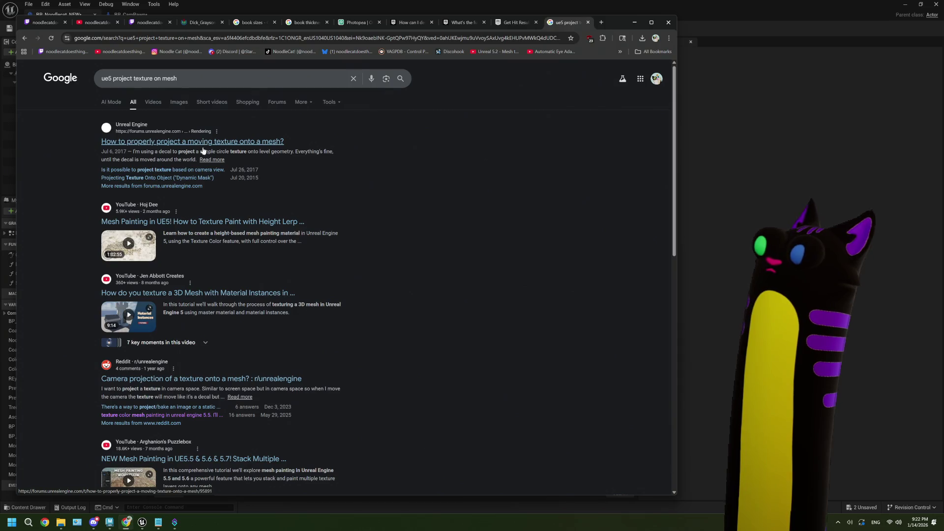
left_click(205, 378)
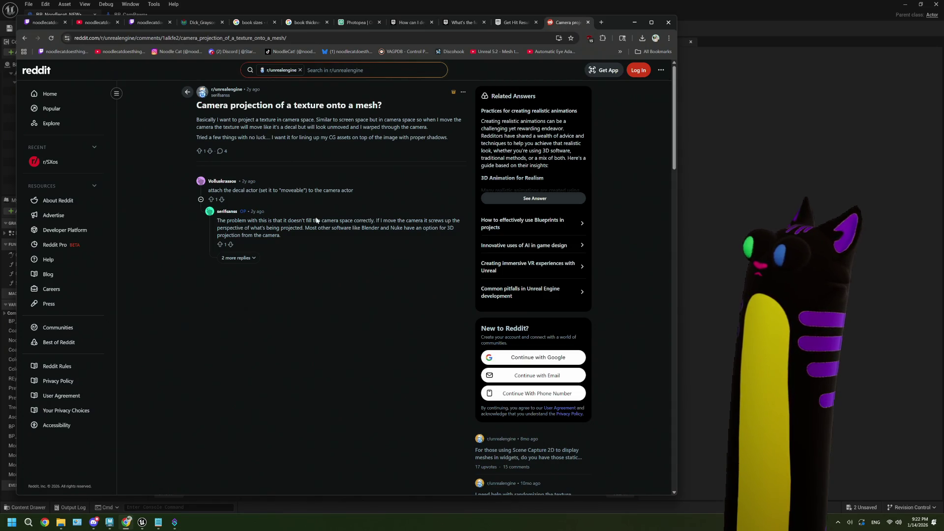
left_click(238, 258)
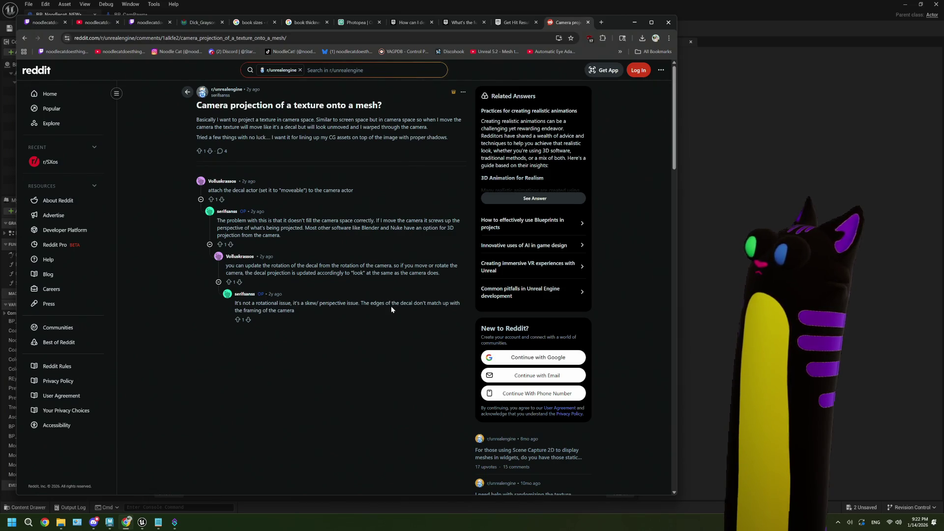
left_click(28, 38)
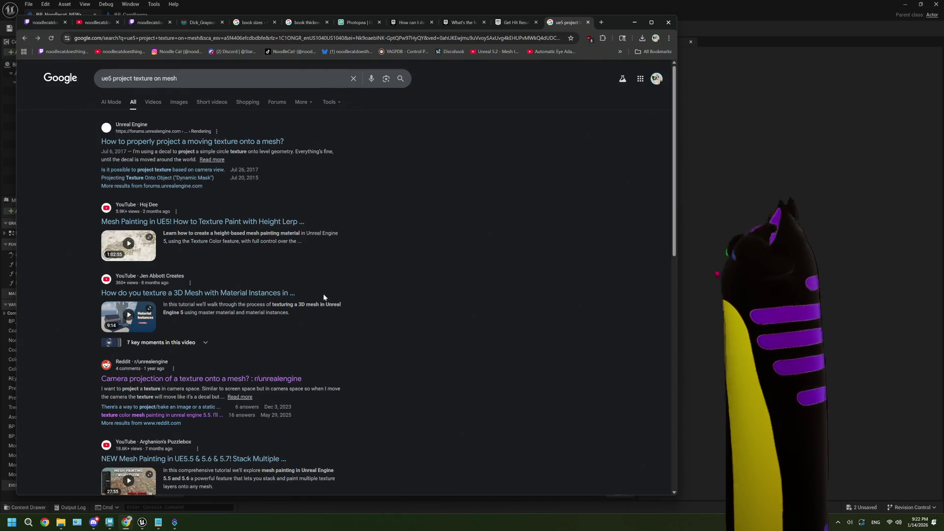
Step: Read the Epic docs result, then return to the search results
scroll(323, 295, "down", 6)
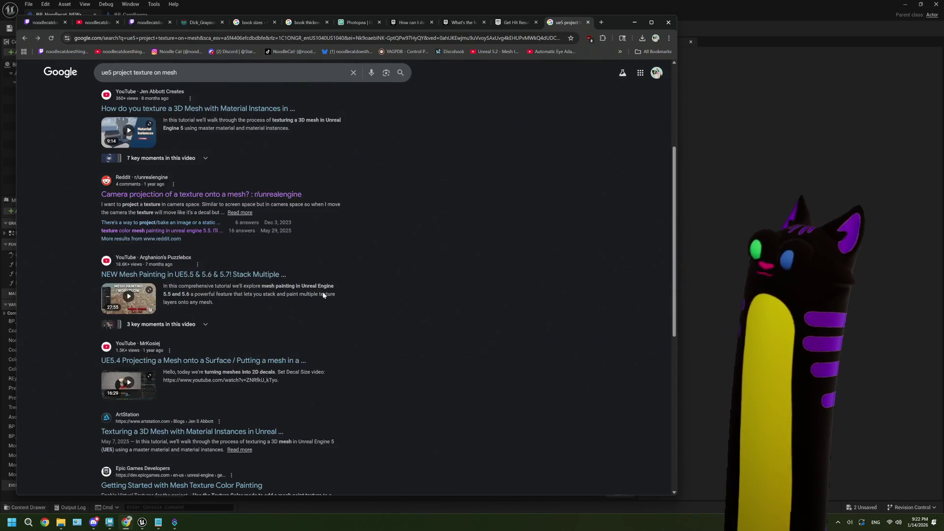
scroll(322, 291, "down", 1)
scroll(323, 293, "down", 2)
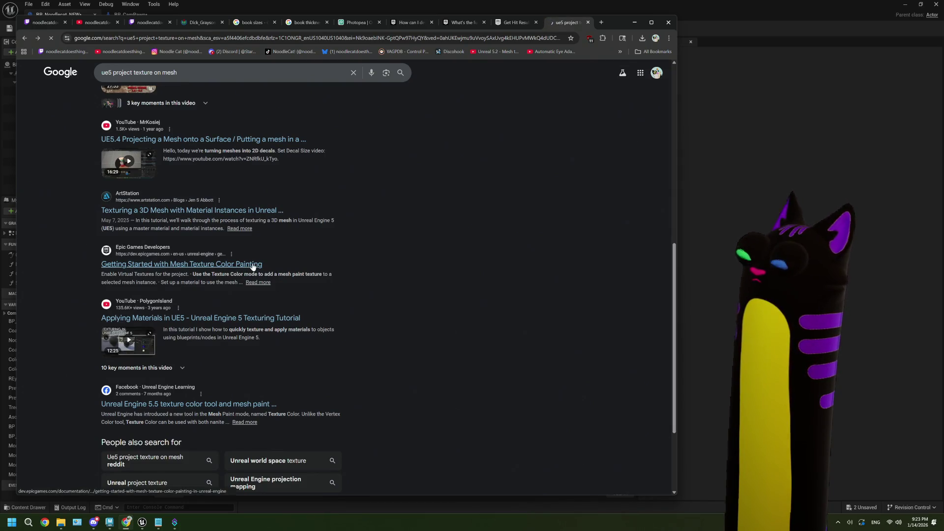
scroll(252, 266, "down", 15)
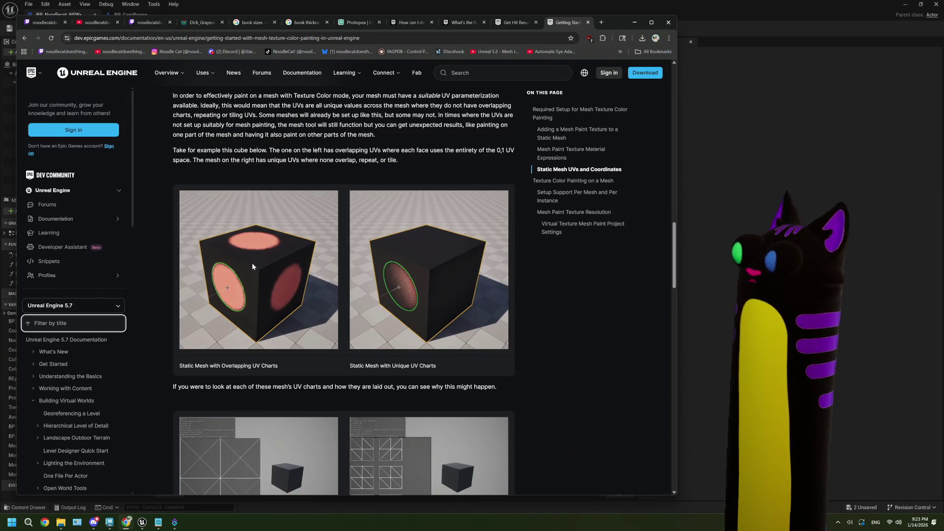
left_click(27, 38)
scroll(256, 252, "up", 2)
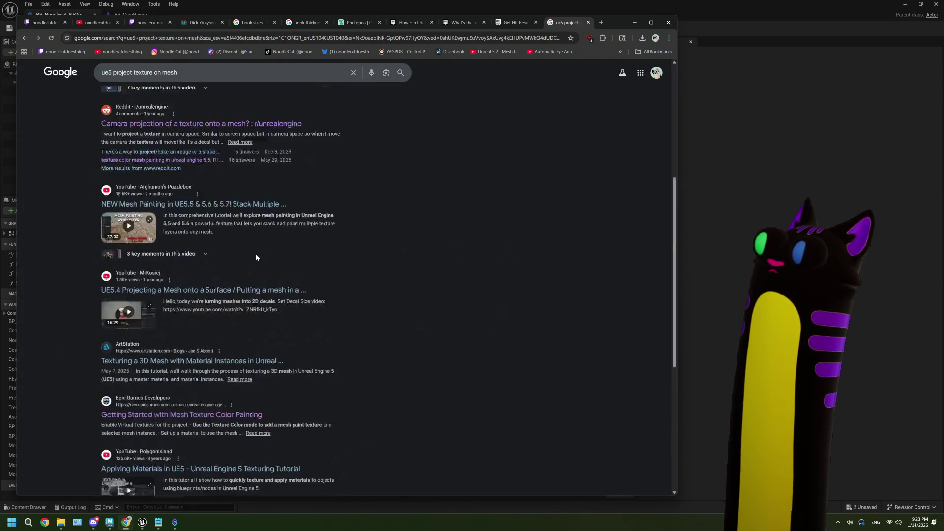
scroll(256, 256, "up", 6)
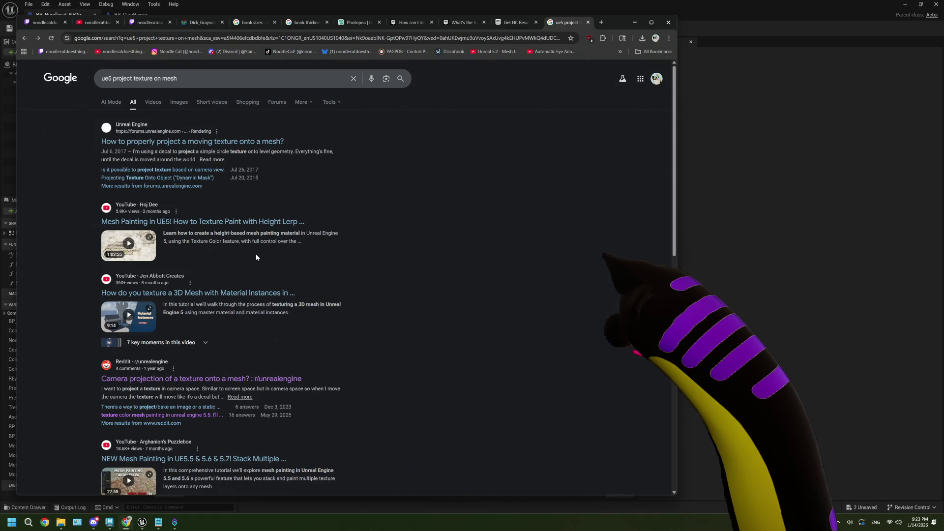
Step: Read the forum thread on projecting a moving texture, then switch back to Unreal
left_click(185, 145)
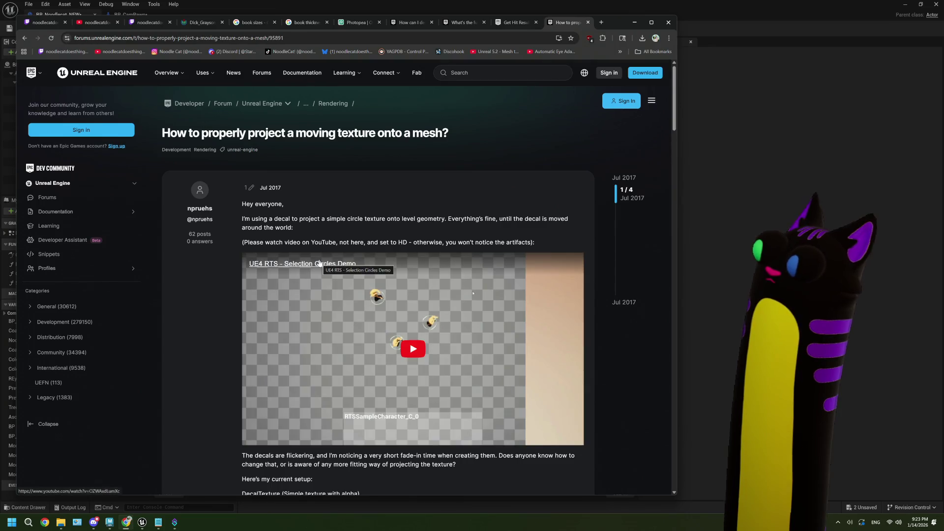
scroll(320, 265, "down", 1)
scroll(320, 264, "down", 4)
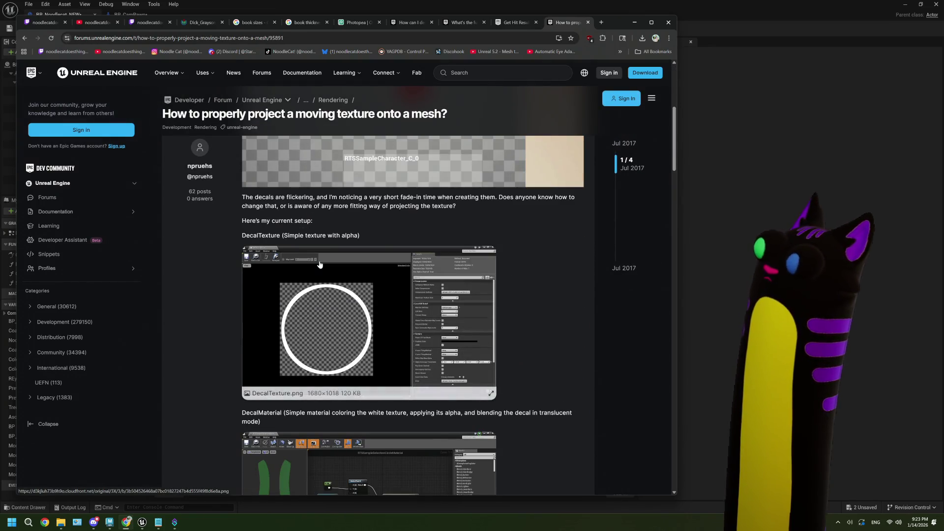
scroll(245, 266, "down", 1)
scroll(231, 276, "up", 3)
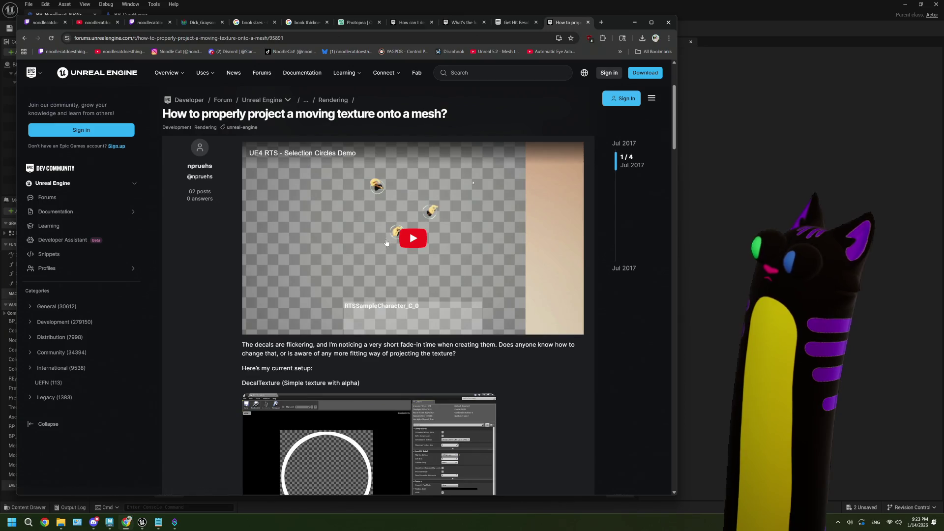
scroll(217, 284, "down", 10)
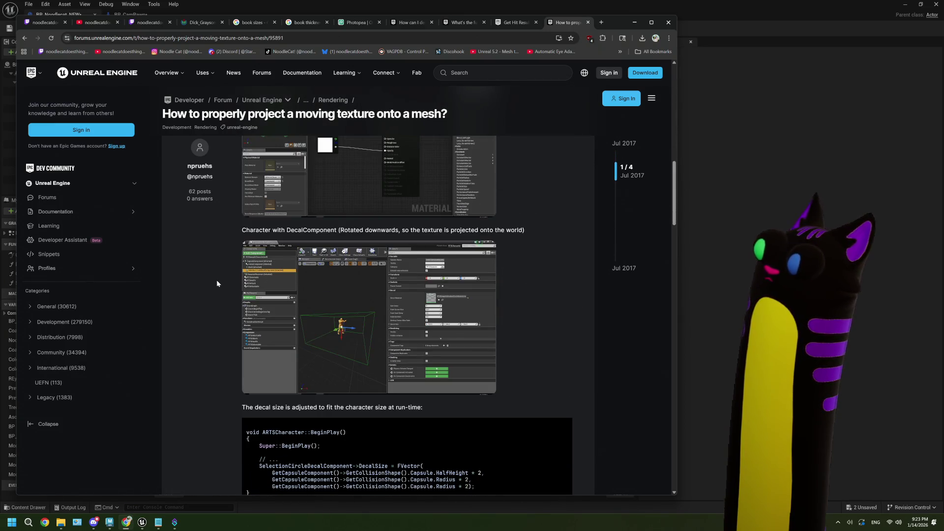
scroll(216, 283, "down", 4)
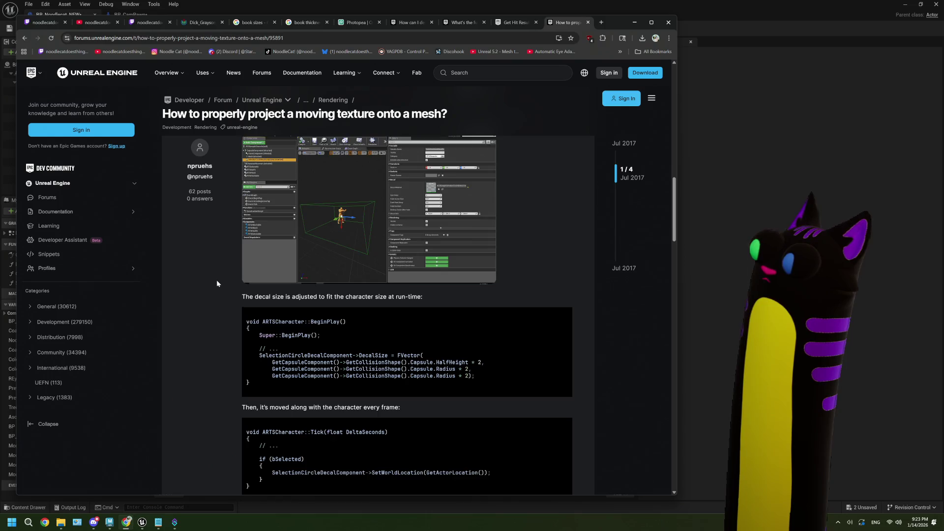
scroll(217, 284, "down", 1)
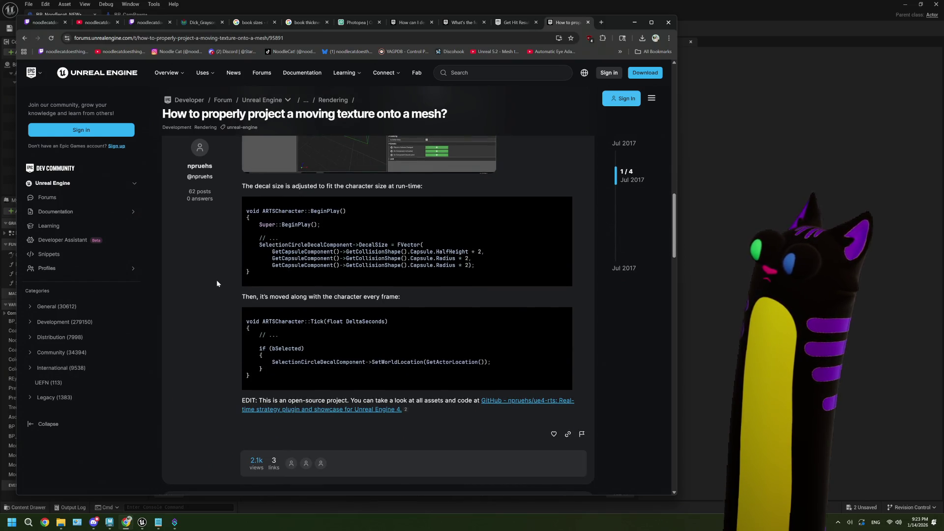
key("alt+Tab")
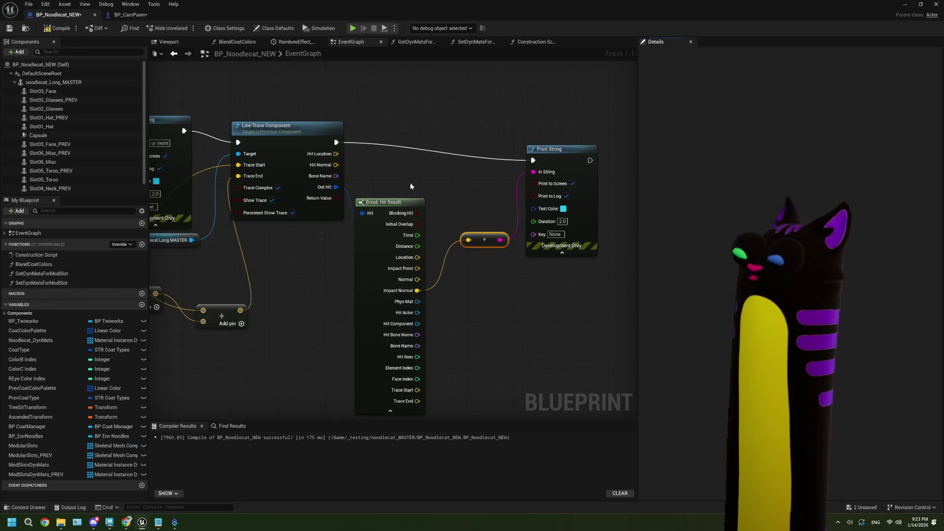
right_click(356, 137)
type("decal")
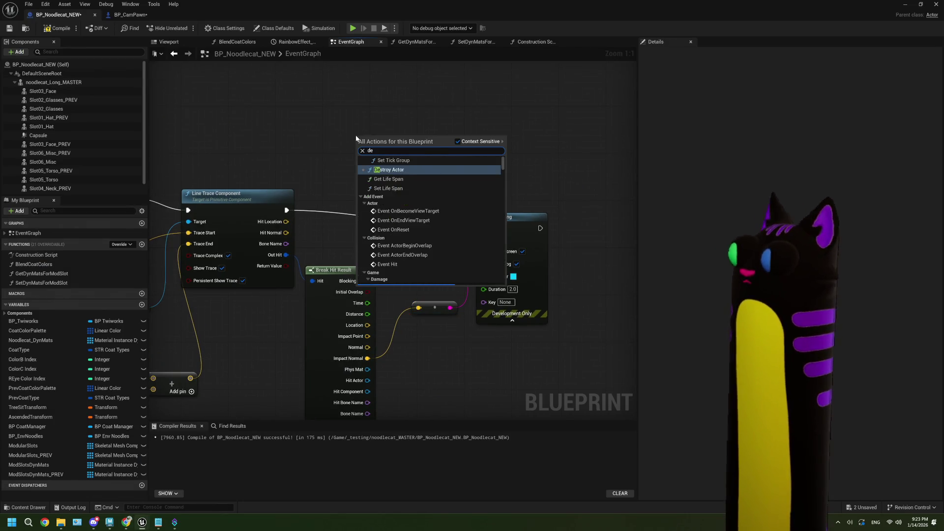
scroll(407, 210, "up", 2)
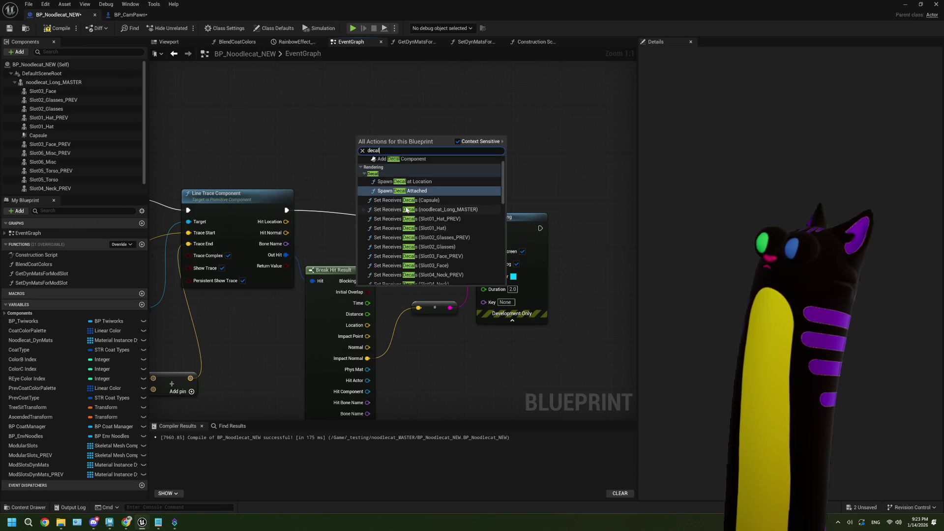
left_click(432, 195)
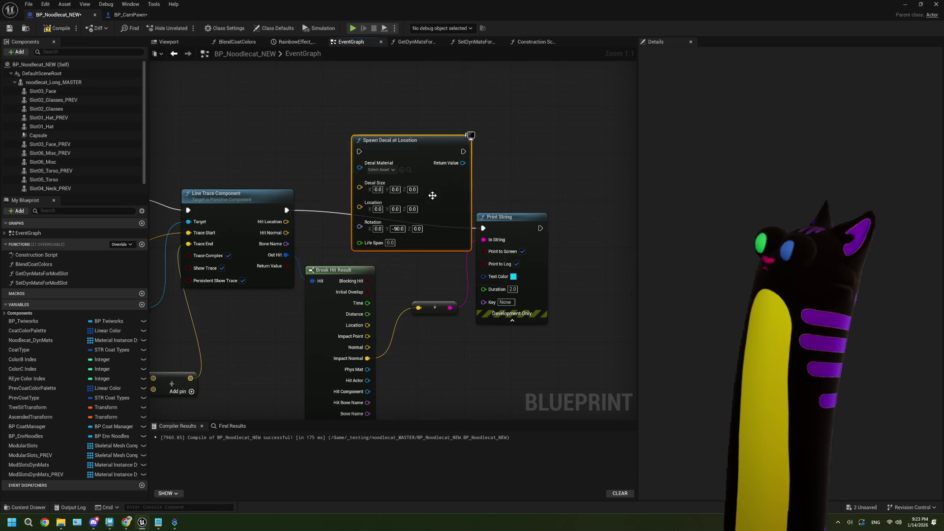
left_click_drag(434, 193, 468, 154)
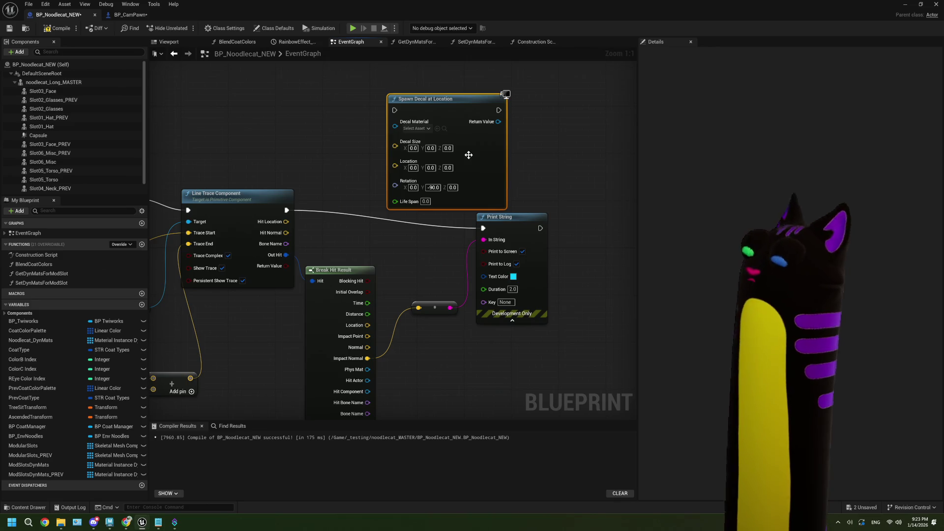
key("Delete")
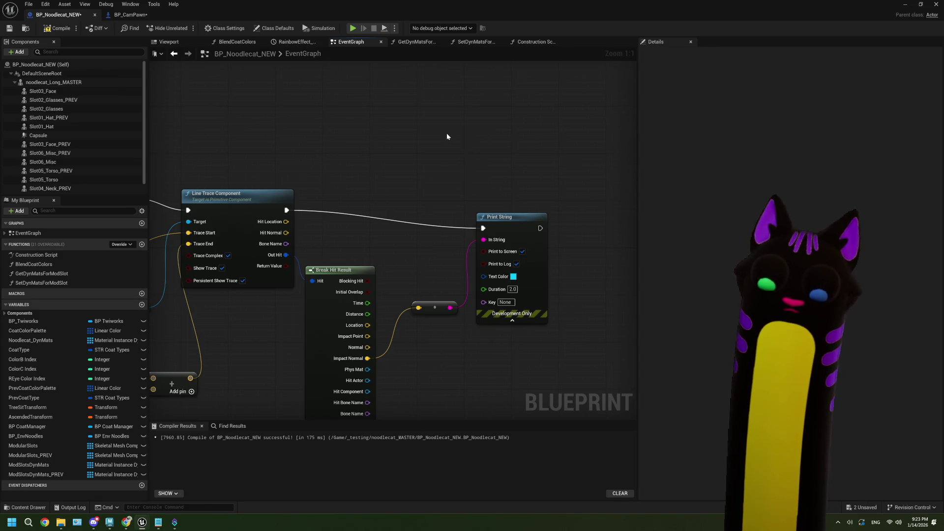
right_click(447, 136)
type("decal")
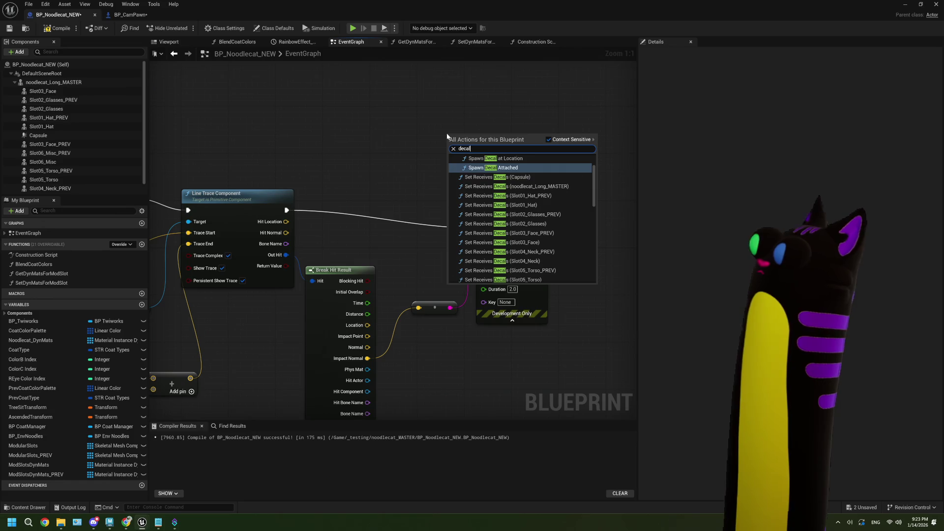
scroll(482, 224, "up", 3)
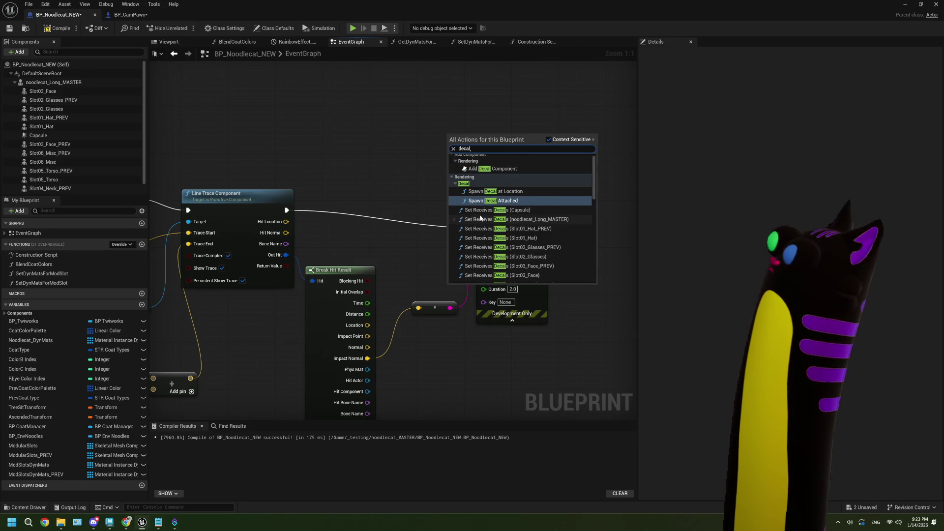
scroll(480, 214, "up", 1)
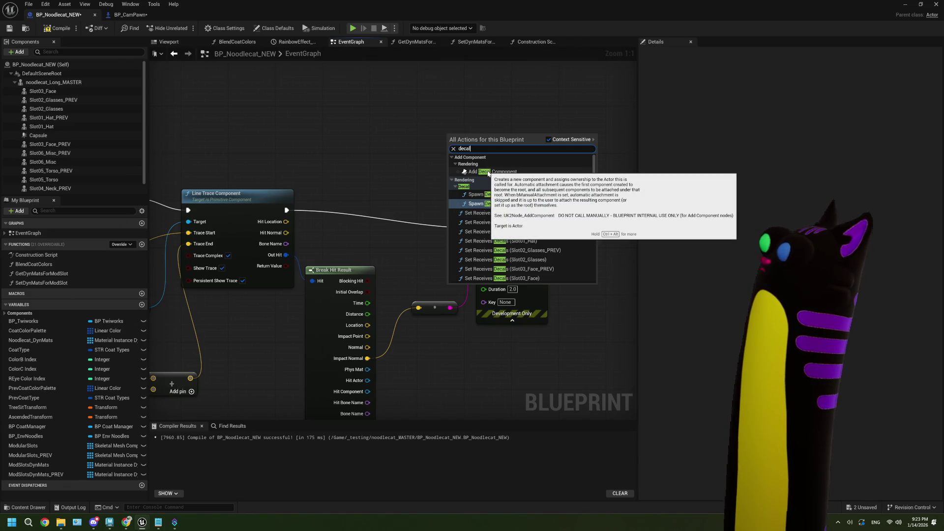
scroll(488, 172, "down", 3)
scroll(488, 170, "up", 5)
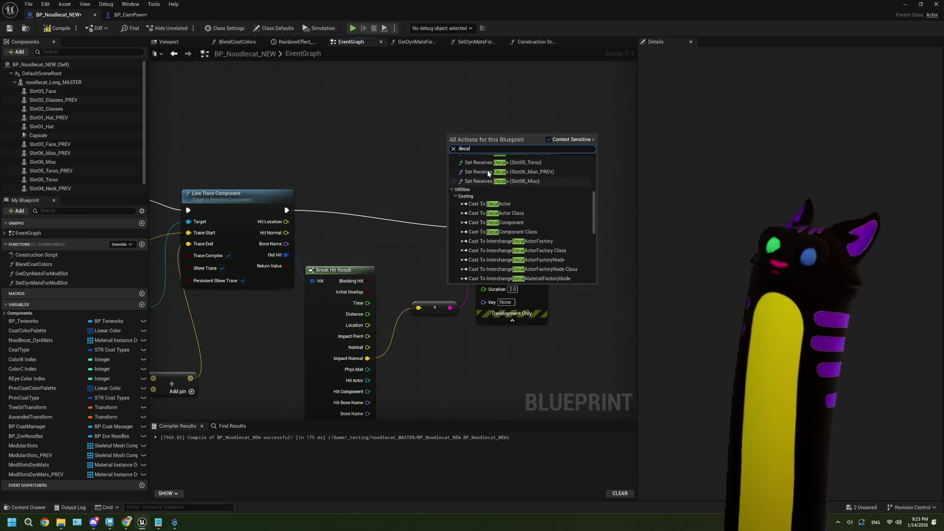
left_click(488, 171)
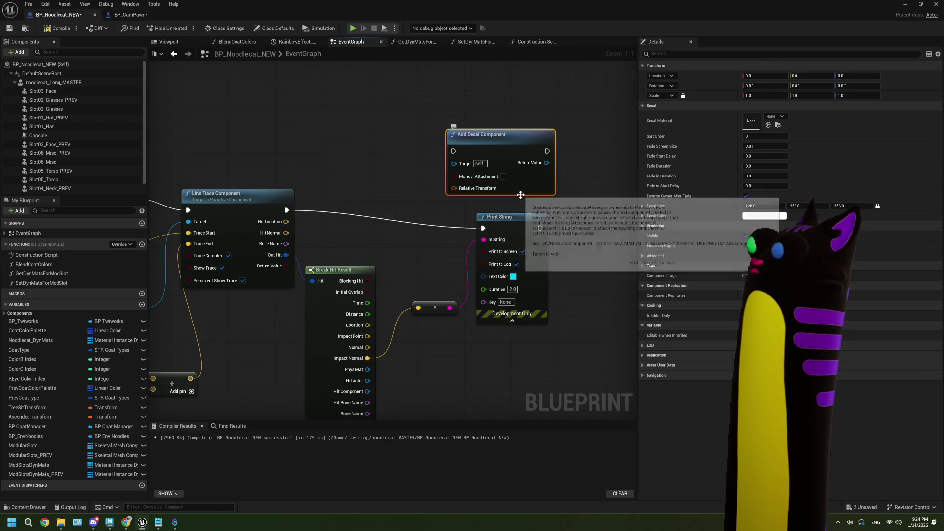
left_click_drag(528, 191, 522, 185)
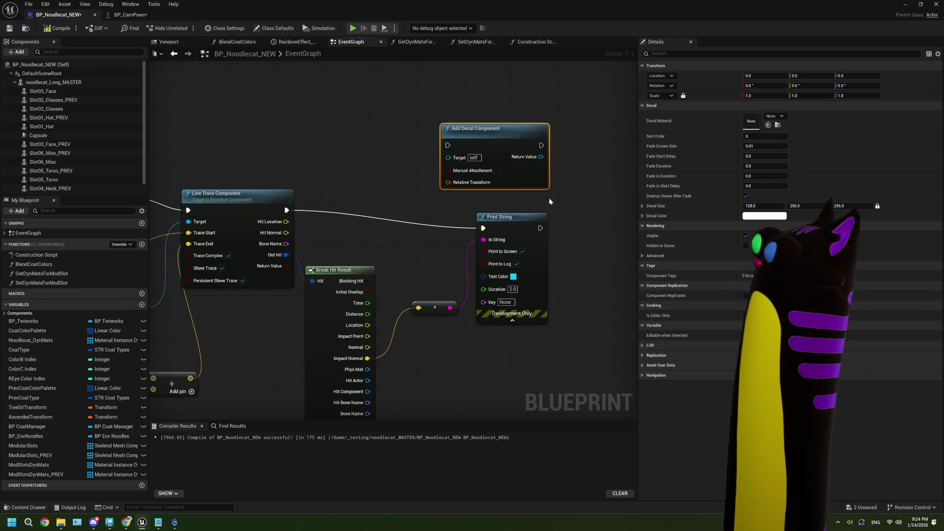
left_click_drag(548, 197, 520, 193)
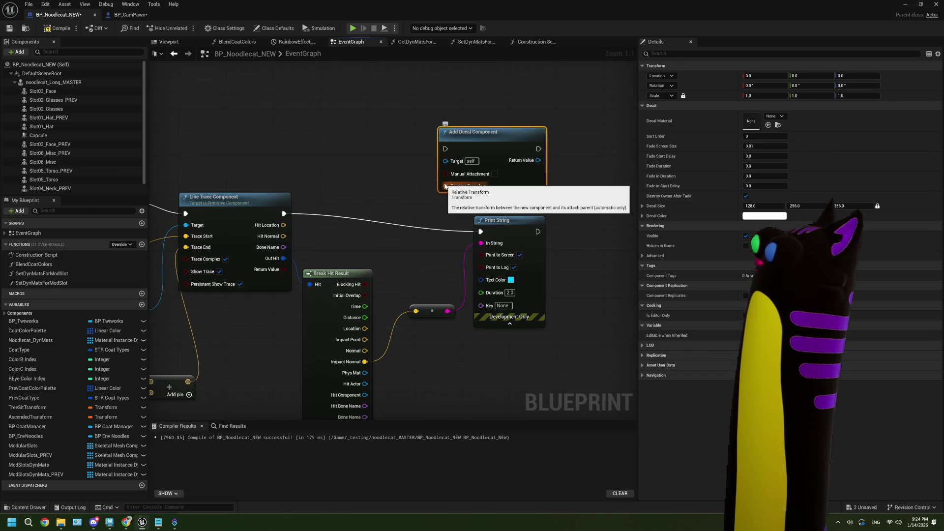
key("Delete")
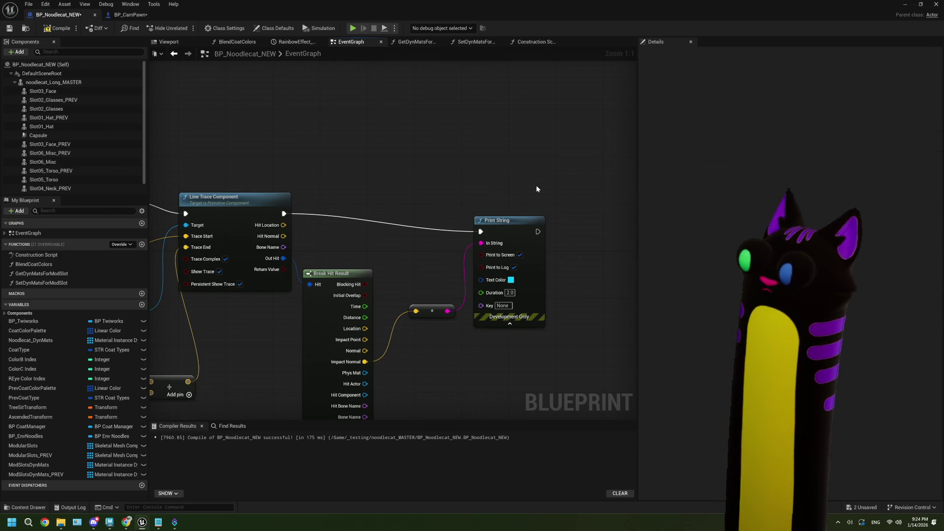
Step: Search 'ue5 decals' in a new Chrome tab and open the Decal Materials docs
left_click(126, 521)
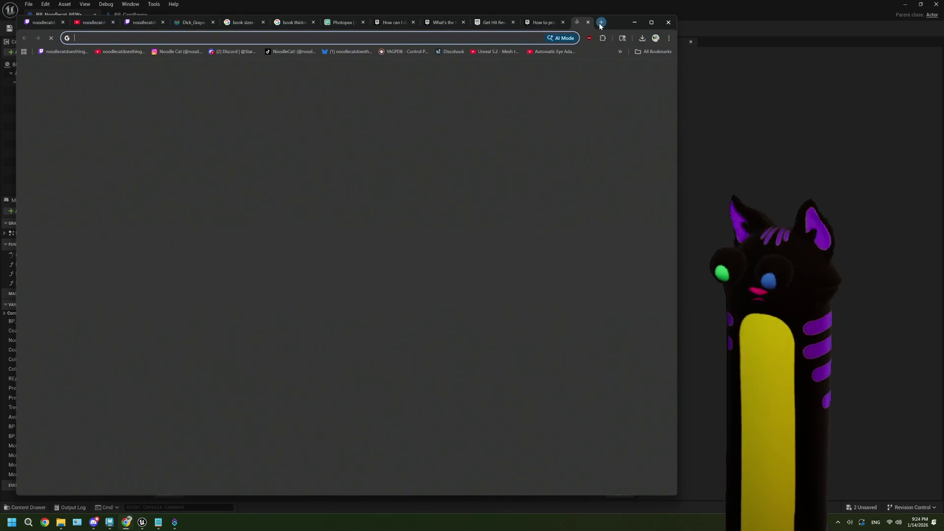
left_click(601, 22)
type("ue5 decals")
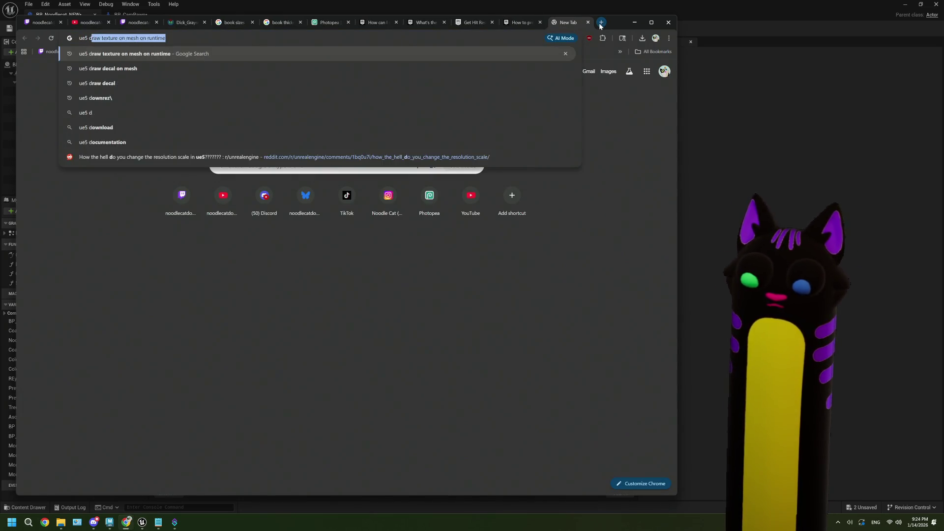
key("Return")
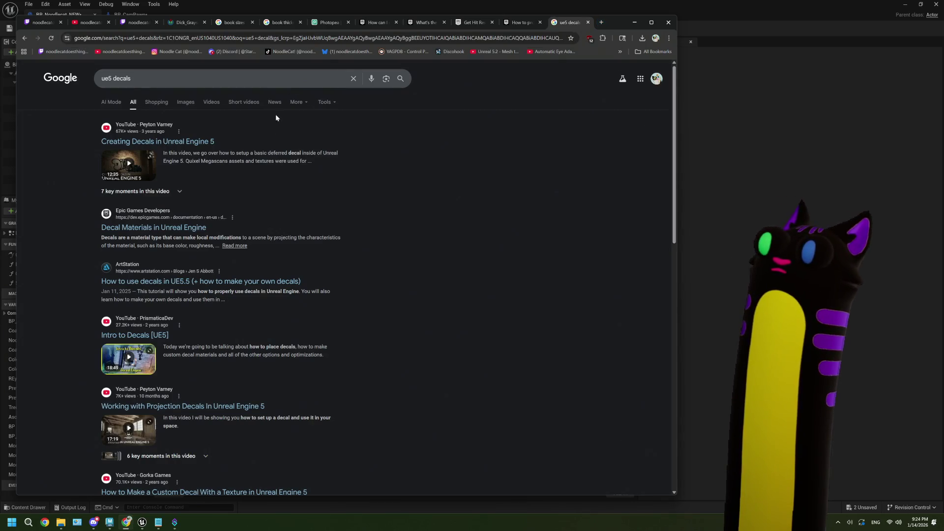
left_click(197, 228)
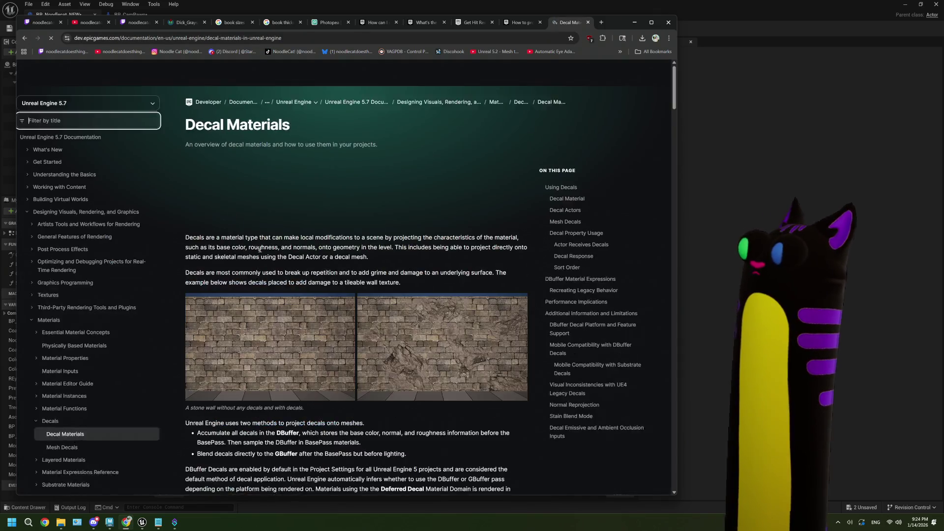
Step: Read the Decal Materials docs down to Decal Response, then switch back to Unreal
scroll(330, 279, "down", 4)
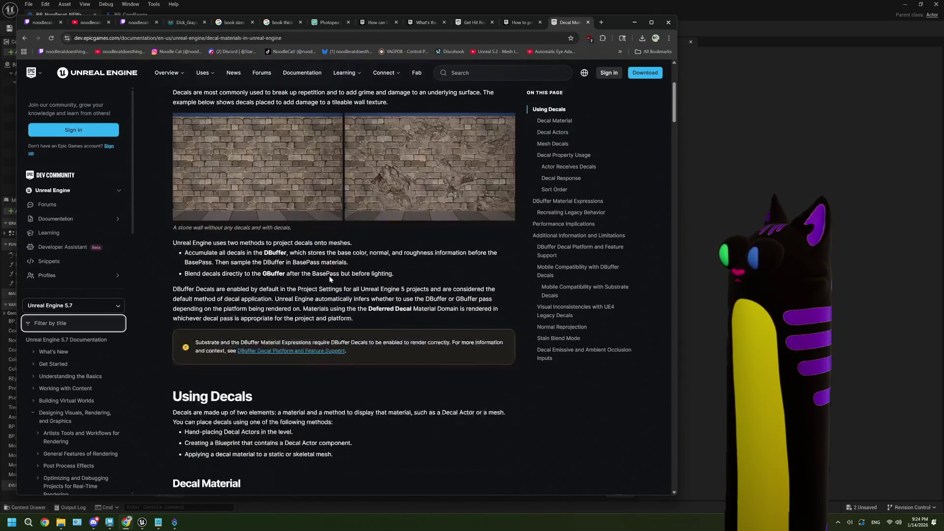
scroll(330, 279, "down", 7)
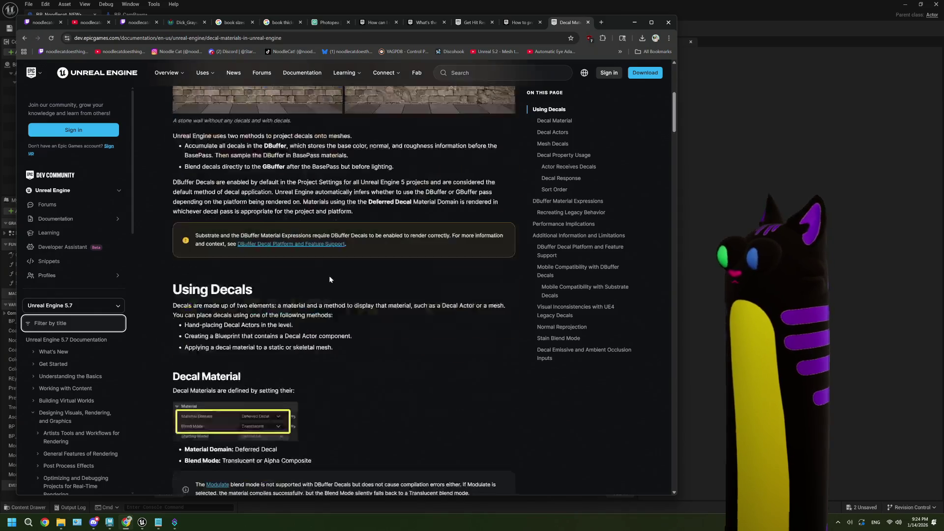
scroll(329, 275, "down", 3)
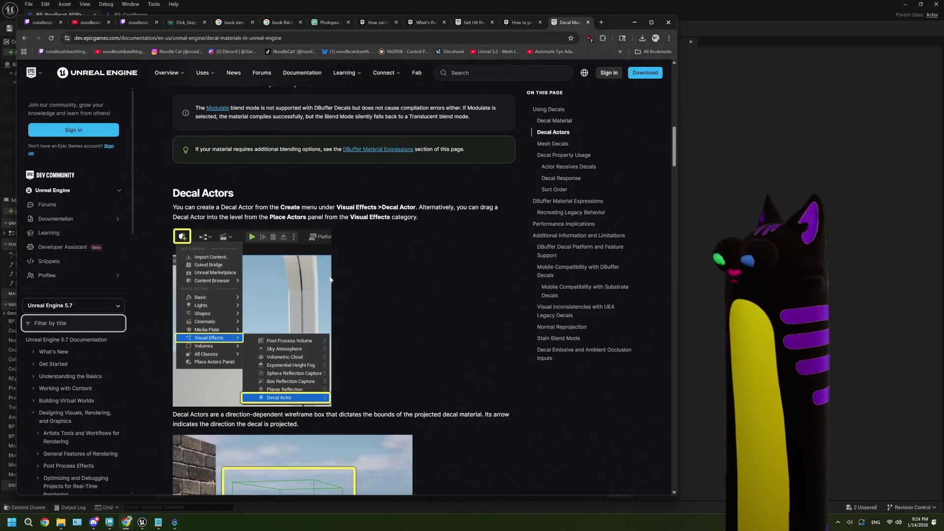
scroll(463, 197, "down", 7)
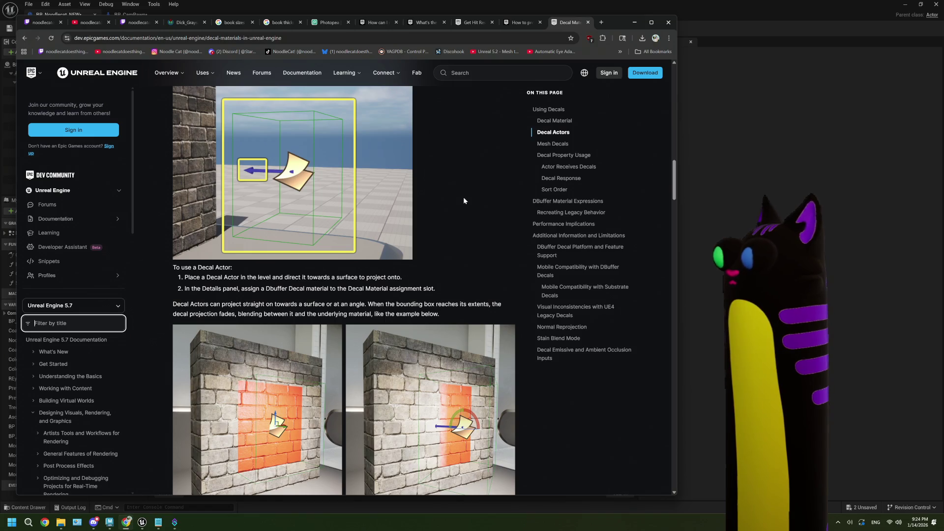
scroll(464, 200, "down", 1)
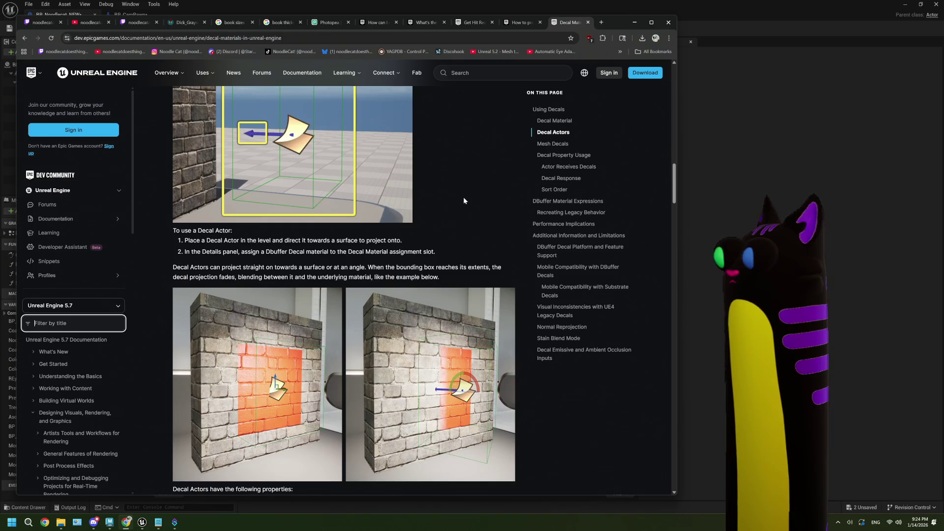
scroll(463, 197, "down", 5)
scroll(464, 200, "up", 3)
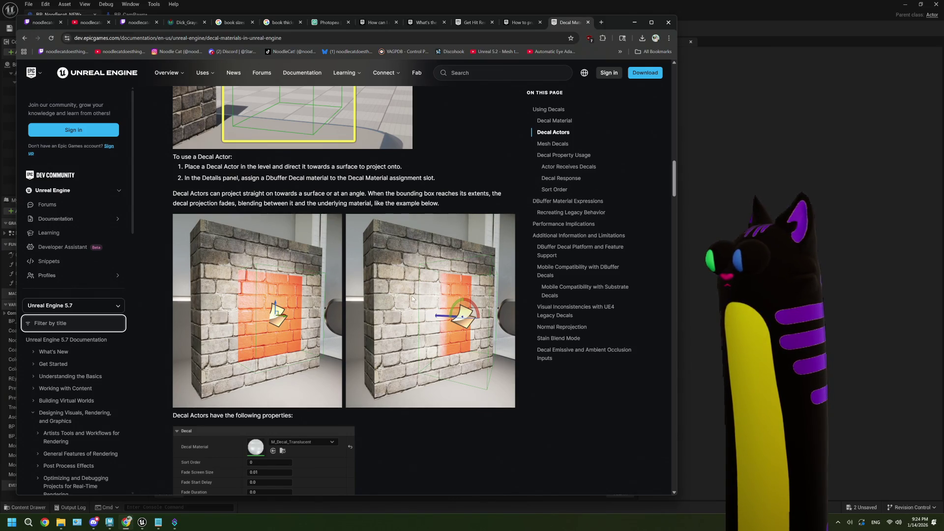
scroll(412, 298, "down", 5)
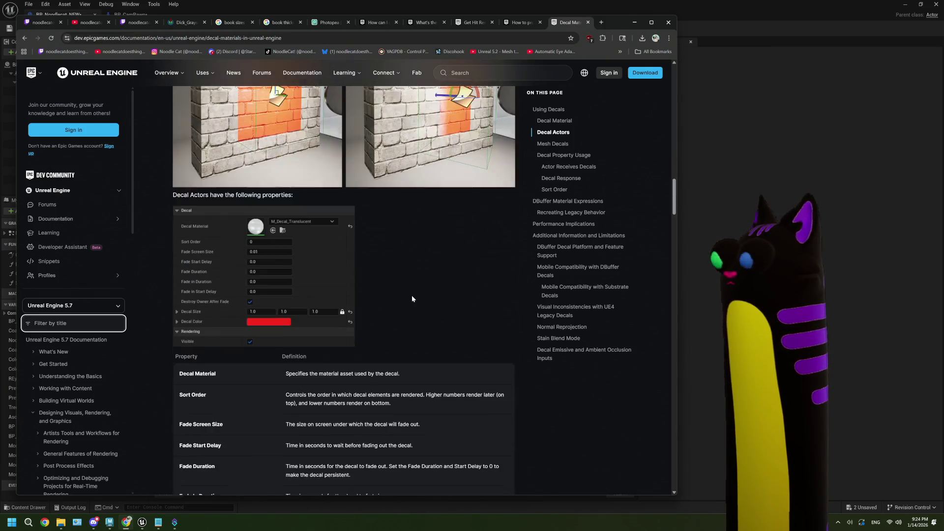
scroll(412, 298, "down", 10)
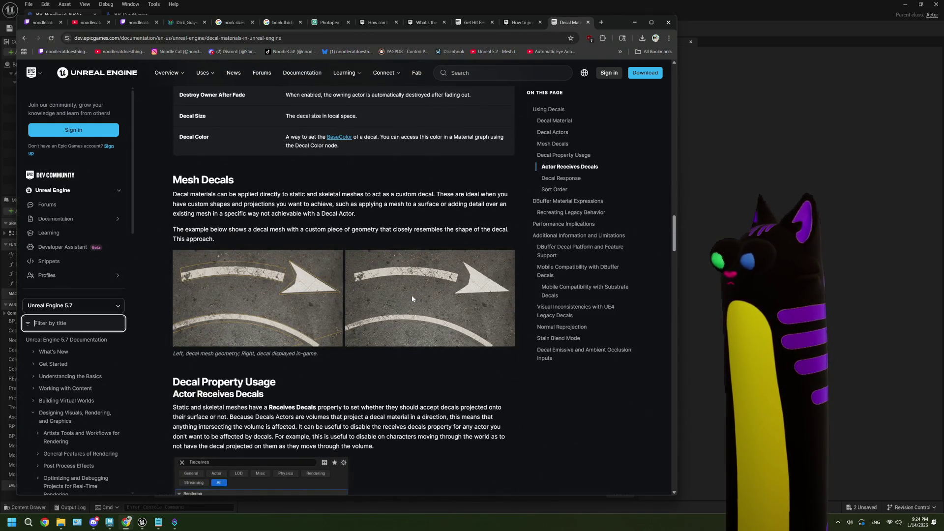
scroll(412, 299, "down", 5)
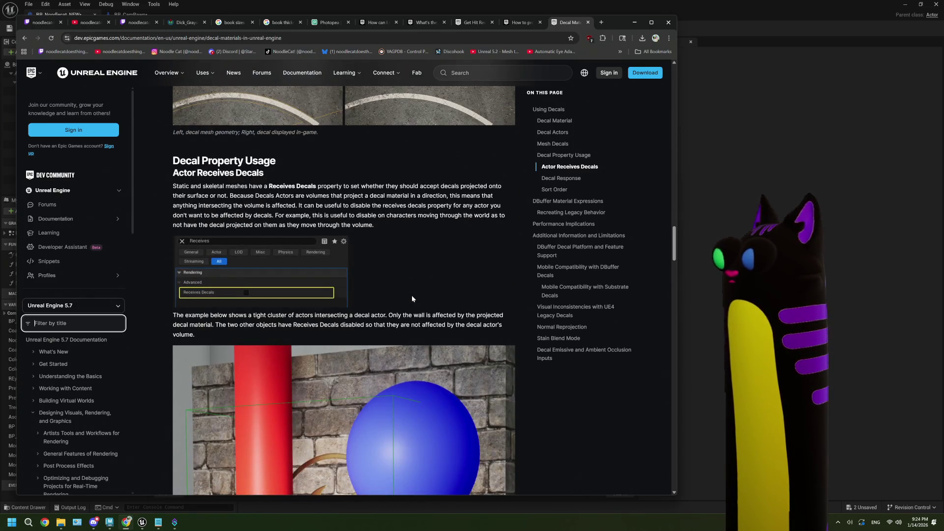
scroll(412, 299, "down", 6)
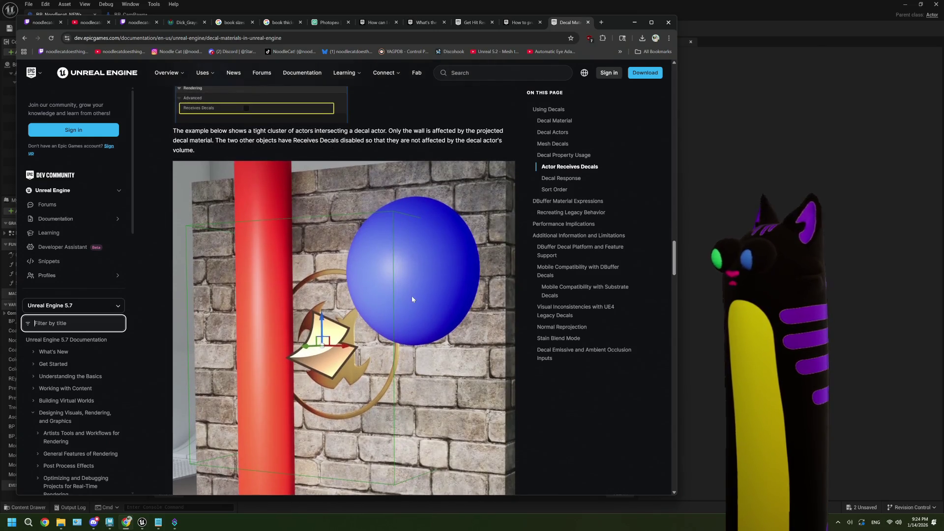
scroll(413, 300, "down", 5)
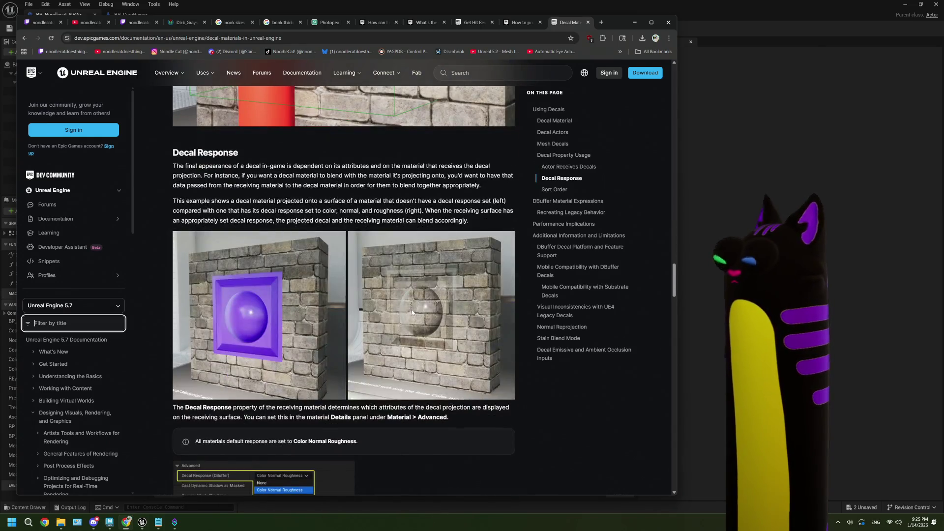
scroll(412, 313, "down", 3)
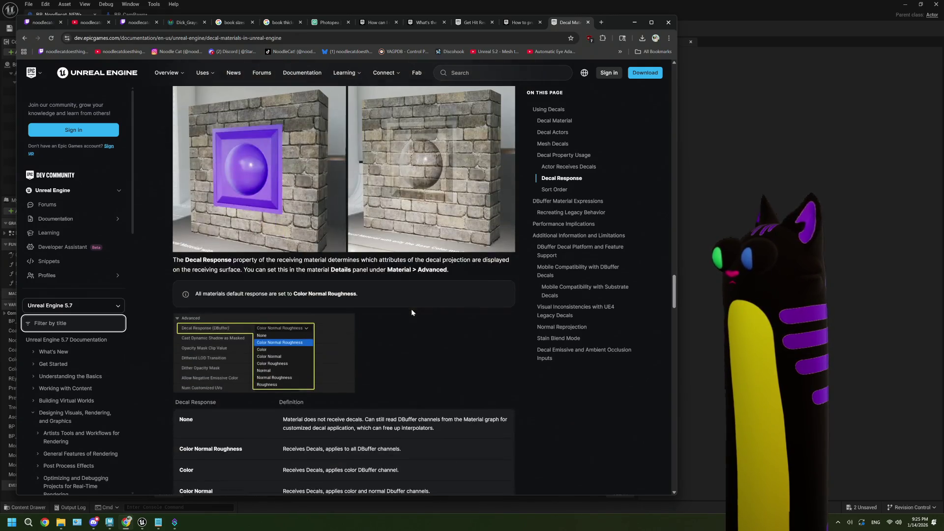
scroll(412, 312, "down", 4)
scroll(411, 308, "down", 2)
scroll(411, 309, "up", 1)
key("alt+Tab")
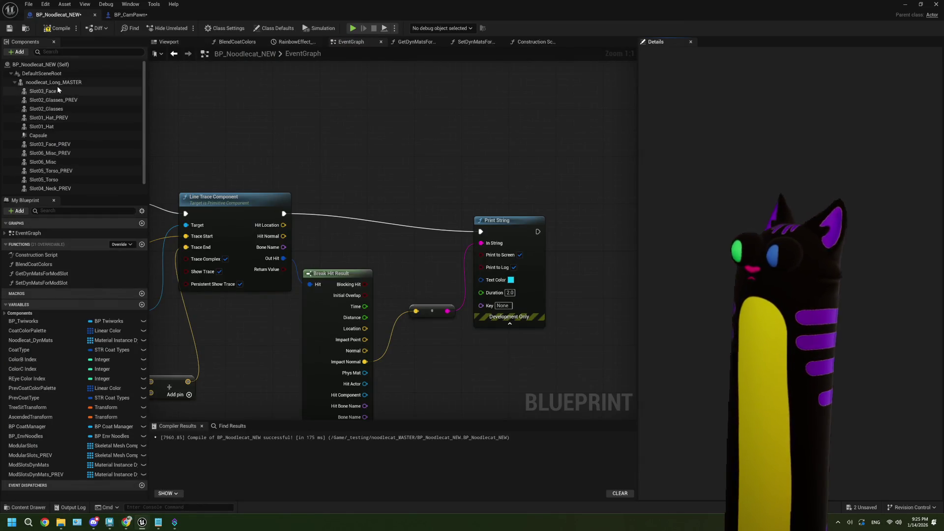
Step: Add a noodlecat_Long_MASTER reference and a Spawn Decal Attached node wired from it
left_click(57, 83)
left_click(657, 55)
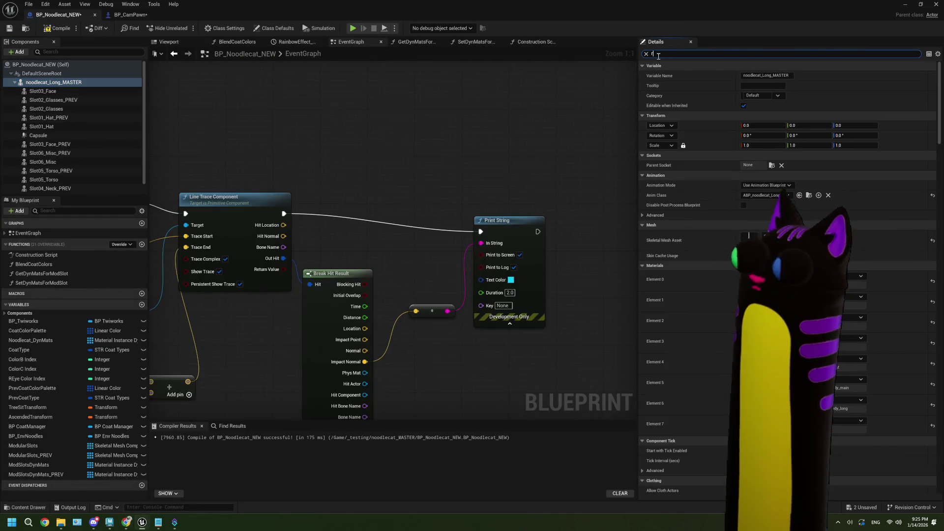
type("rec")
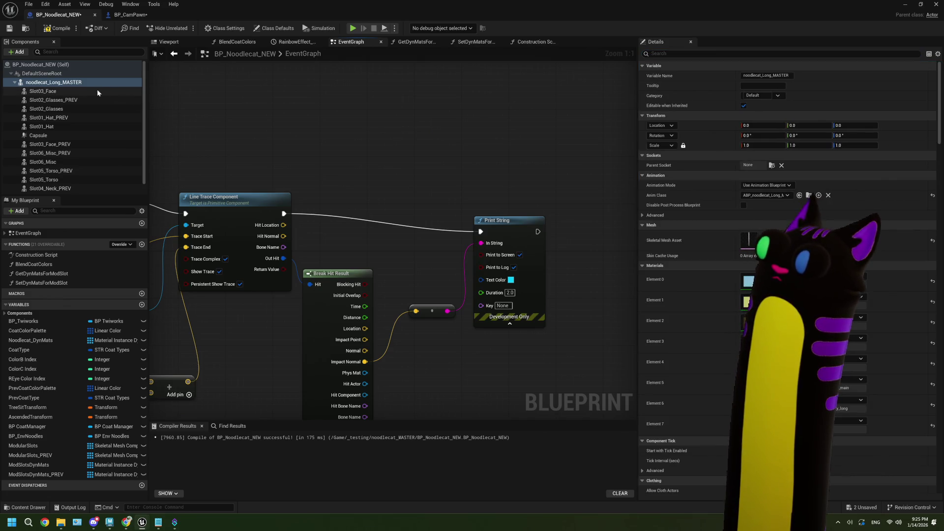
left_click_drag(150, 109, 216, 108)
mouse_move(281, 110)
left_mouse_down()
mouse_move(340, 121)
mouse_move(326, 119)
left_mouse_up()
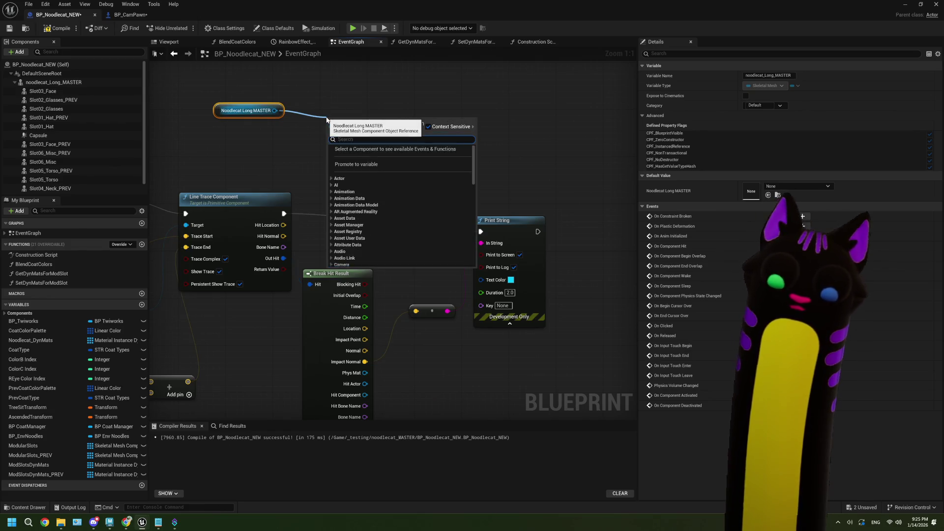
type("decal")
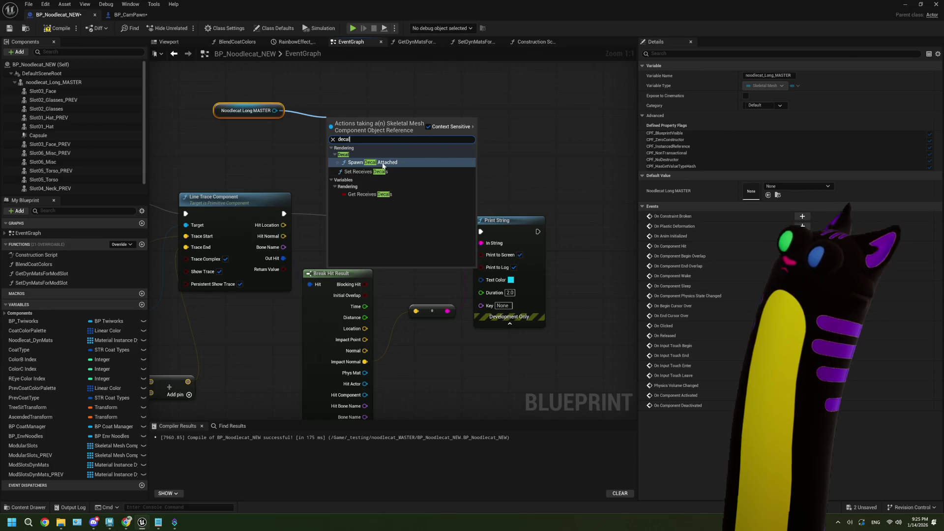
key("Return")
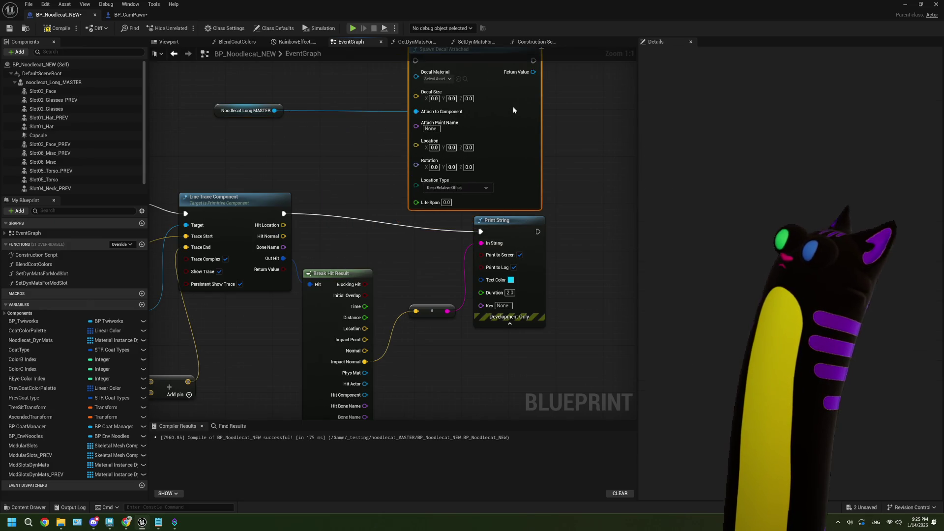
Step: Set the Spawn Decal Attached material to DefaultDecalMaterial
mouse_move(516, 127)
left_mouse_down()
mouse_move(526, 165)
mouse_move(448, 190)
left_mouse_up()
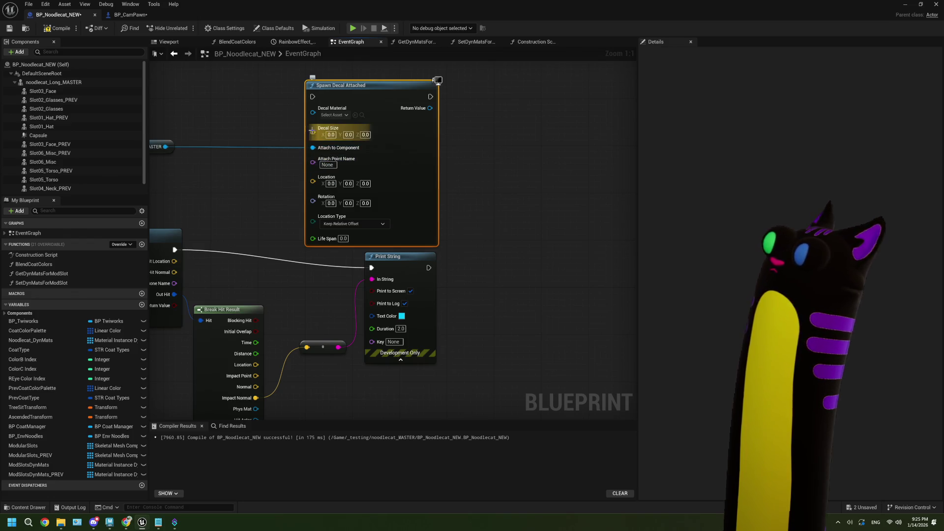
left_click(335, 115)
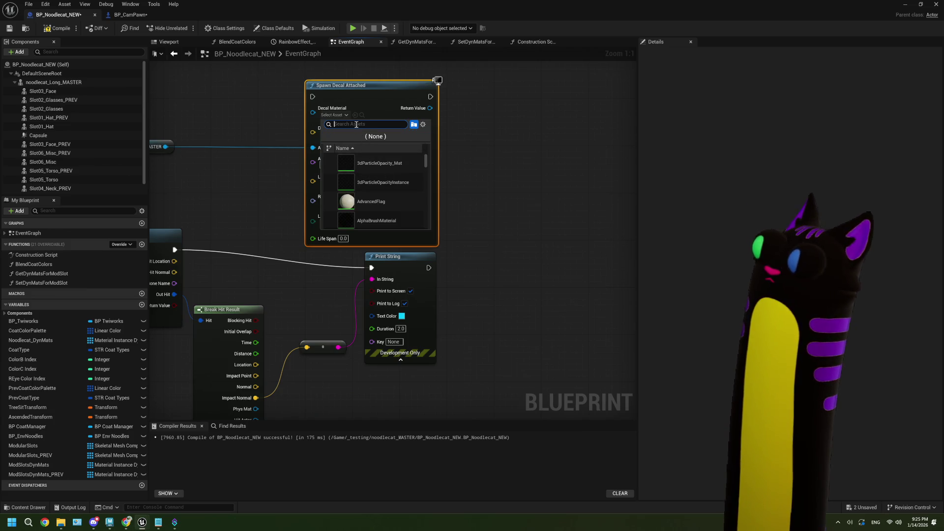
type("deca")
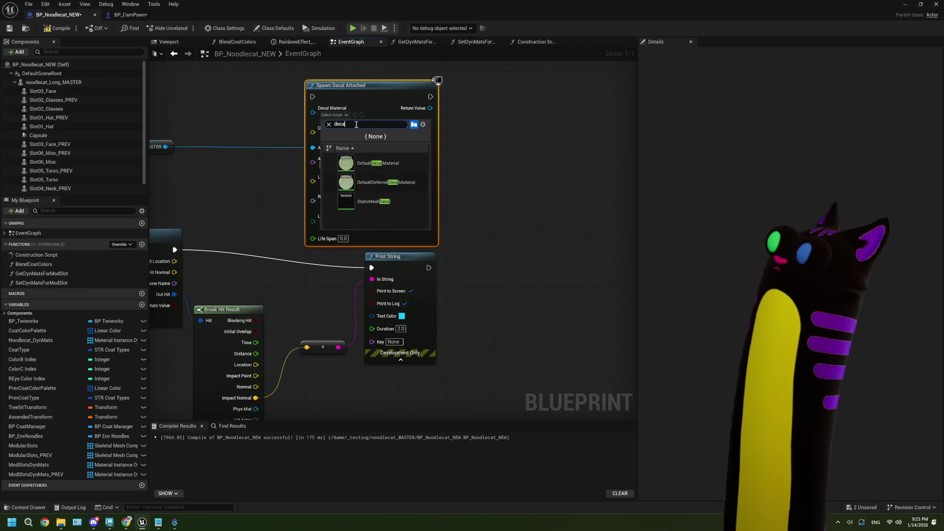
left_click(382, 162)
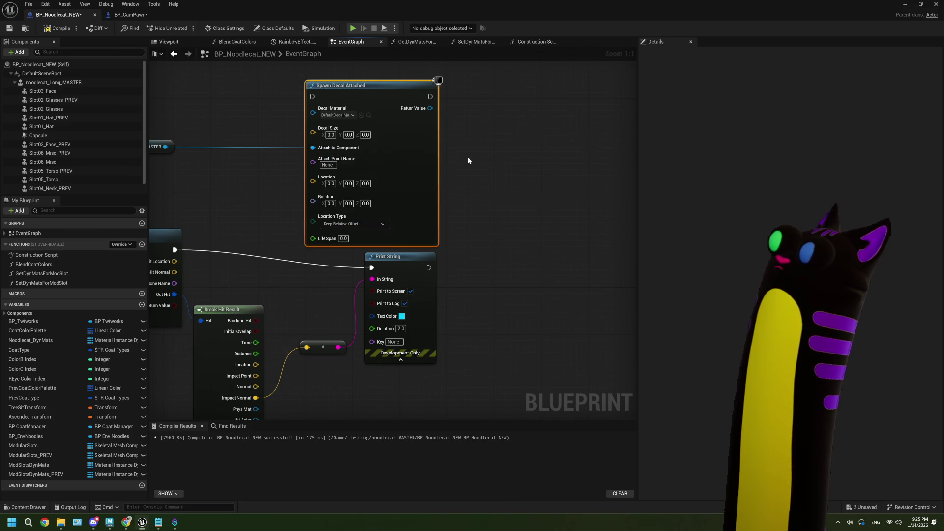
Step: Wire Impact Point into Location and Impact Normal into Rotation, then start a play test
left_click_drag(452, 160, 496, 146)
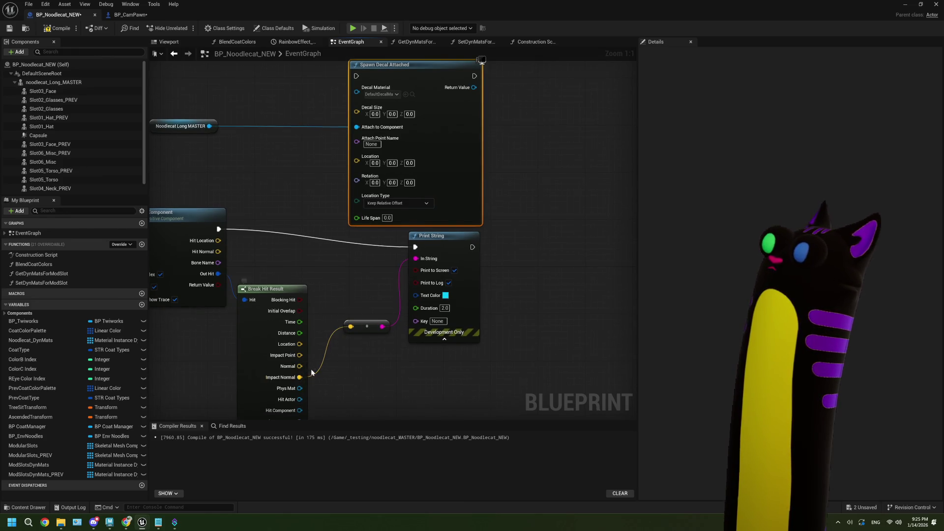
mouse_move(301, 349)
left_mouse_down()
mouse_move(332, 271)
mouse_move(357, 155)
left_mouse_up()
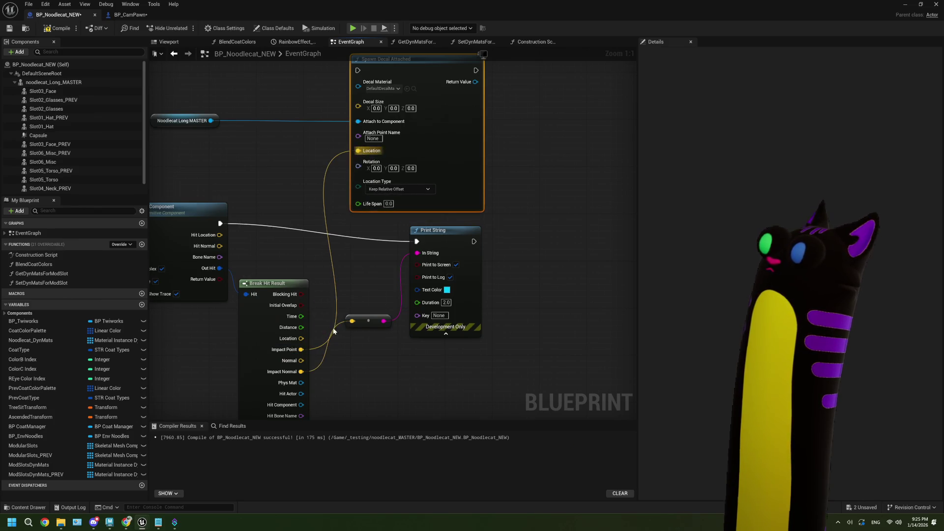
mouse_move(301, 372)
left_mouse_down()
mouse_move(344, 192)
mouse_move(360, 169)
left_mouse_up()
key("alt+p")
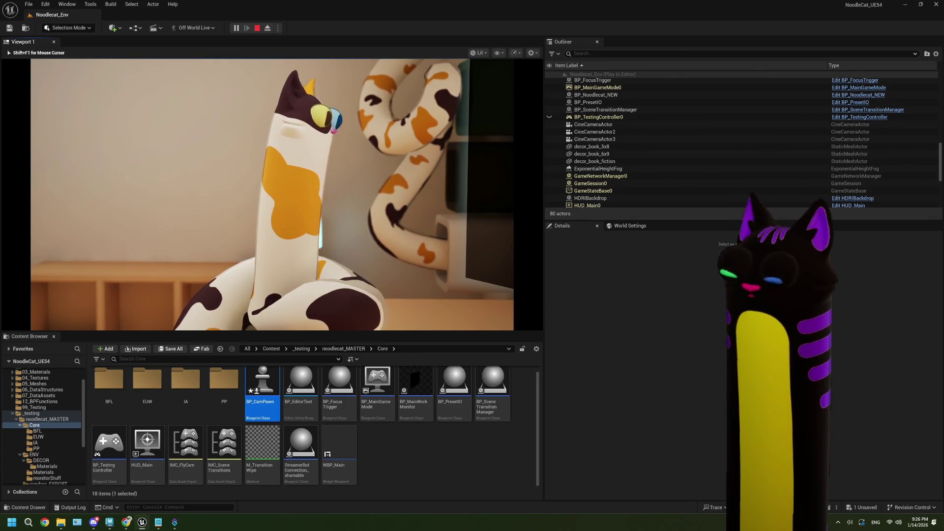
Step: Fire the trace with key 1, stop playing, and reopen BP_CamPawn's UpdateAutoFocusDistance graph
key("1")
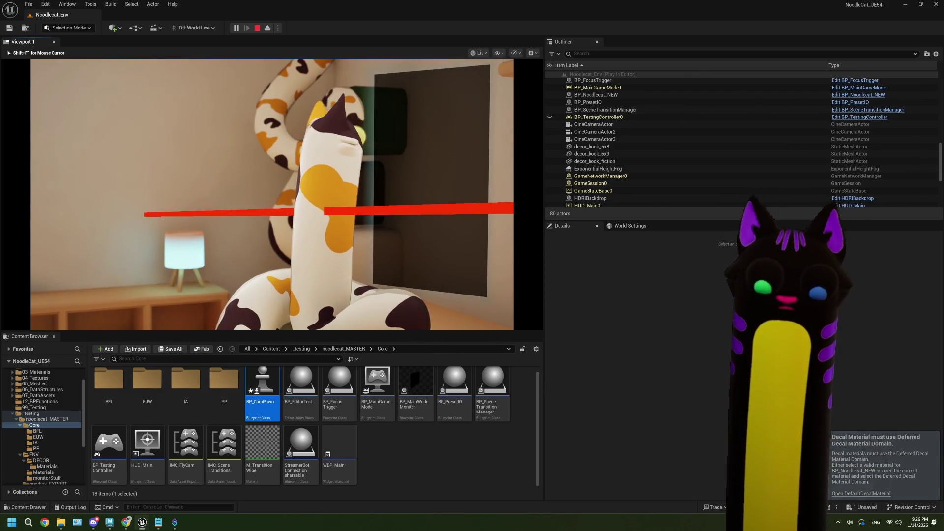
key("Escape")
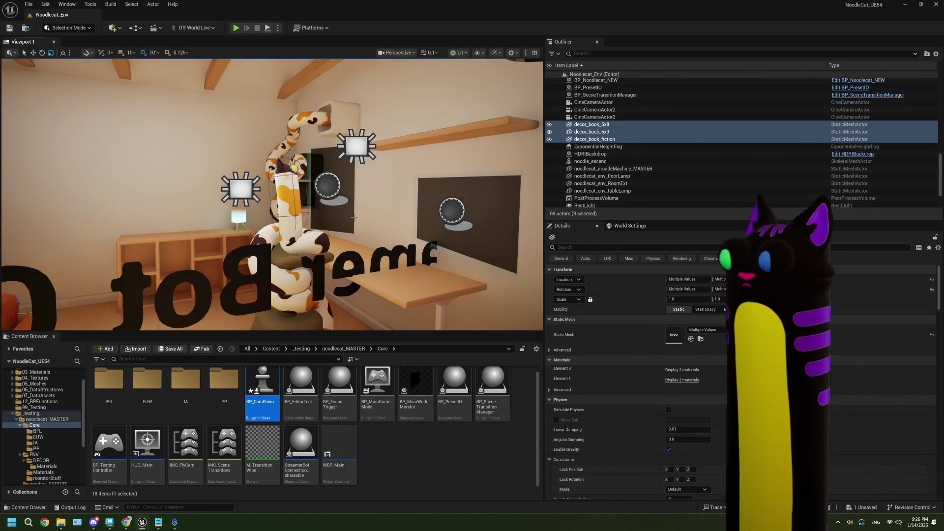
double_click(261, 393)
scroll(472, 253, "down", 2)
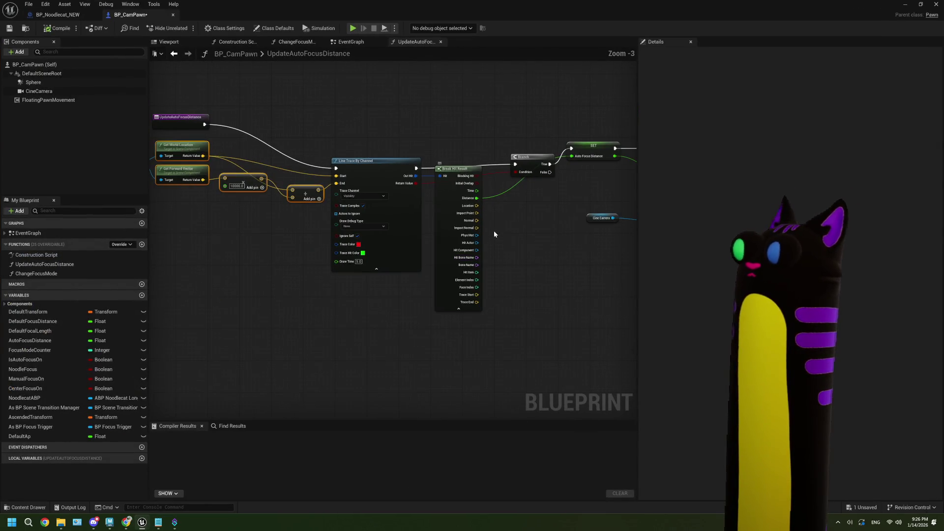
left_click(173, 15)
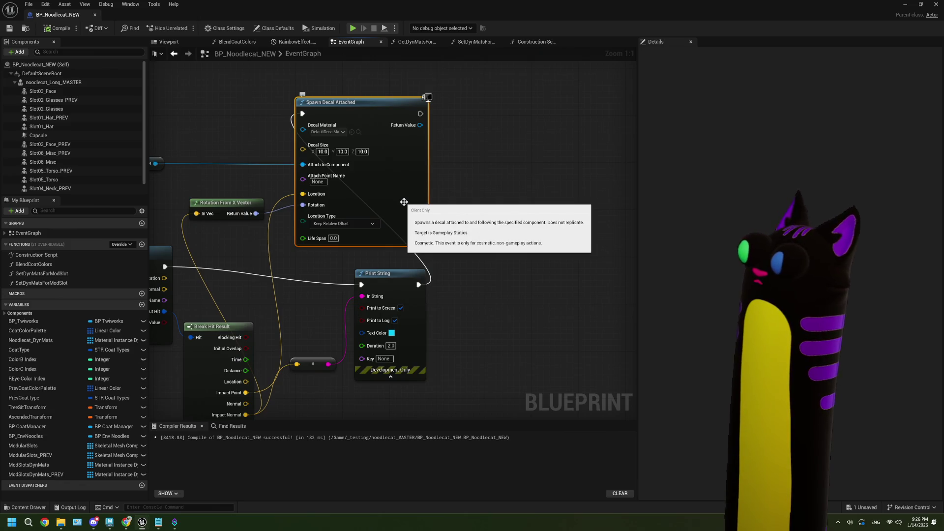
key("Delete")
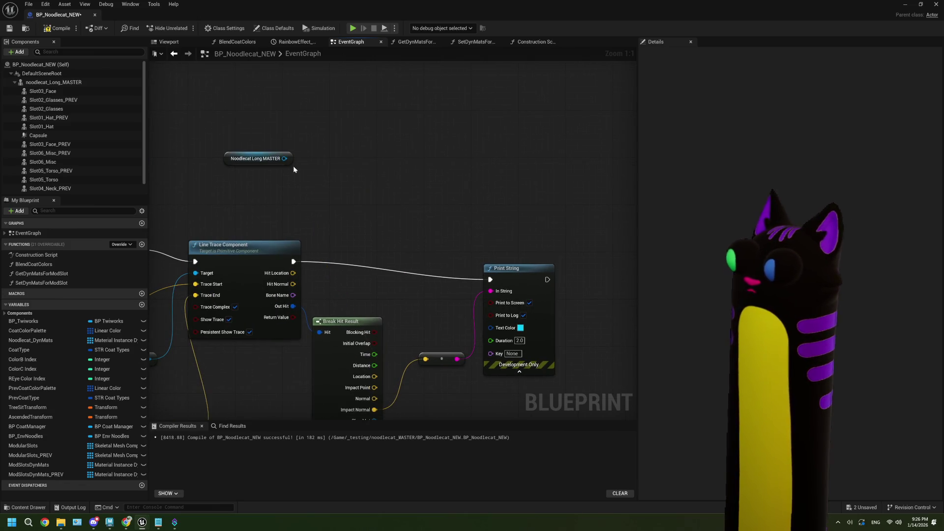
left_click_drag(285, 164, 329, 164)
type("projec")
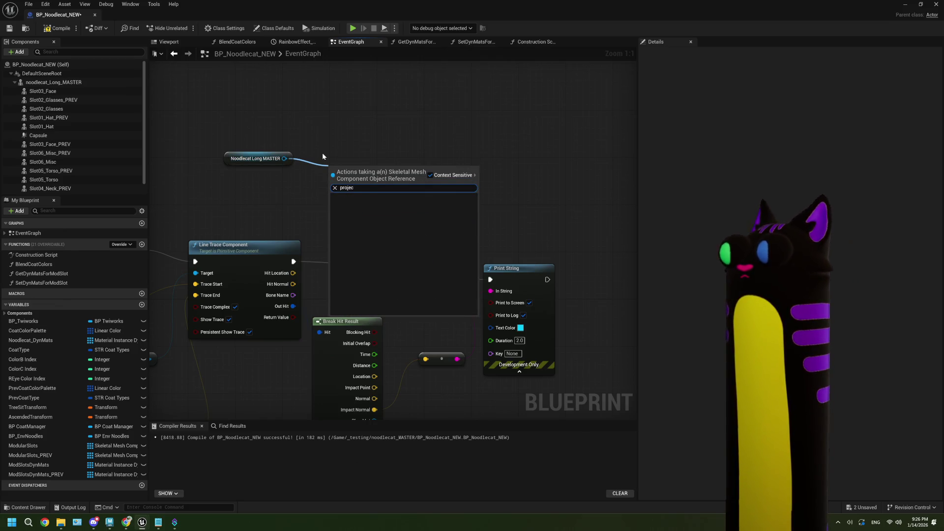
mouse_move(323, 152)
left_mouse_down()
mouse_move(415, 315)
mouse_move(410, 299)
left_mouse_up()
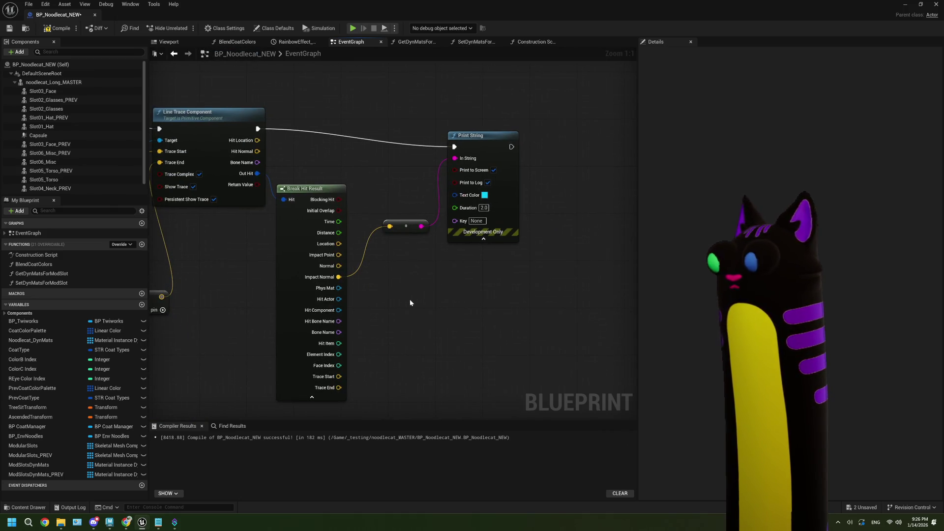
left_click_drag(392, 266, 401, 285)
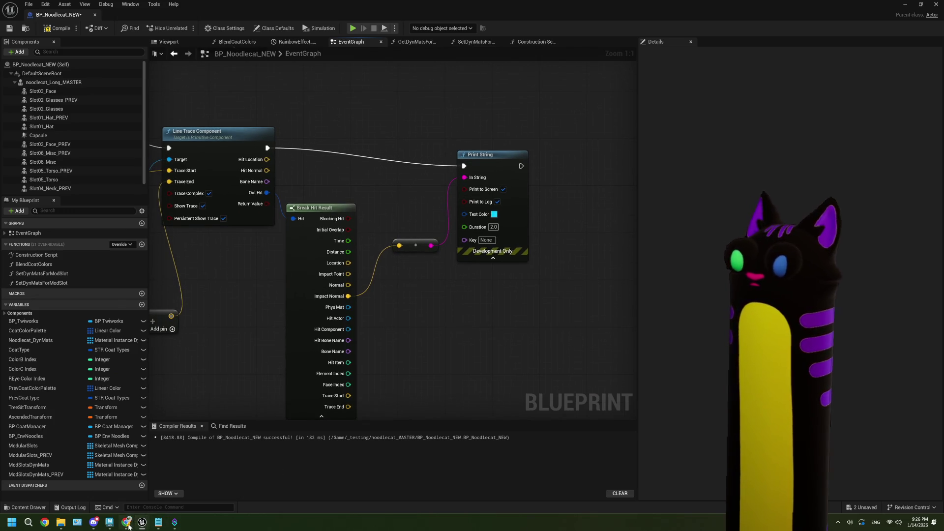
mouse_move(128, 526)
left_click(125, 492)
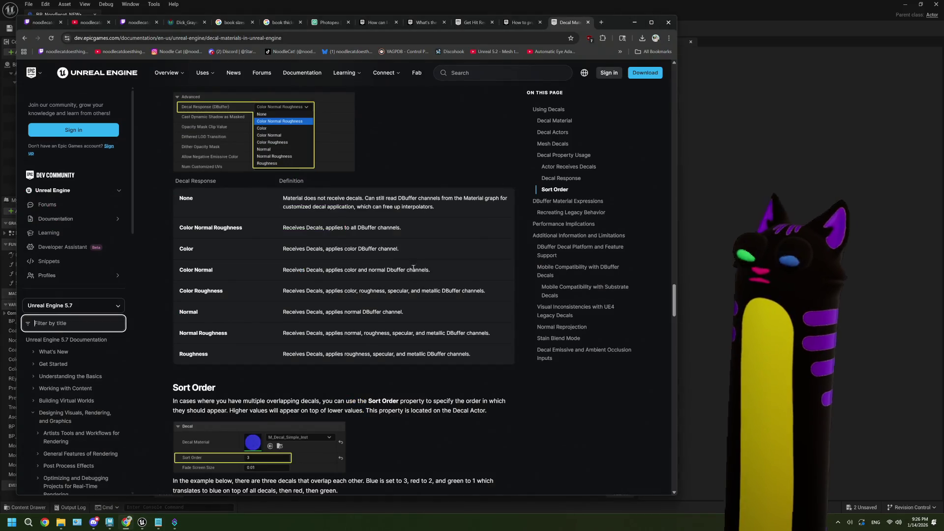
scroll(346, 232, "down", 4)
scroll(346, 232, "down", 1)
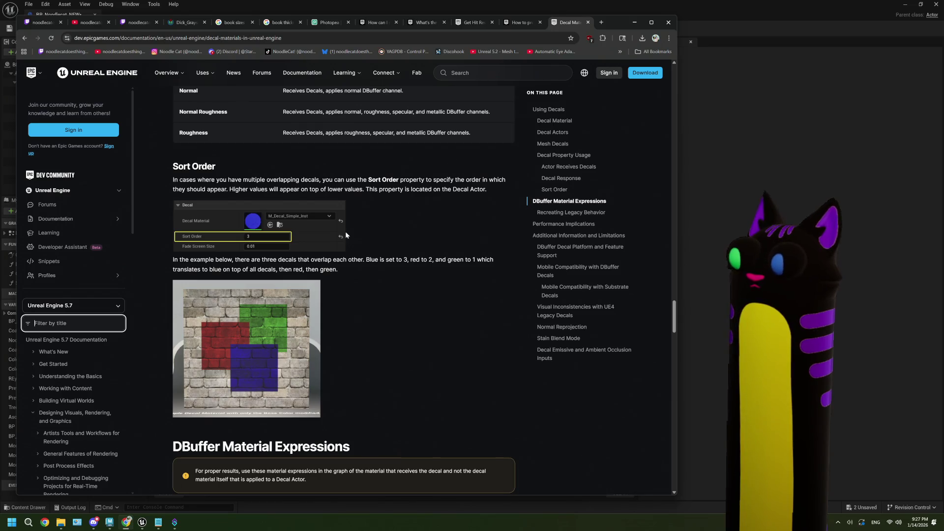
scroll(346, 235, "up", 6)
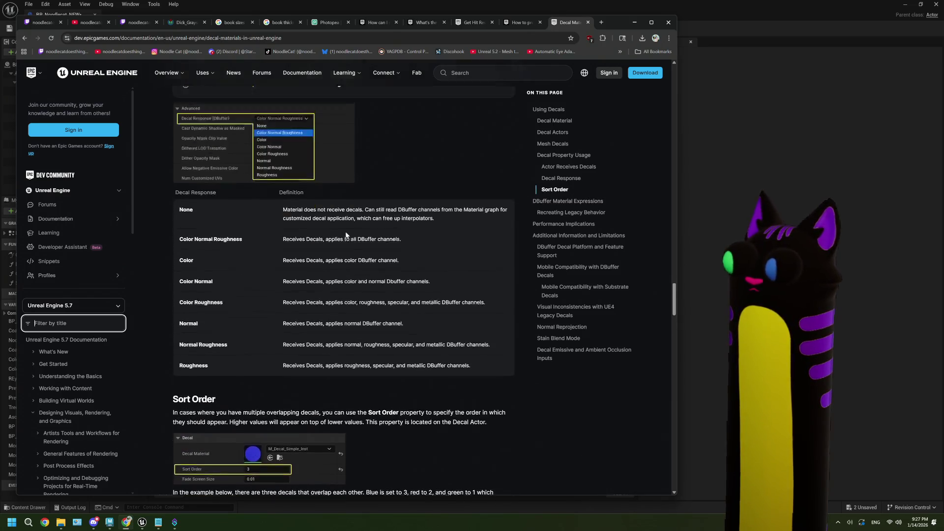
scroll(346, 235, "up", 3)
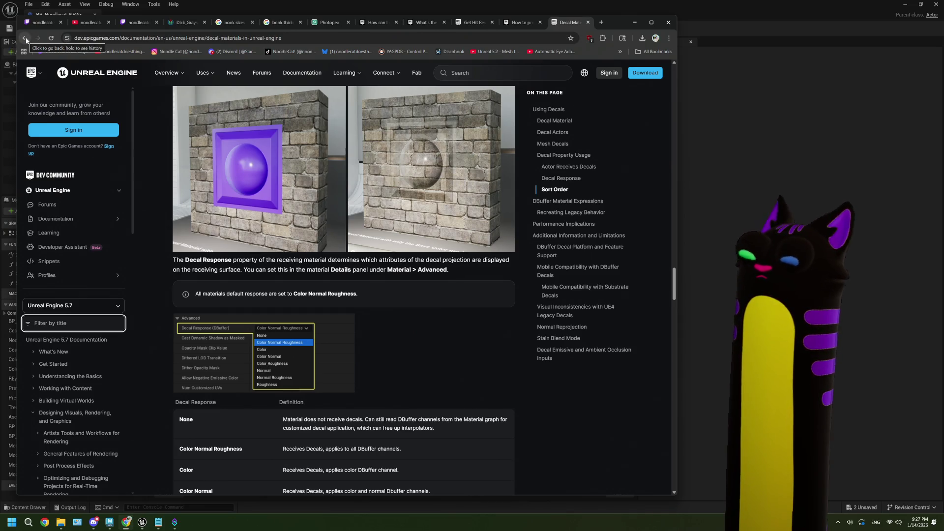
left_click(636, 20)
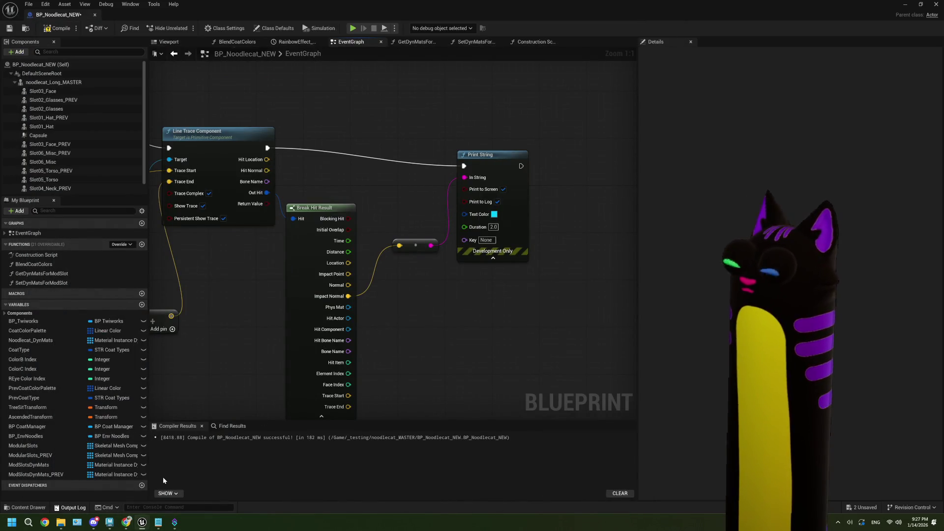
Step: Review the Output Log warnings, close the log, and minimize the Blueprint editor
key("grave")
key("grave")
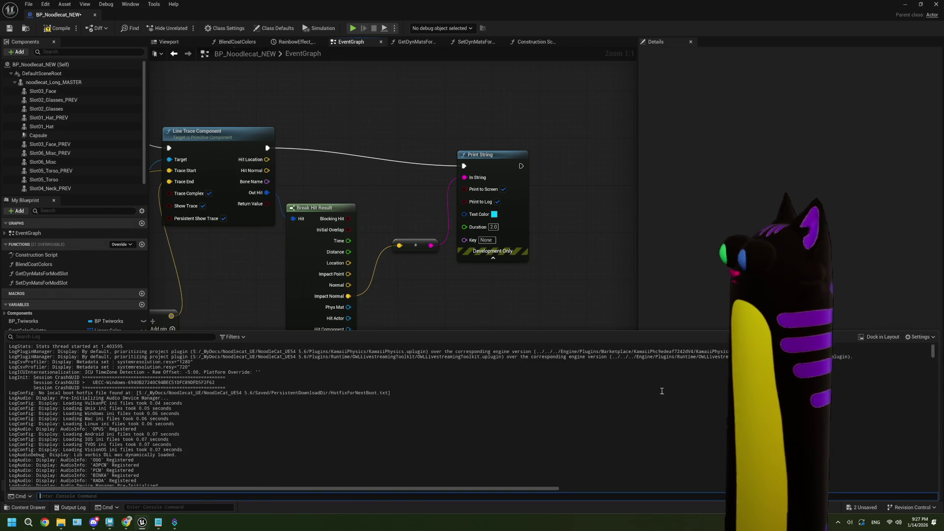
left_click_drag(931, 359, 926, 493)
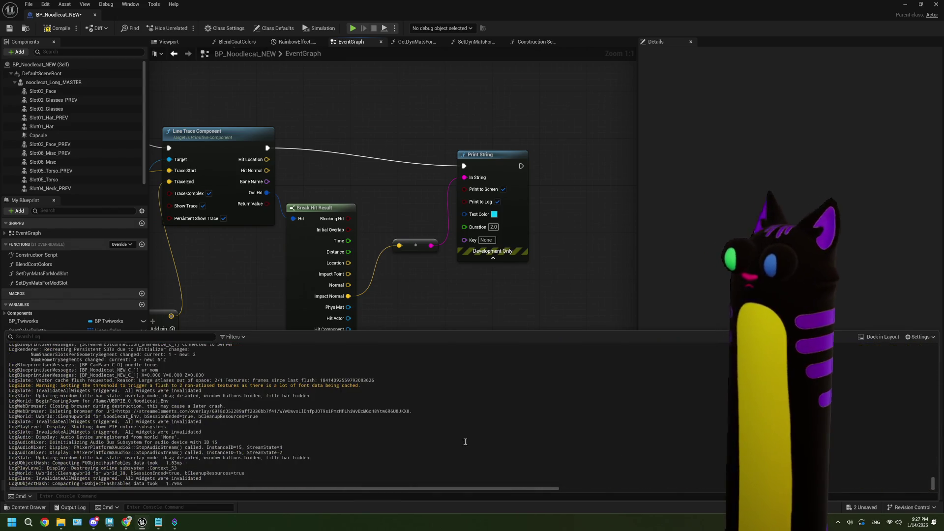
scroll(329, 441, "up", 8)
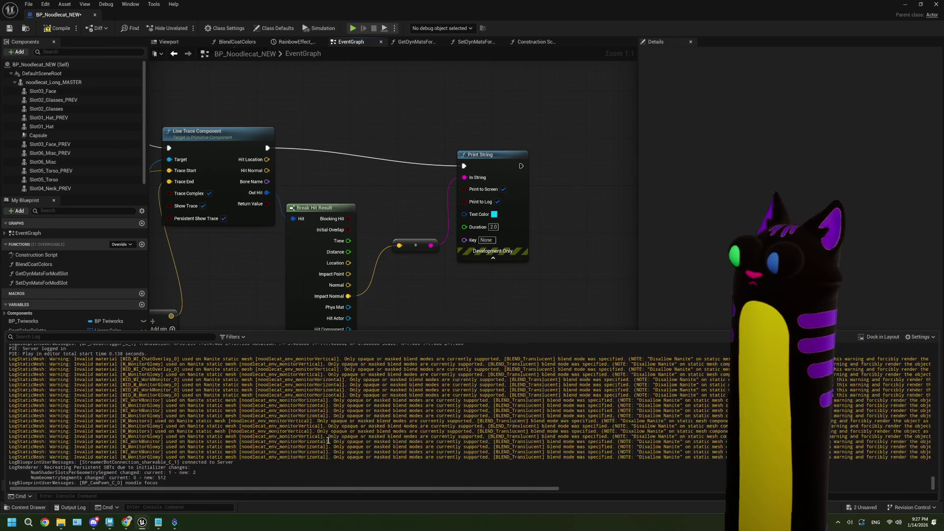
scroll(328, 441, "up", 10)
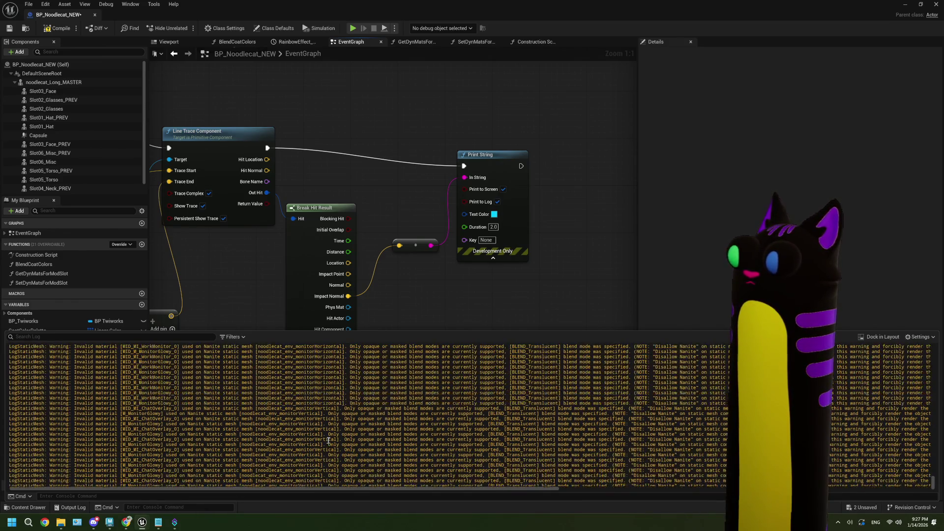
scroll(328, 440, "up", 5)
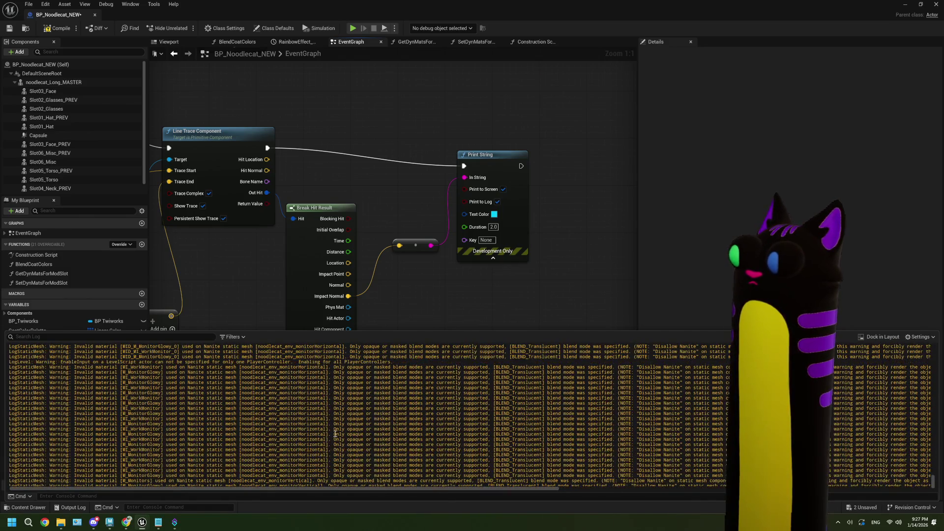
scroll(462, 378, "down", 5)
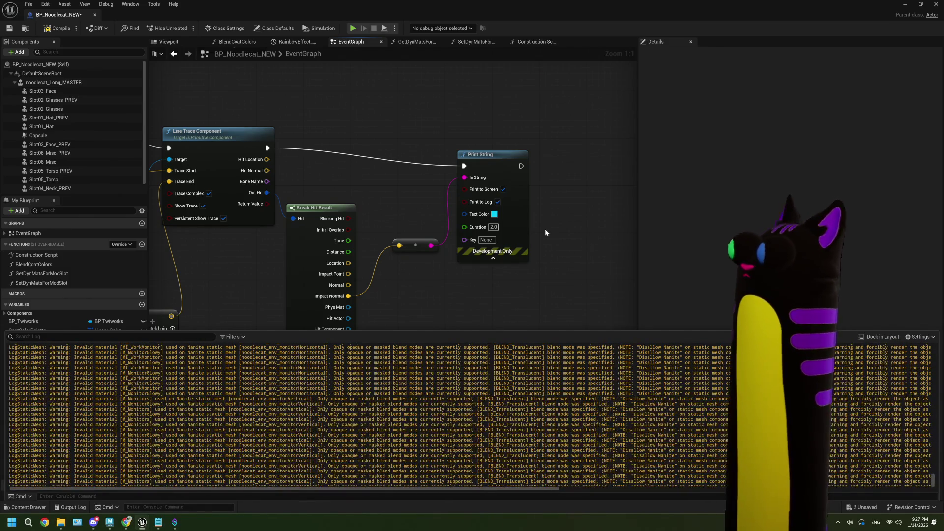
left_click(545, 232)
left_click(907, 3)
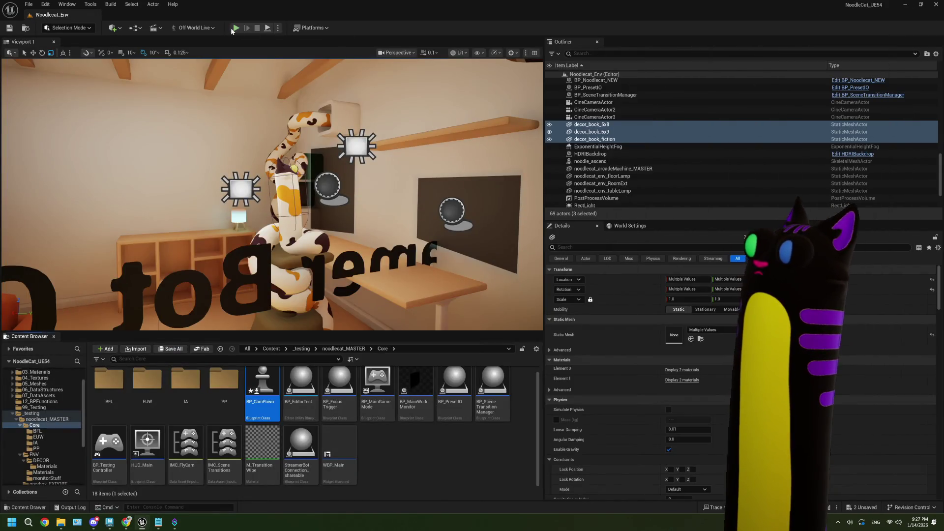
key("alt+p")
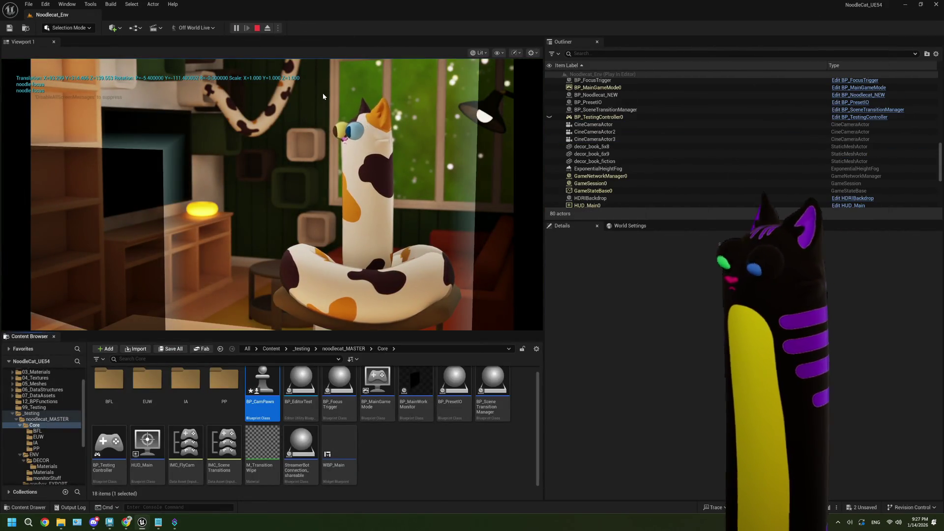
left_click(264, 155)
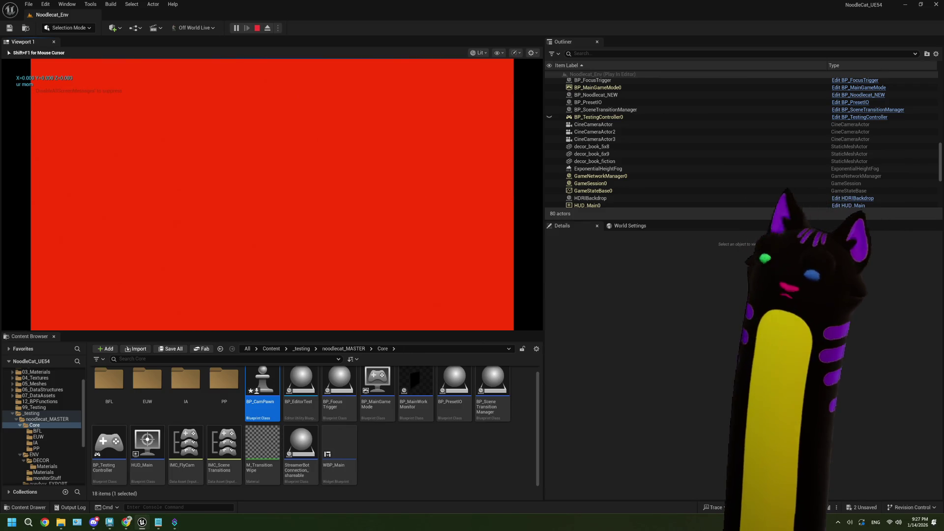
key("Escape")
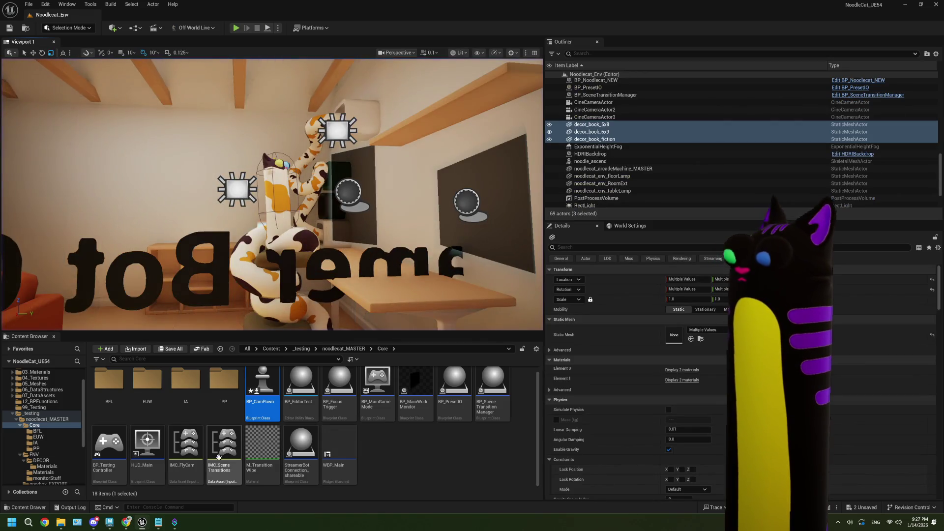
Step: Inspect the BP_CamPawn Blueprint's event graph, then close it to return to the level
double_click(257, 404)
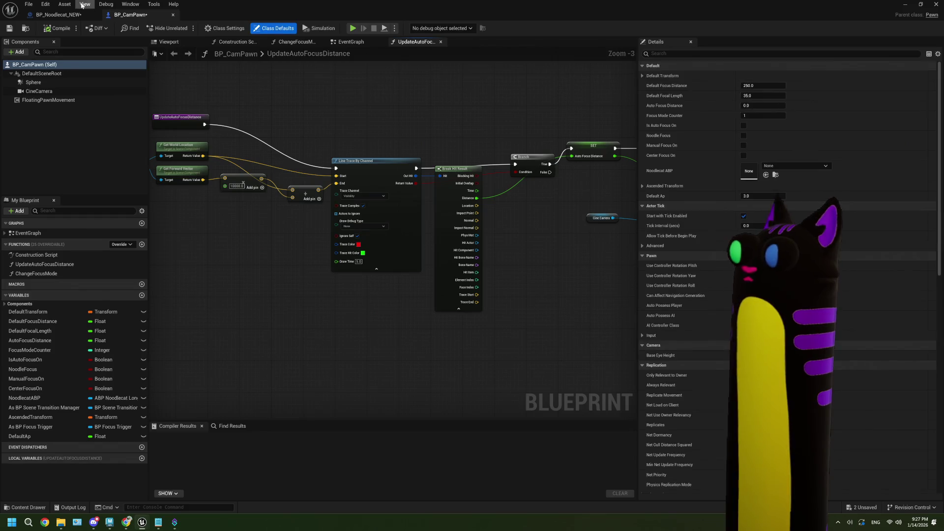
scroll(454, 292, "down", 2)
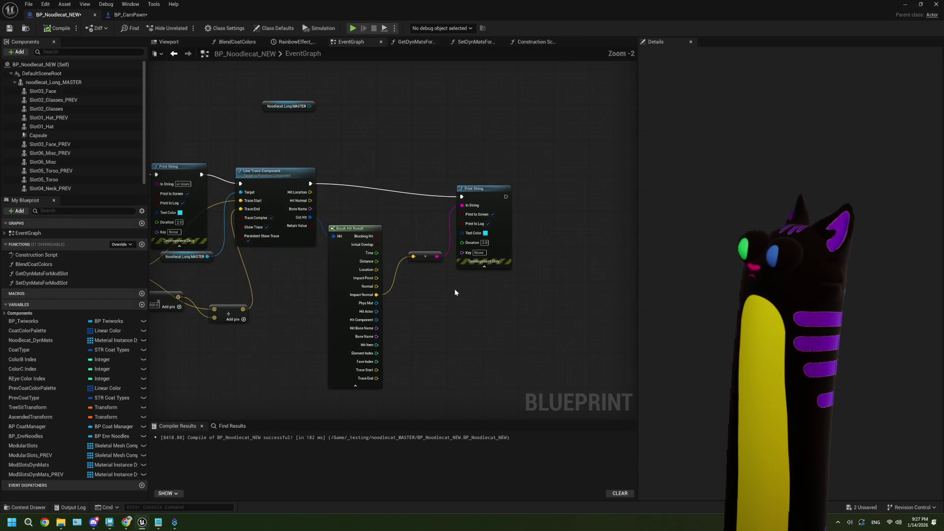
left_click_drag(454, 290, 556, 282)
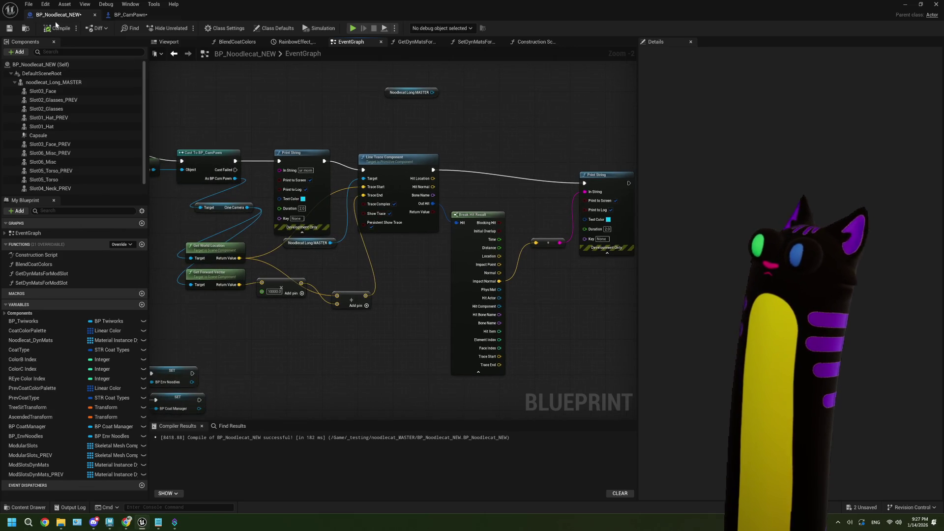
left_click(935, 4)
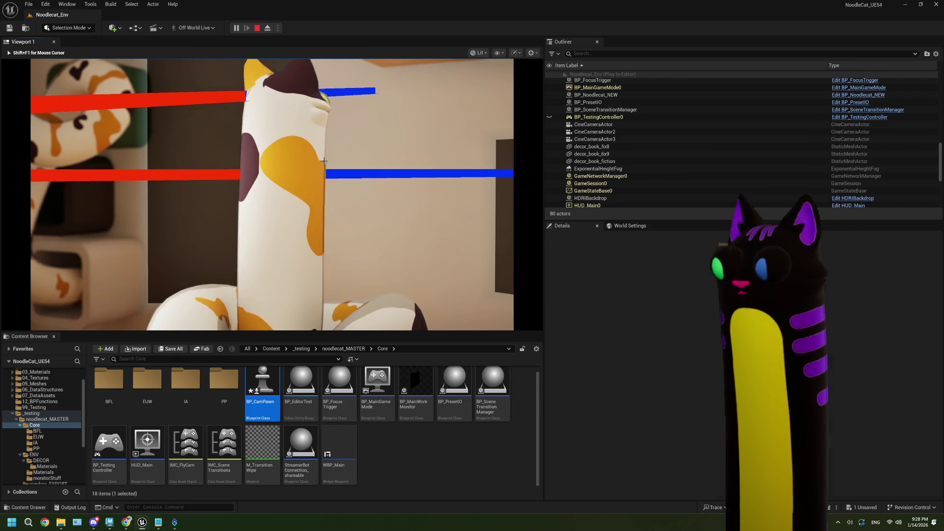
Step: End the play test and review BP_Noodlecat_NEW's Break Hit Result and Print String nodes
key("Escape")
left_click(380, 441)
key("alt+Tab")
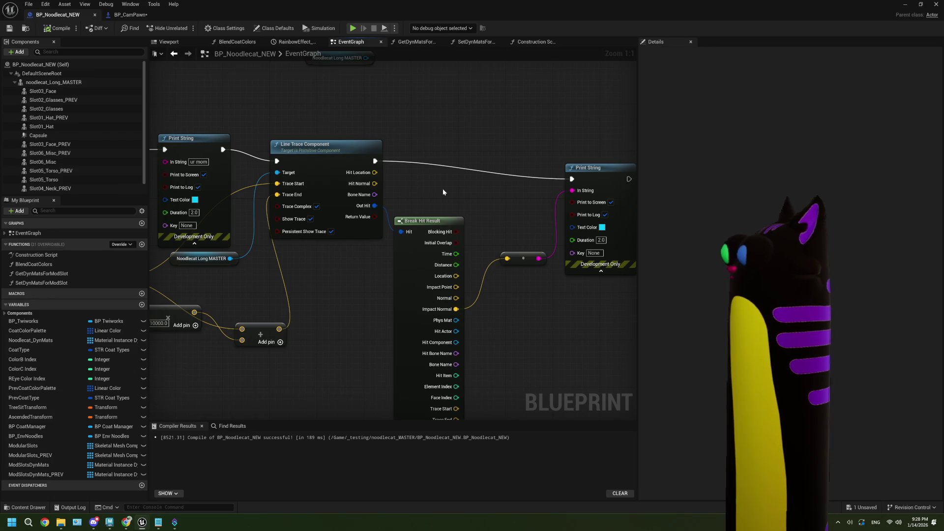
left_click_drag(441, 400, 358, 338)
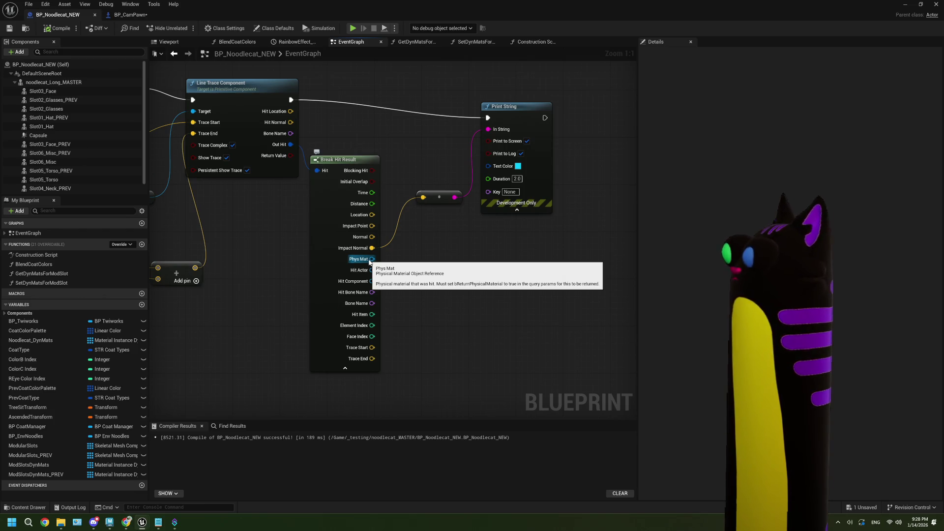
left_click_drag(390, 239, 466, 302)
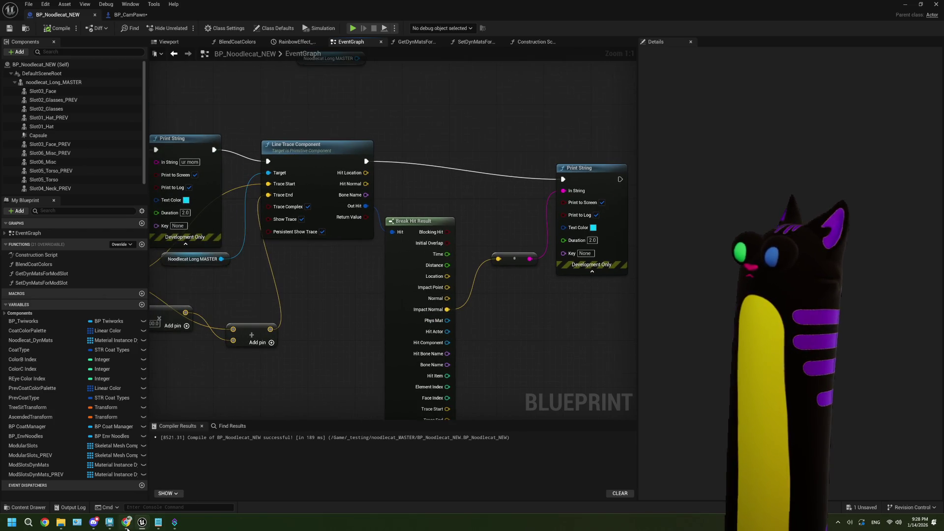
mouse_move(127, 529)
left_click(137, 491)
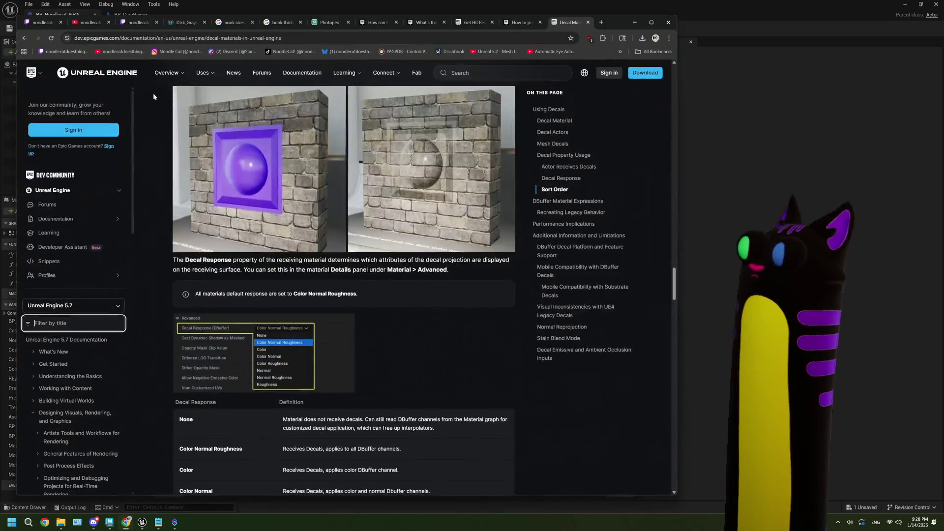
Step: Search for 'ue5 place decal on skel mesh' from Chrome's address bar
left_click(145, 38)
type("p")
key("BackSpace")
type("u")
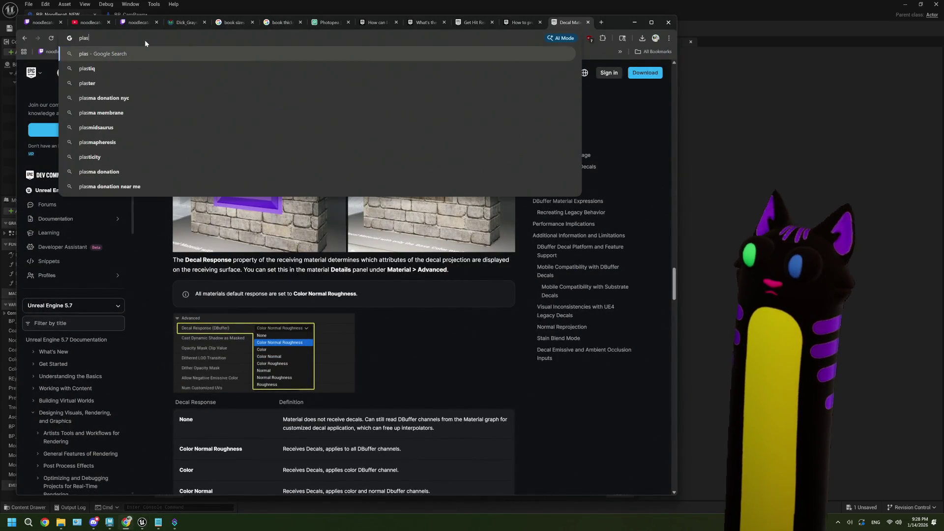
key("Return")
type("e5 place ma")
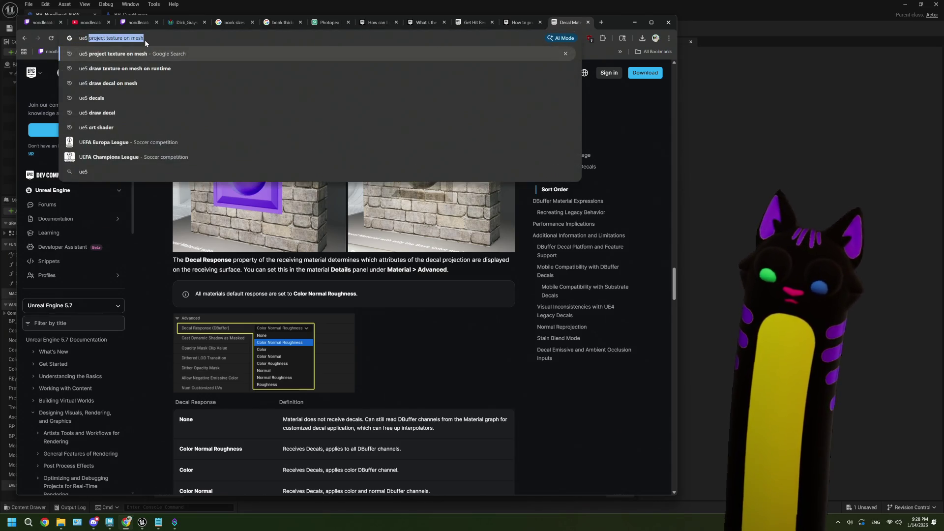
key("BackSpace")
key("BackSpace")
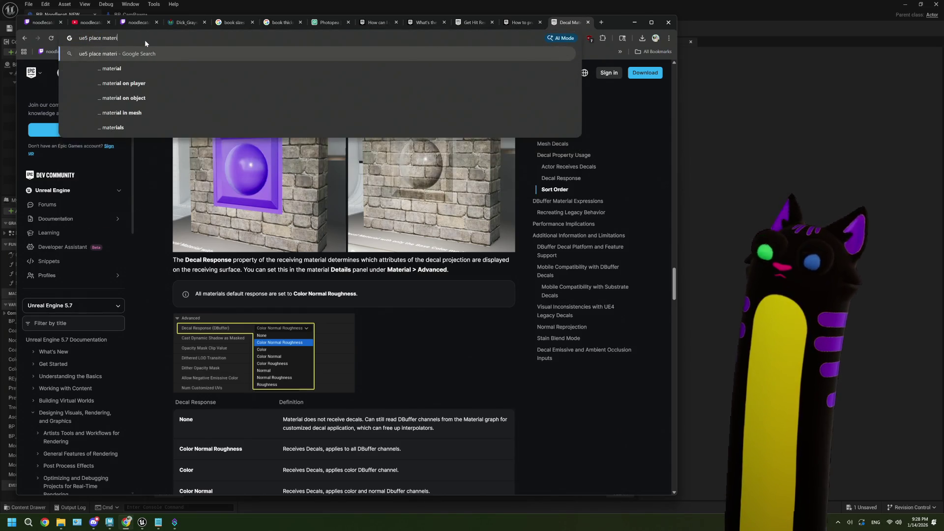
type("decal on s")
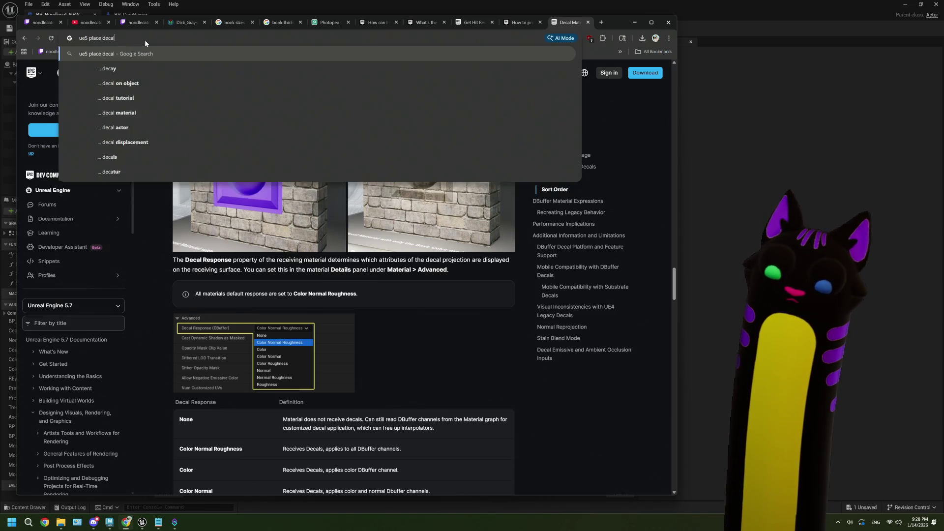
type("kel mesh")
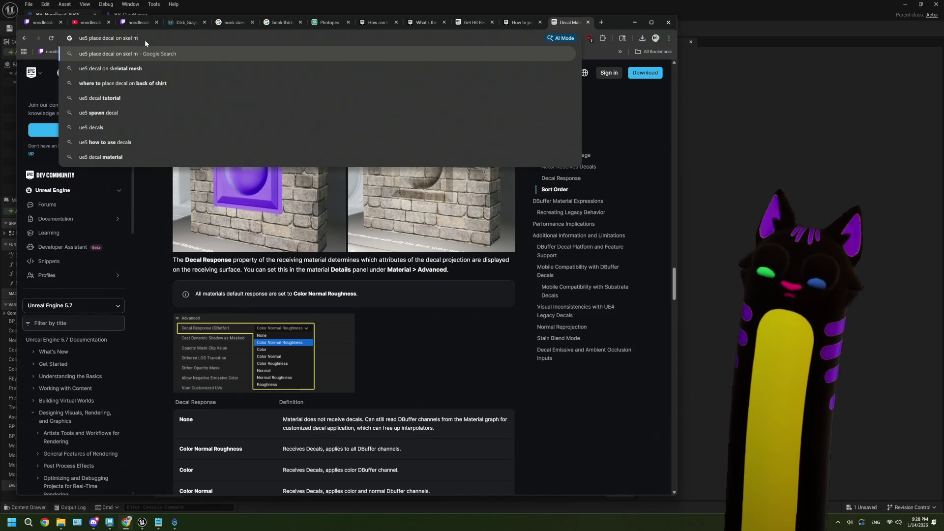
key("Return")
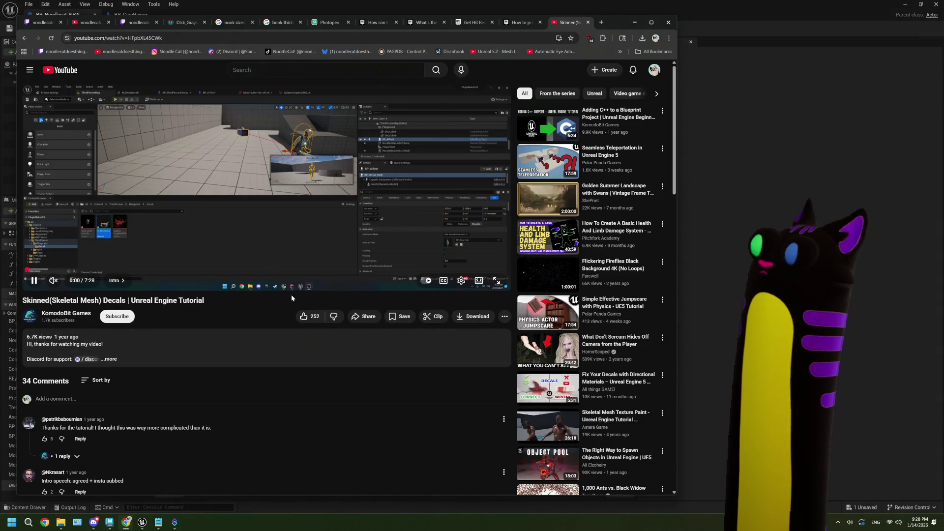
Step: Play the tutorial full screen and skip through its trace and Spawn Decal Attached setup to about 5:24
double_click(315, 227)
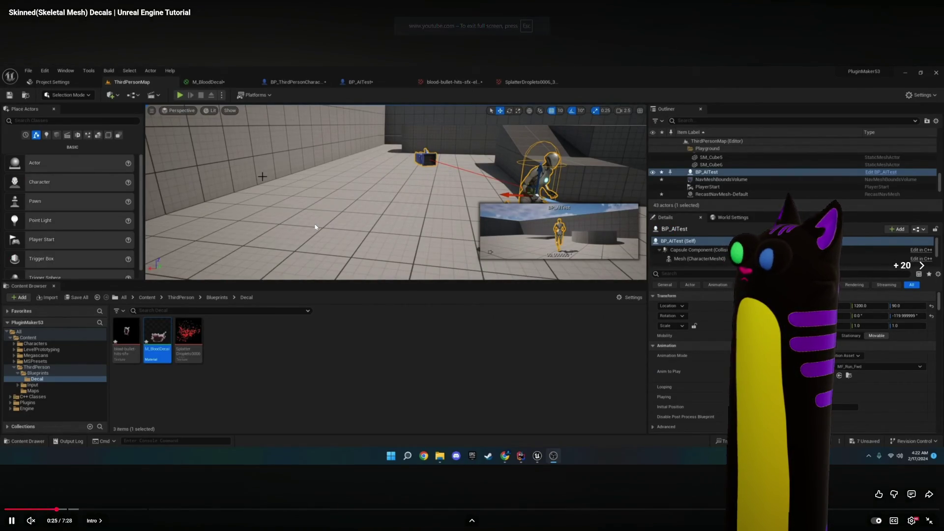
key("Right")
key("Right")
key("Right")
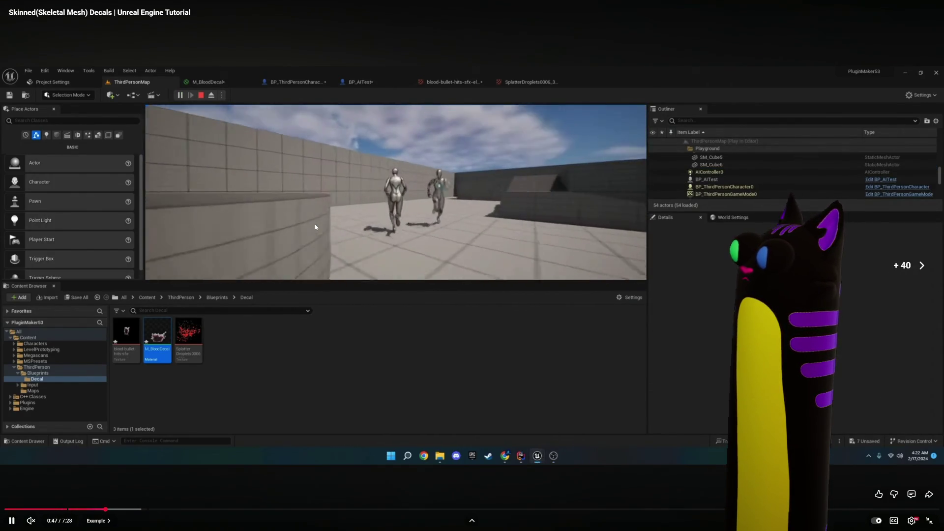
key("Right")
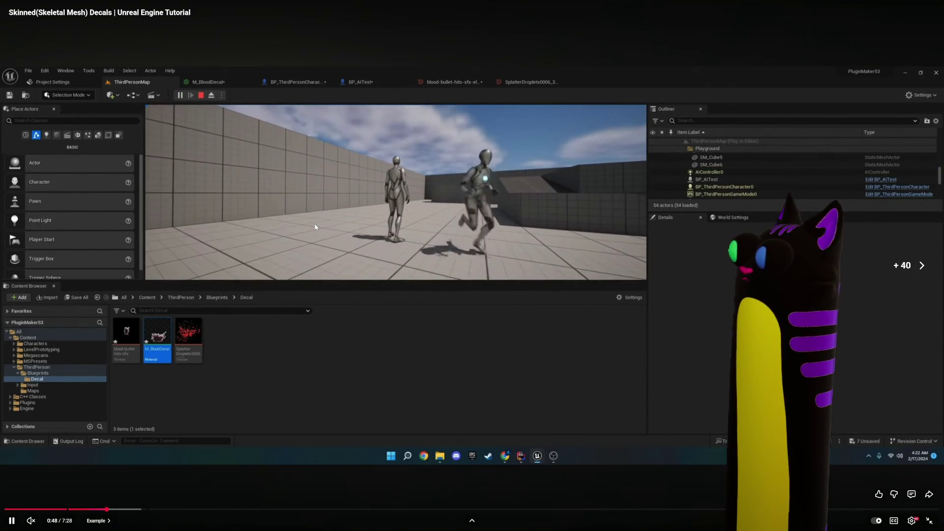
key("Right")
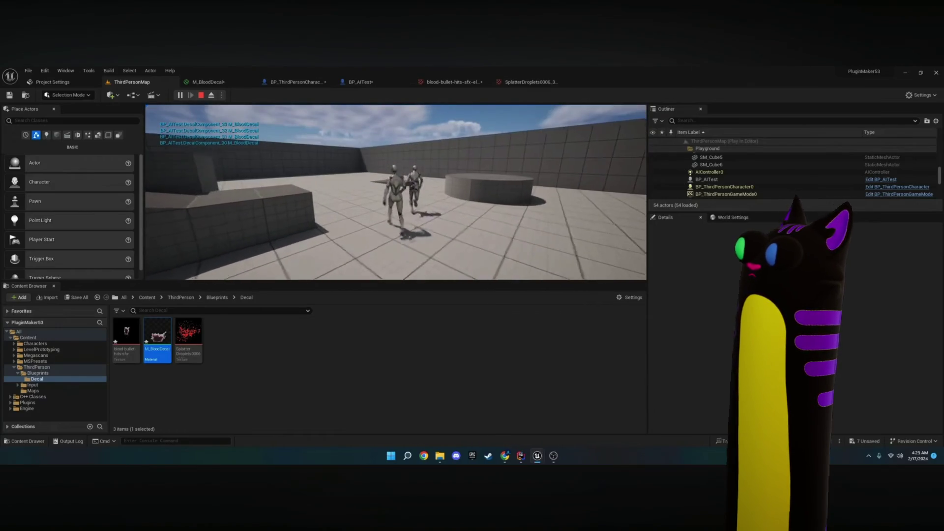
key("Right")
key("Right")
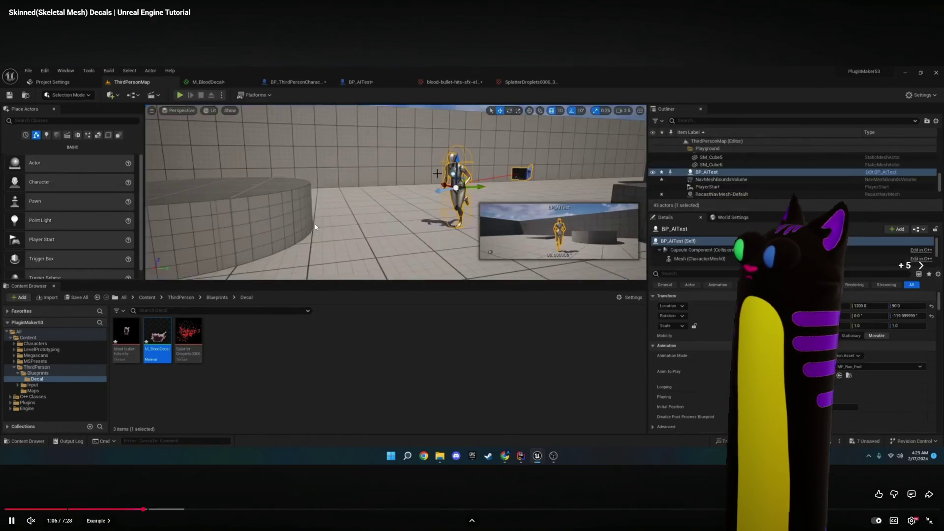
key("Right")
key("Right")
key("Right")
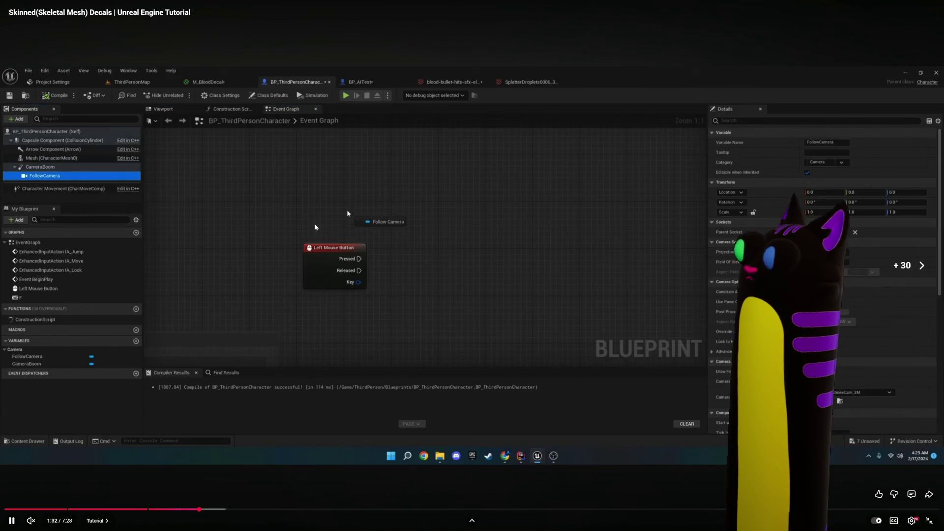
key("Right")
key("Right")
key("Right")
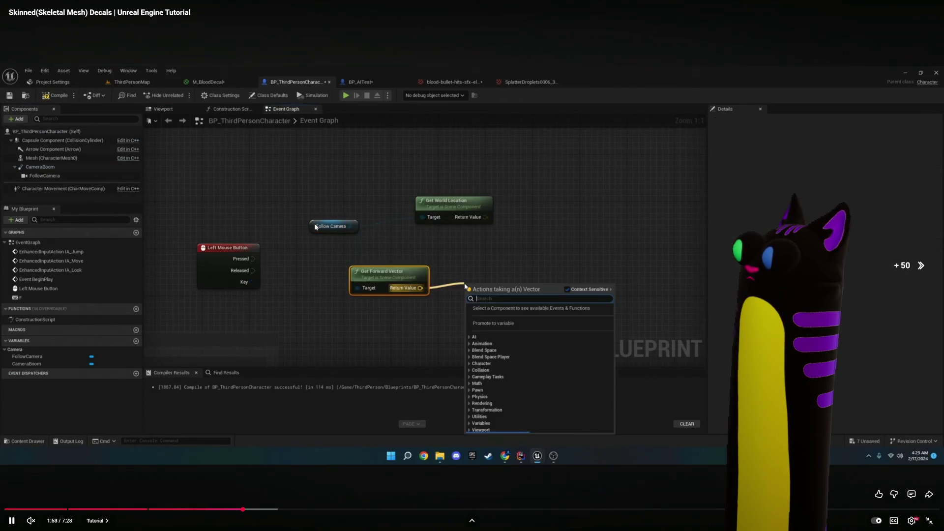
key("Right")
key("Right")
key("Right")
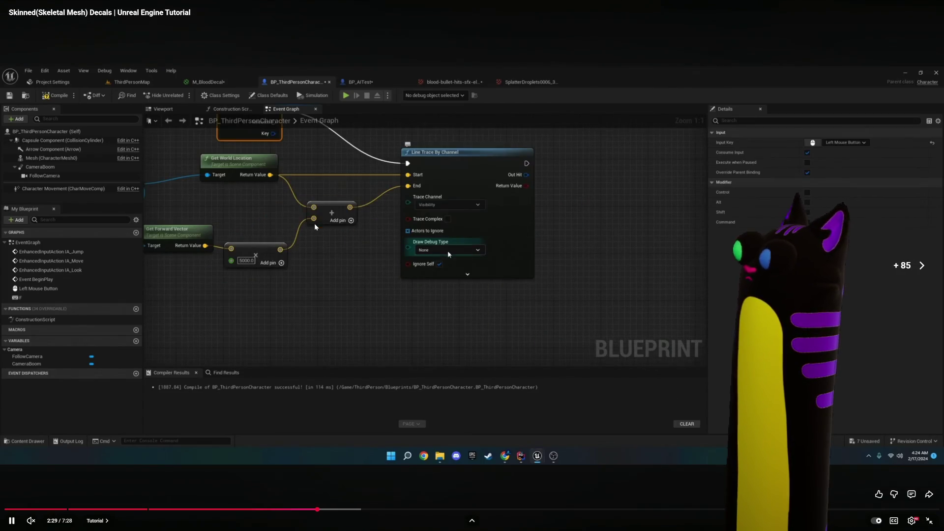
key("Right")
key("Right")
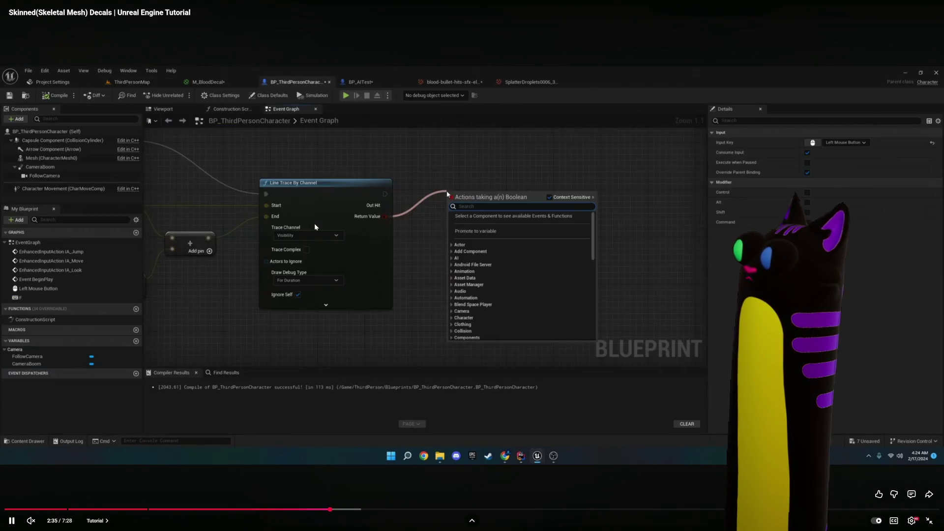
key("Right")
key("Right")
key("Right")
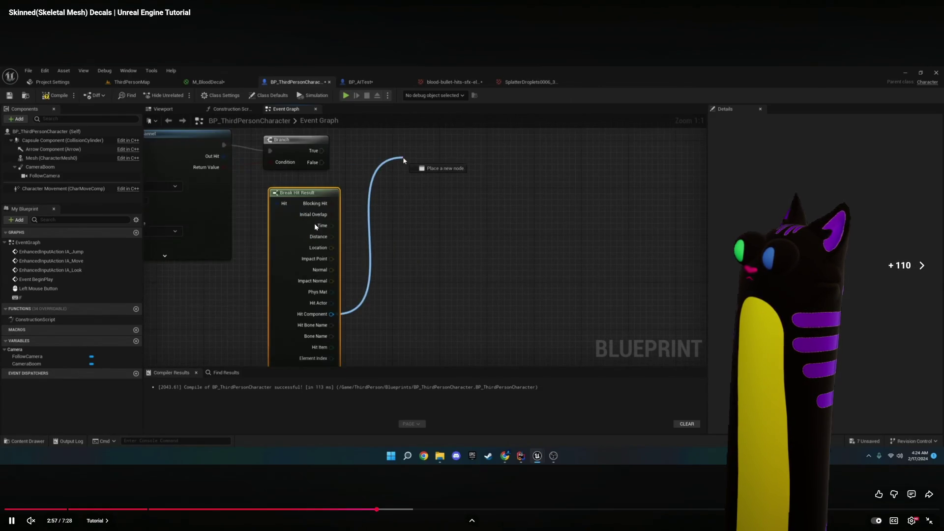
key("Right")
key("Right")
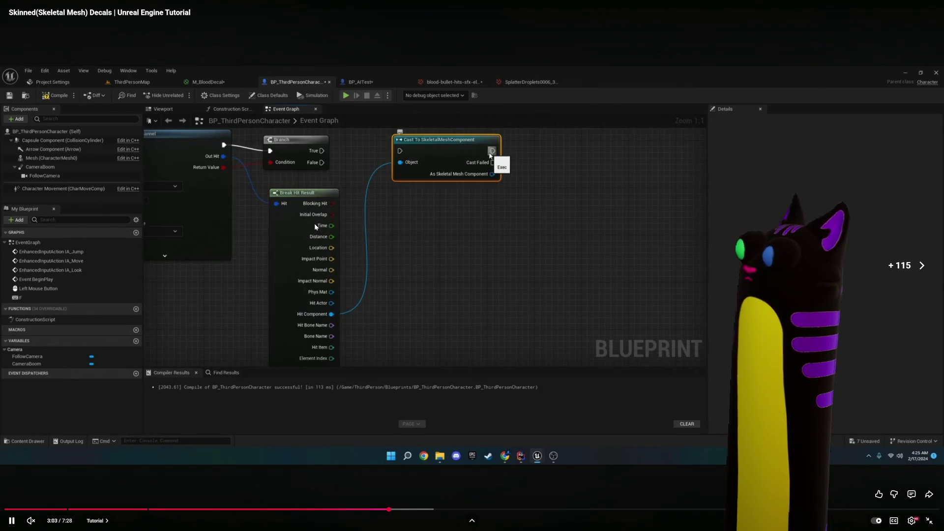
key("Right")
key("Right")
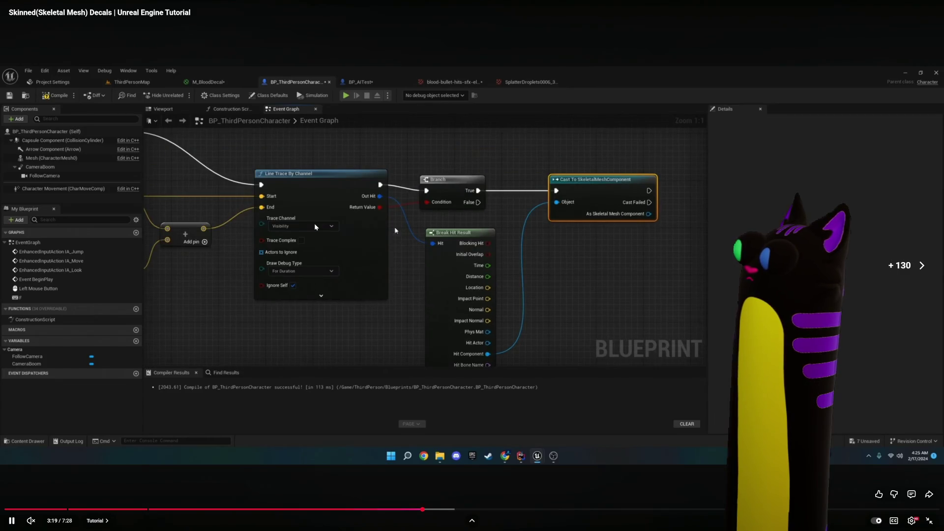
key("Right")
key("Right")
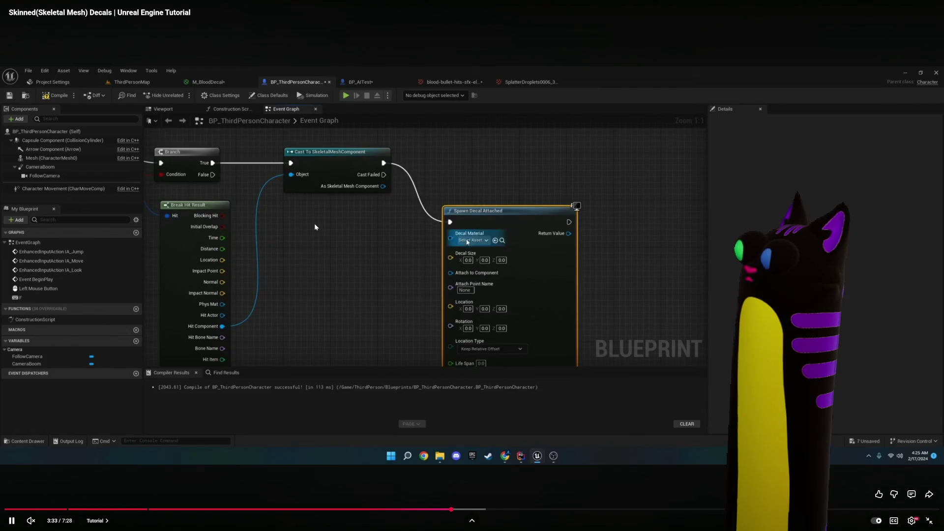
key("Right")
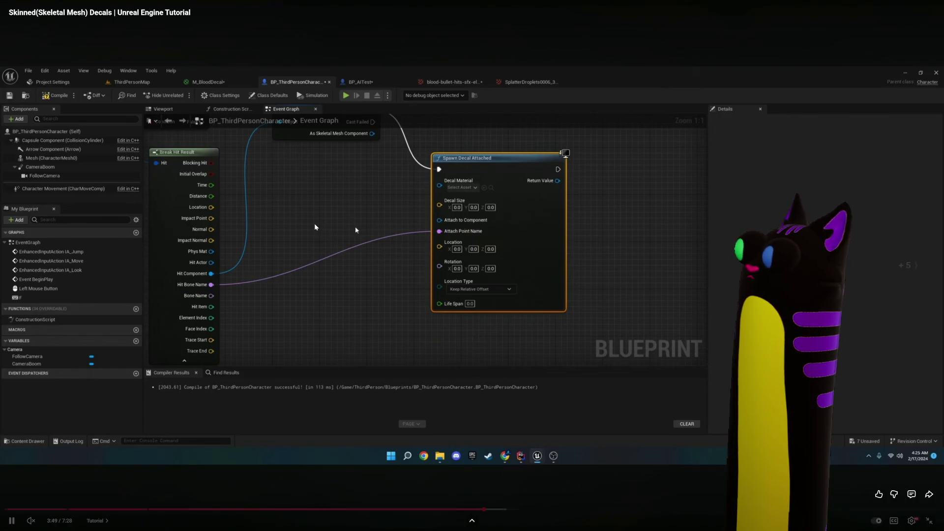
key("Right")
key("Right")
key("Right")
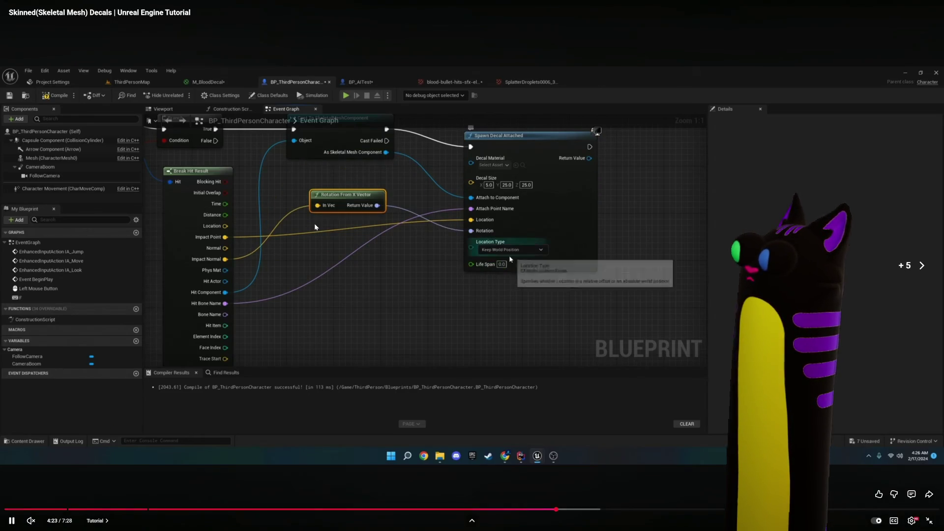
key("Right")
key("Right")
key("Right")
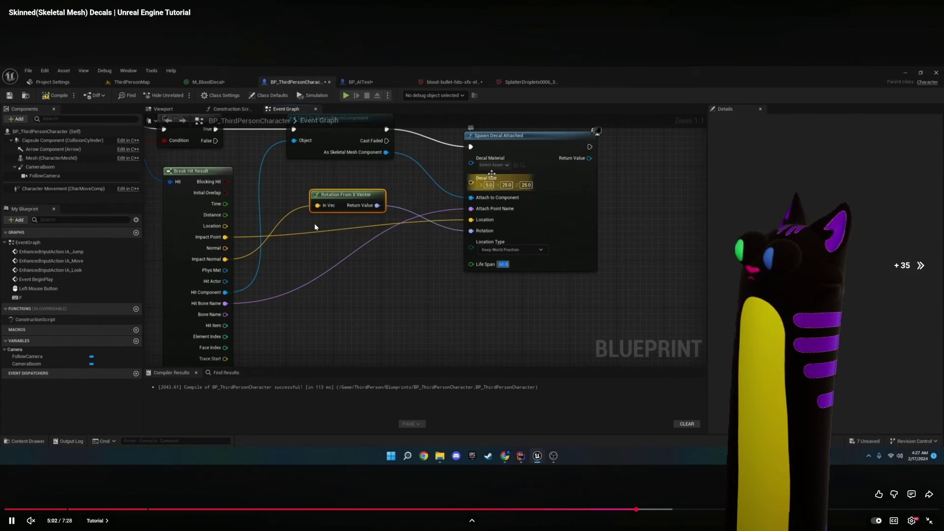
key("Right")
key("Right")
key("Right")
key("Right")
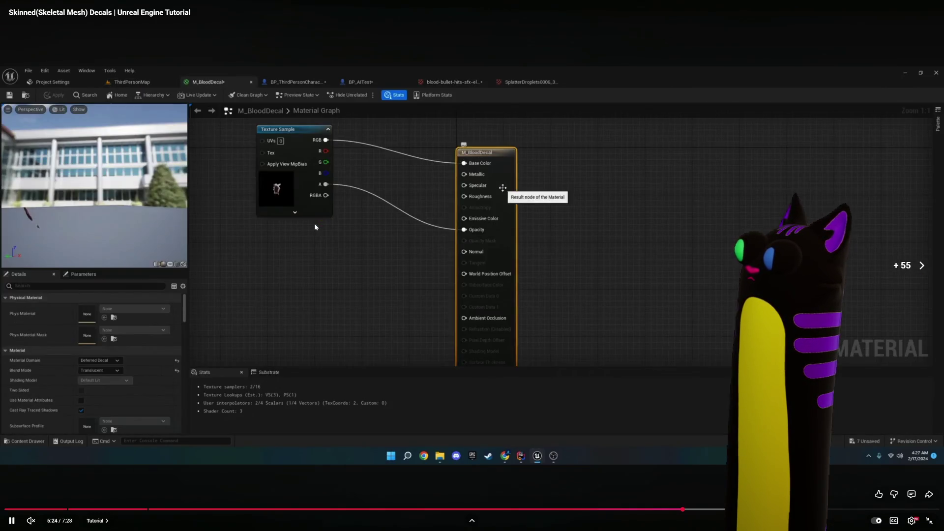
Step: Skim the tutorial's decal material and finished trace graph, pausing at 6:35
key("Right")
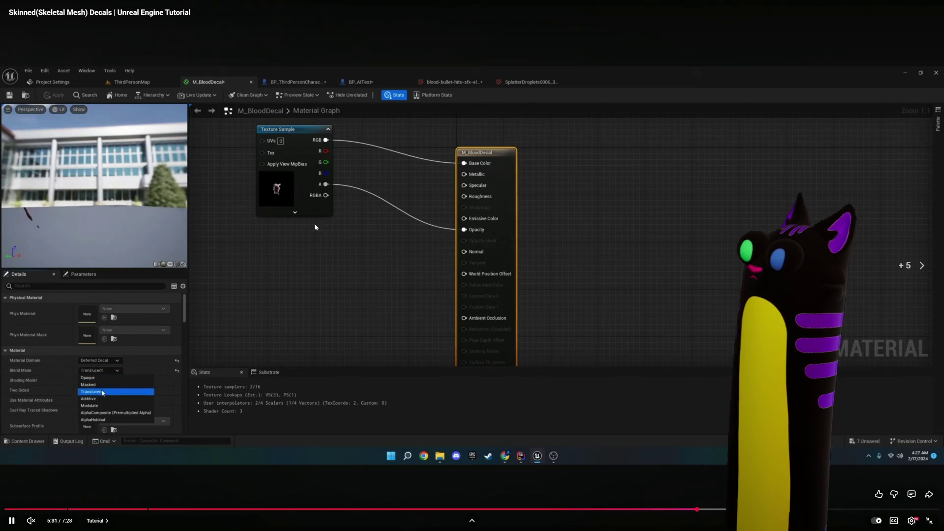
key("Right")
key("Right")
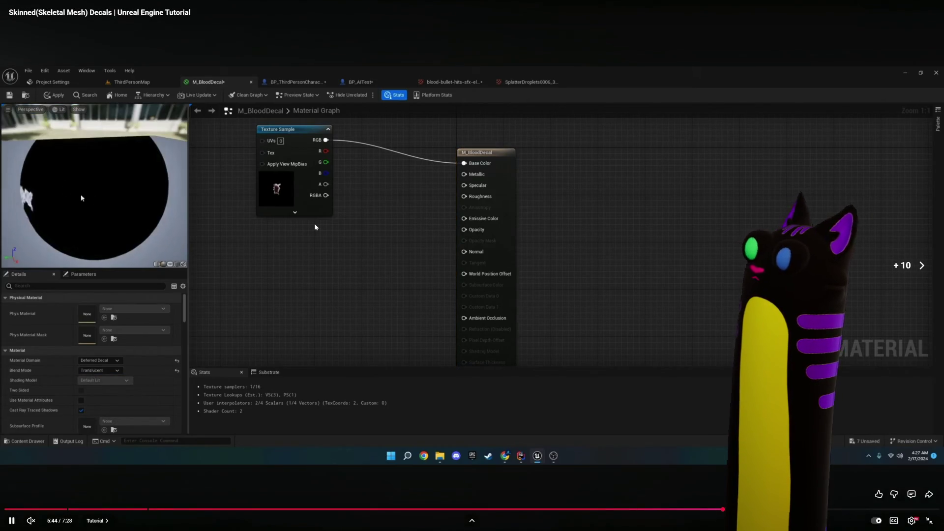
key("Right")
key("Right")
key("Right")
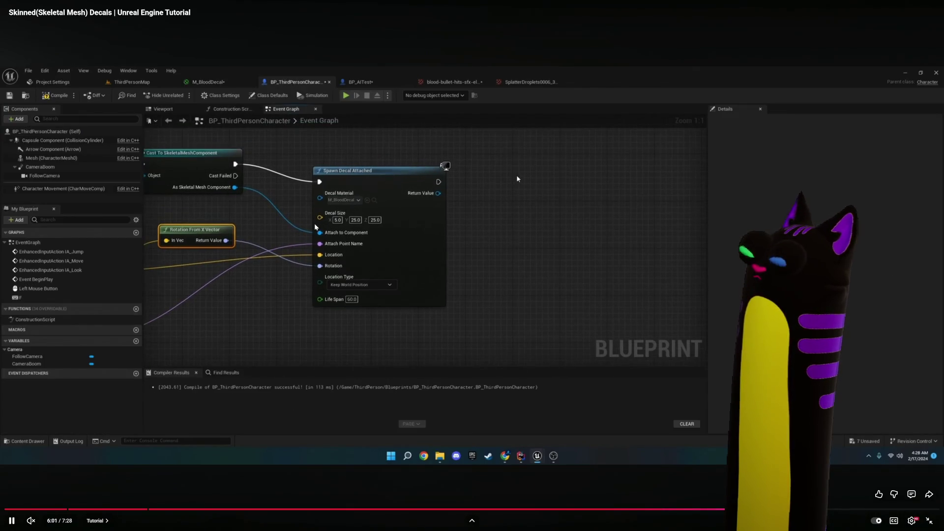
key("Right")
key("Right")
key("Right")
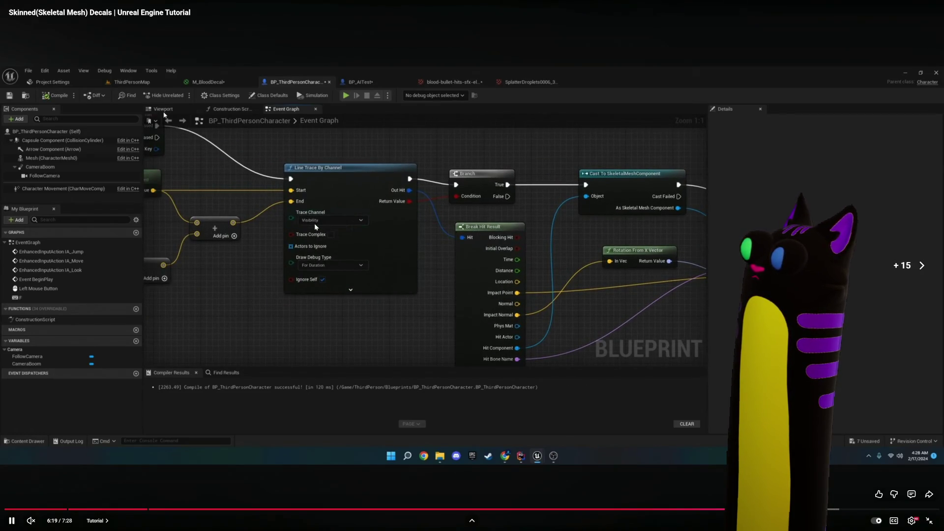
key("Right")
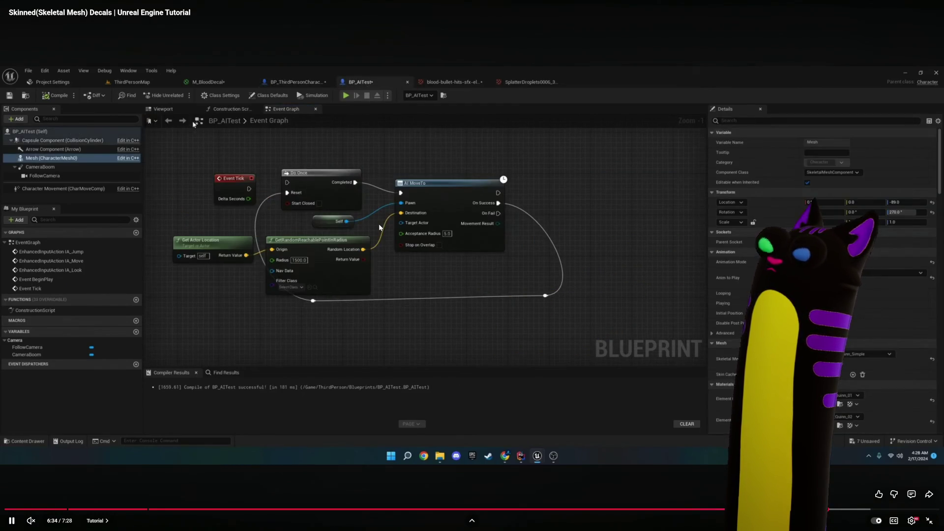
left_click(379, 224)
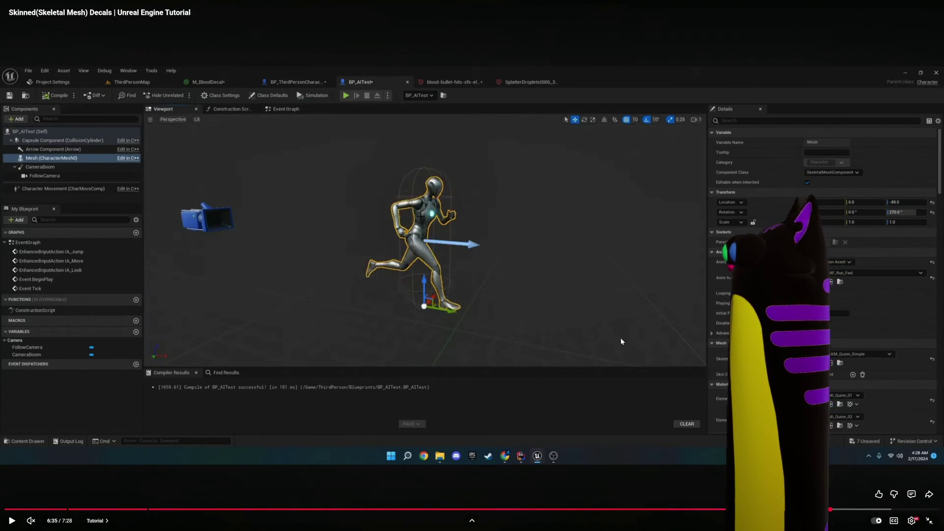
Step: Exit full screen and return to BP_Noodlecat_NEW's event graph in Unreal
left_click(927, 523)
left_click(761, 86)
mouse_move(275, 344)
left_mouse_down()
mouse_move(420, 196)
mouse_move(415, 180)
mouse_move(506, 317)
mouse_move(422, 234)
left_mouse_up()
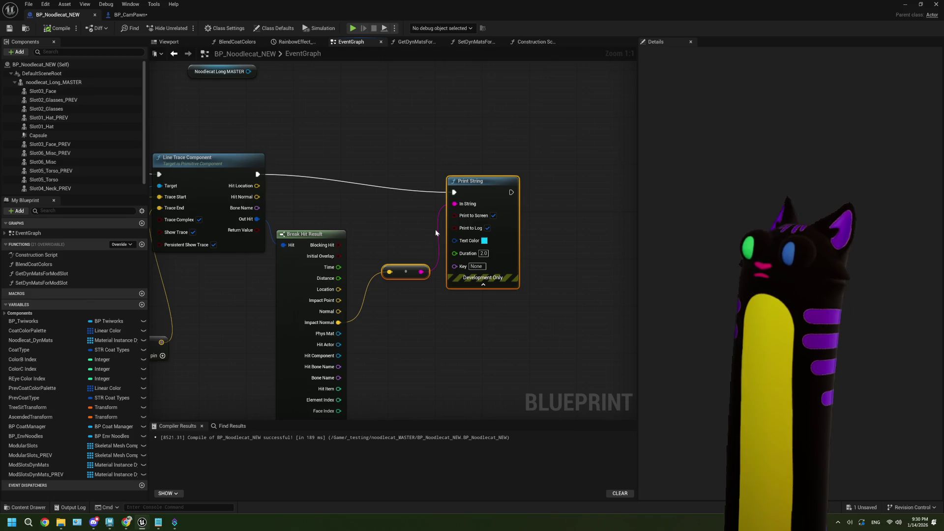
Step: Add a Spawn Decal Attached node wired from Noodlecat Long MASTER
left_click_drag(411, 211, 473, 221)
left_click_drag(311, 83, 371, 105)
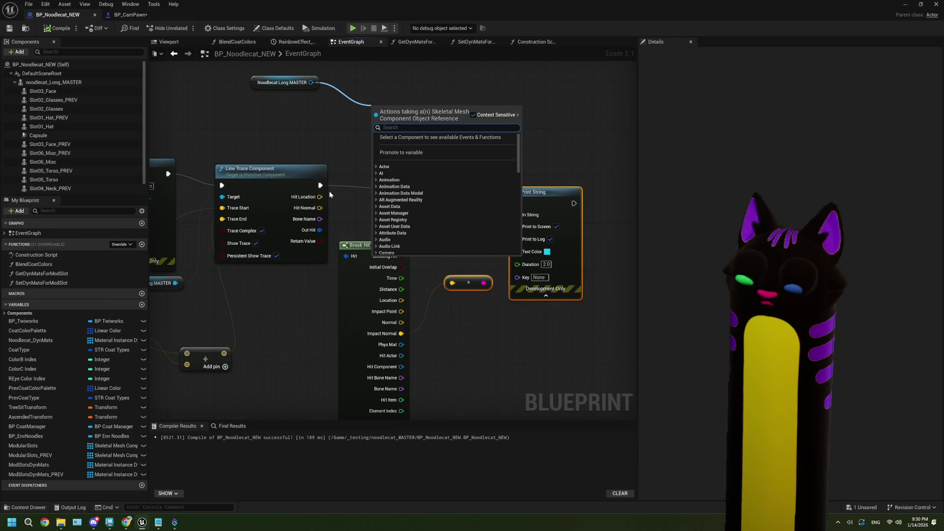
type("spaw")
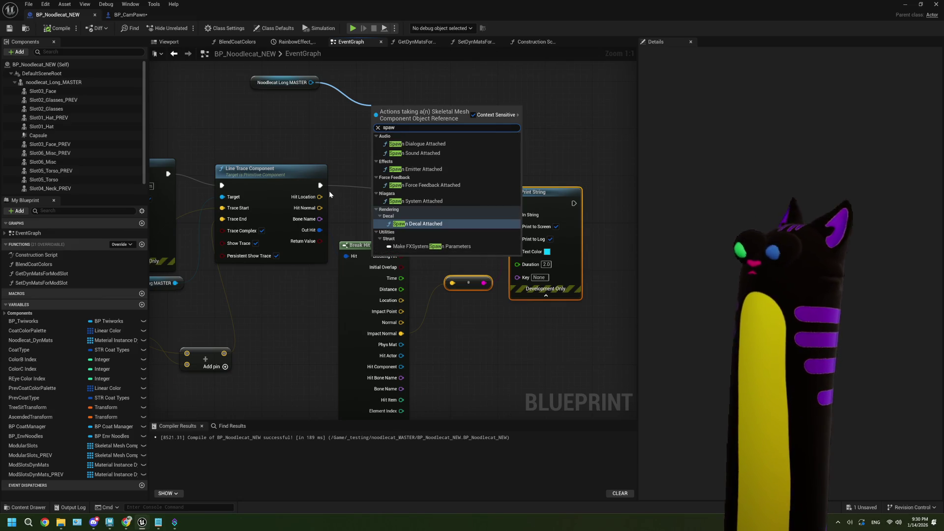
left_click(419, 224)
mouse_move(449, 112)
left_mouse_down()
mouse_move(529, 71)
mouse_move(568, 94)
mouse_move(590, 92)
mouse_move(584, 83)
left_mouse_up()
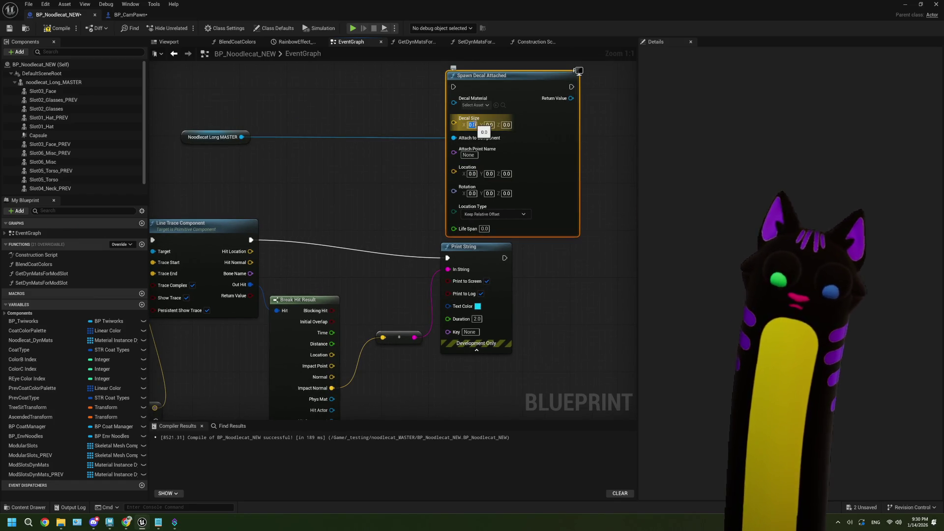
Step: Set the Spawn Decal Attached Decal Size to 5 × 25 × 25
type("5")
left_click(489, 124)
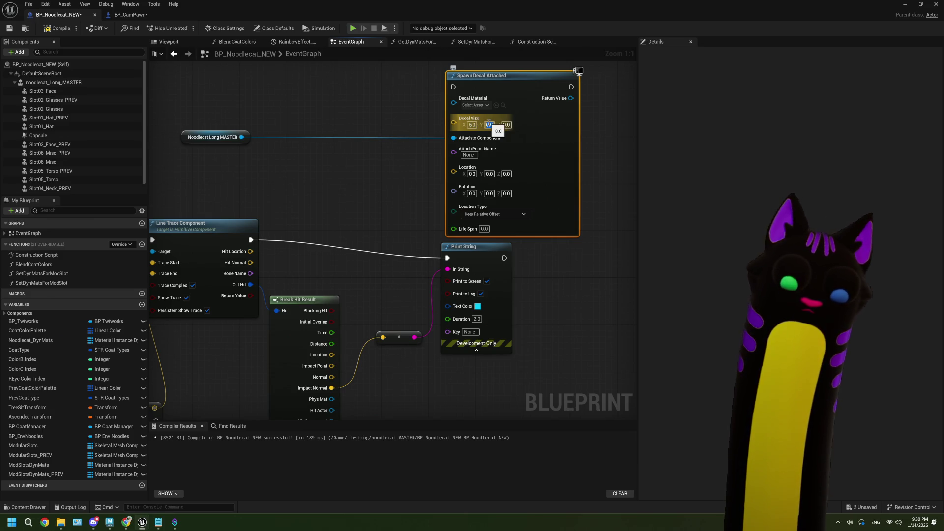
type("25")
key("Tab")
type("25")
key("Return")
left_click(350, 250)
left_click_drag(351, 253, 326, 246)
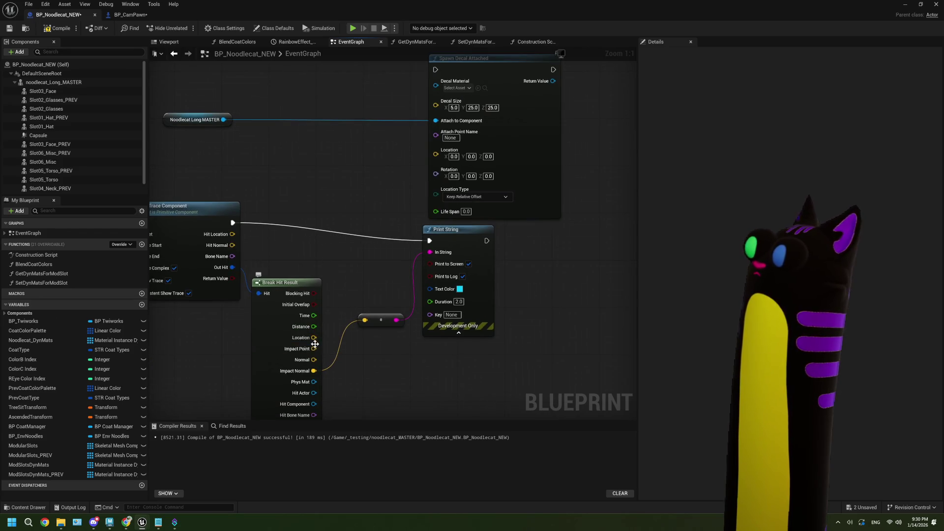
Step: Wire Impact Normal into Rotation via Rotation From X Vector and Impact Point into Location
mouse_move(314, 370)
left_mouse_down()
mouse_move(393, 213)
mouse_move(444, 176)
left_mouse_up()
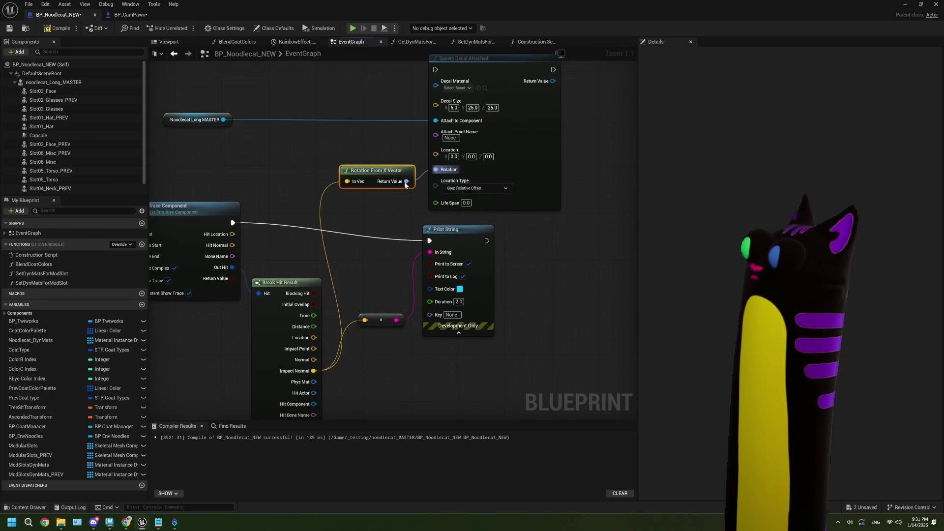
left_click_drag(313, 349, 435, 153)
mouse_move(325, 415)
left_mouse_down()
mouse_move(317, 390)
mouse_move(429, 107)
left_mouse_up()
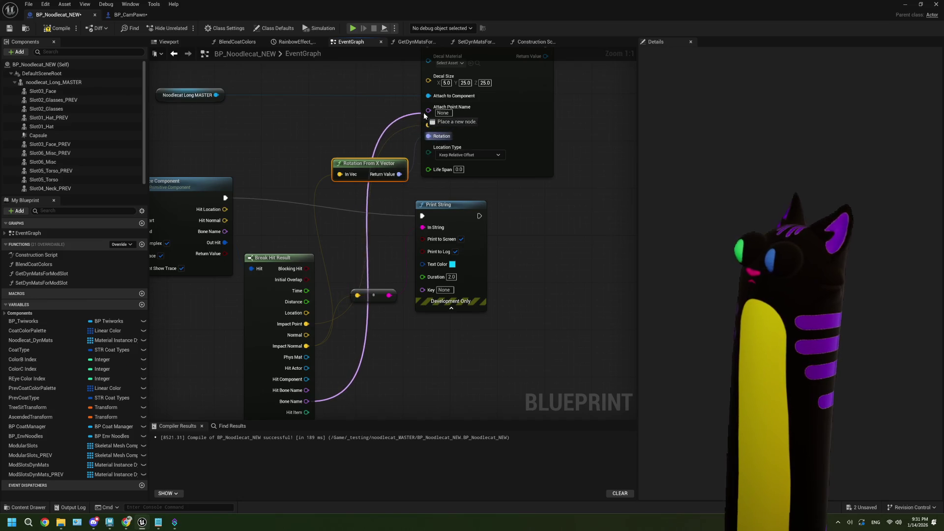
left_click(127, 524)
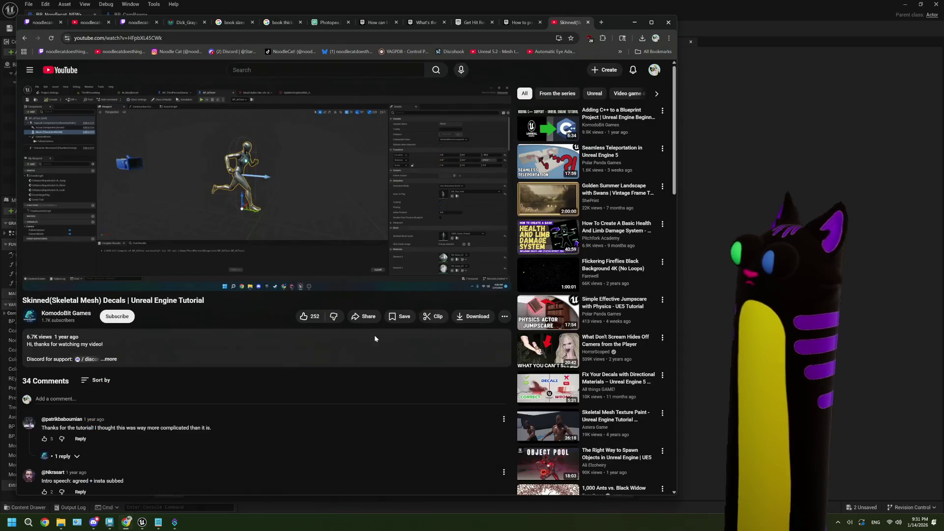
key("Left")
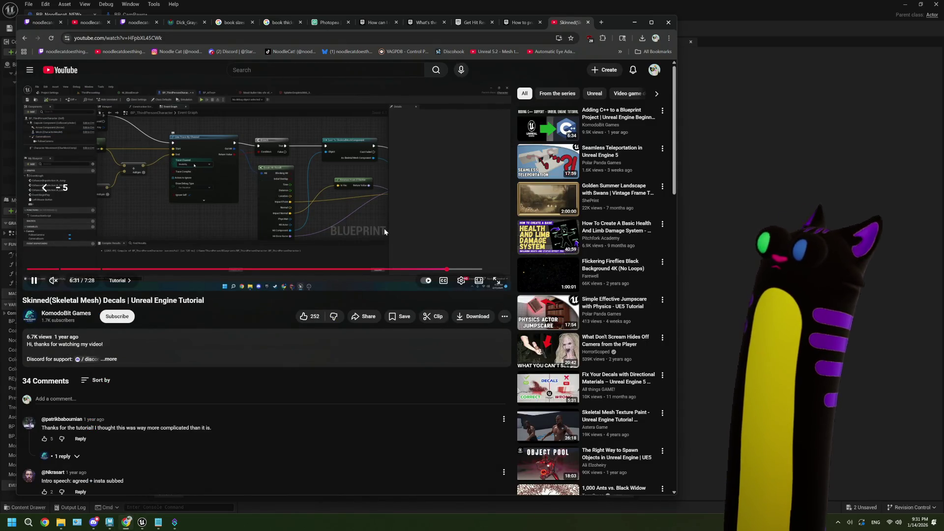
key("alt+Tab")
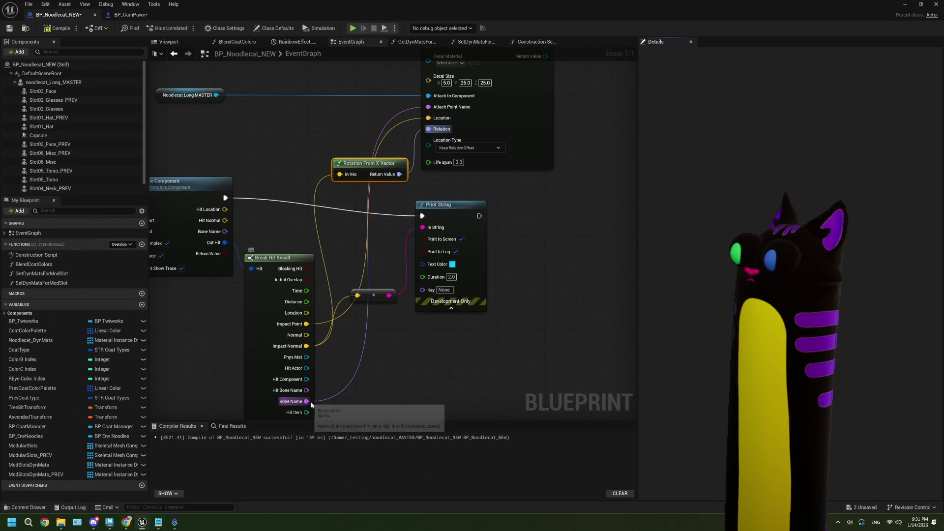
Step: Use Hit Bone Name as the attach point and run the decal spawn after Print String
left_click_drag(306, 401, 306, 390, "ctrl")
scroll(370, 393, "down", 2)
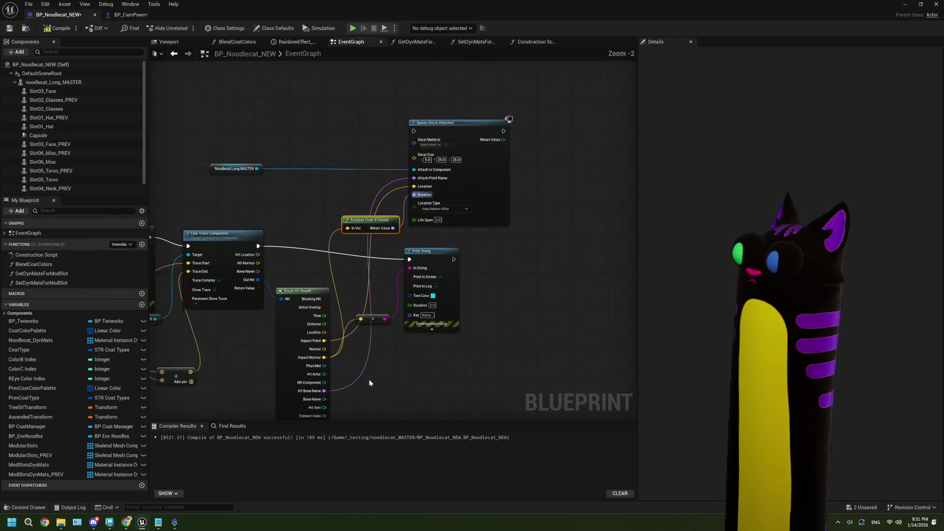
left_click_drag(349, 303, 364, 339)
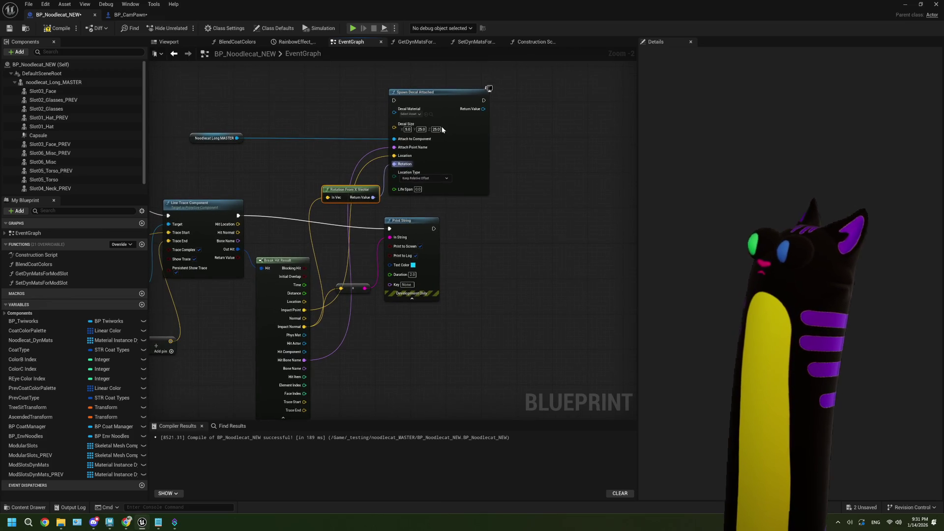
left_click_drag(434, 229, 395, 105)
Step: Compile and save BP_Noodlecat_NEW, then return to the Noodlecat_Env level
scroll(395, 105, "up", 2)
left_click(404, 155)
left_click(535, 187)
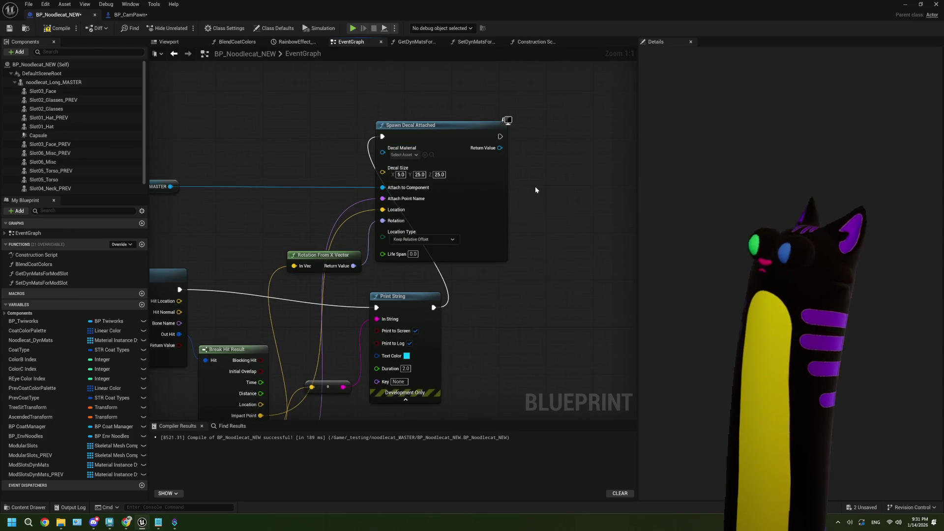
left_click(10, 29)
left_click(904, 4)
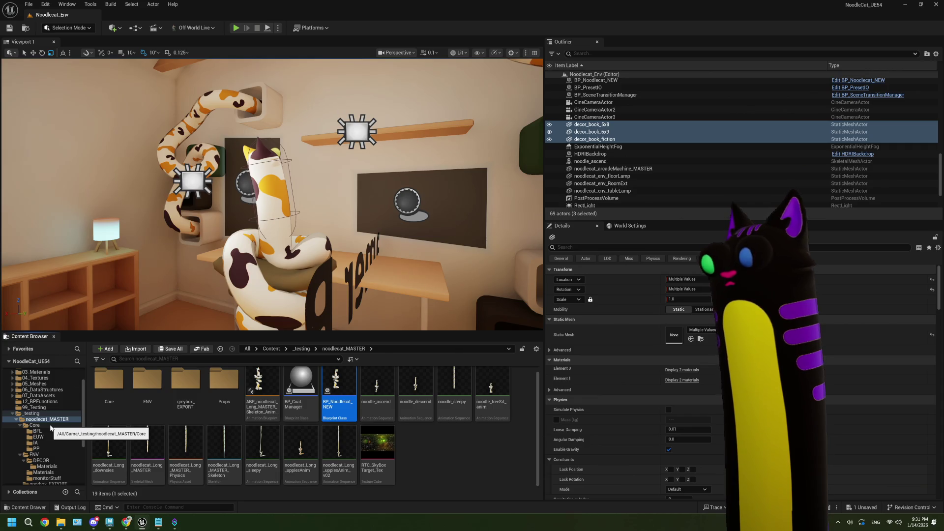
Step: Create a Decals folder inside noodlecat_MASTER and open it
right_click(421, 448)
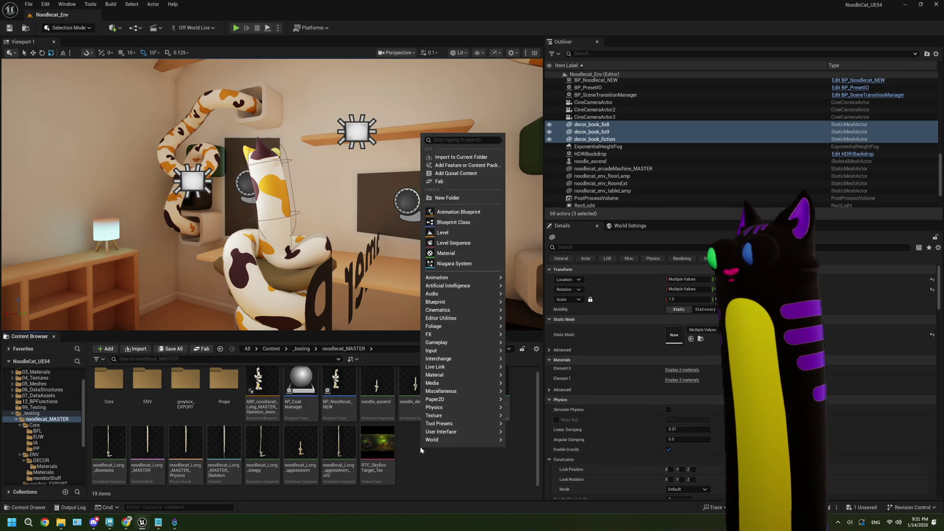
left_click(436, 199)
type("Mal")
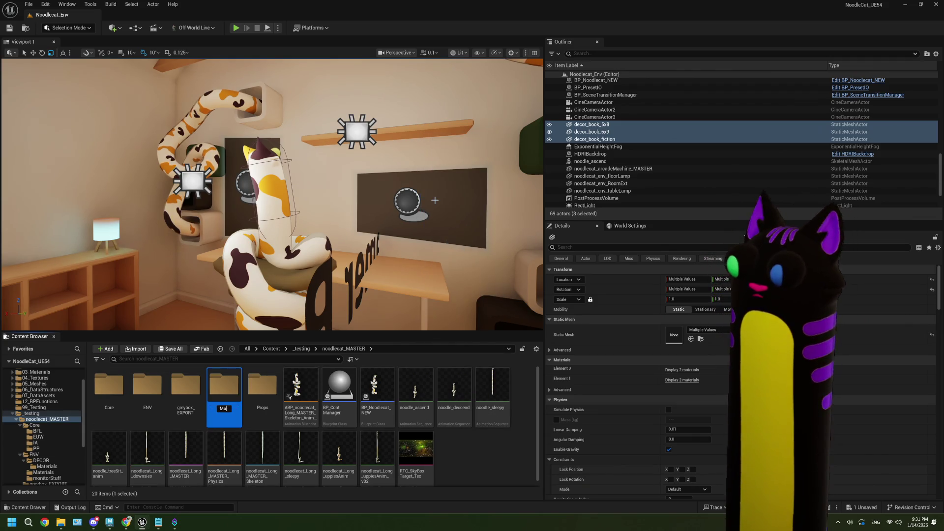
key("BackSpace")
key("BackSpace")
type("Decals")
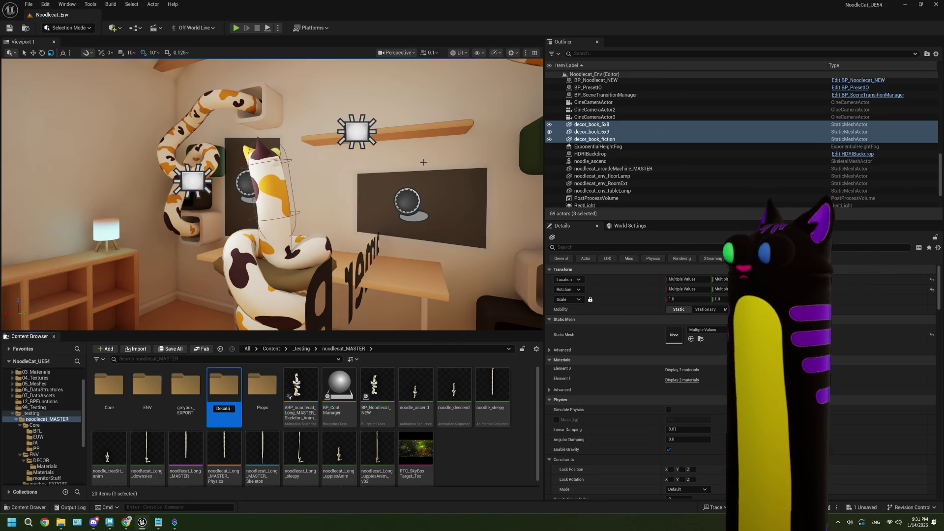
double_click(224, 393)
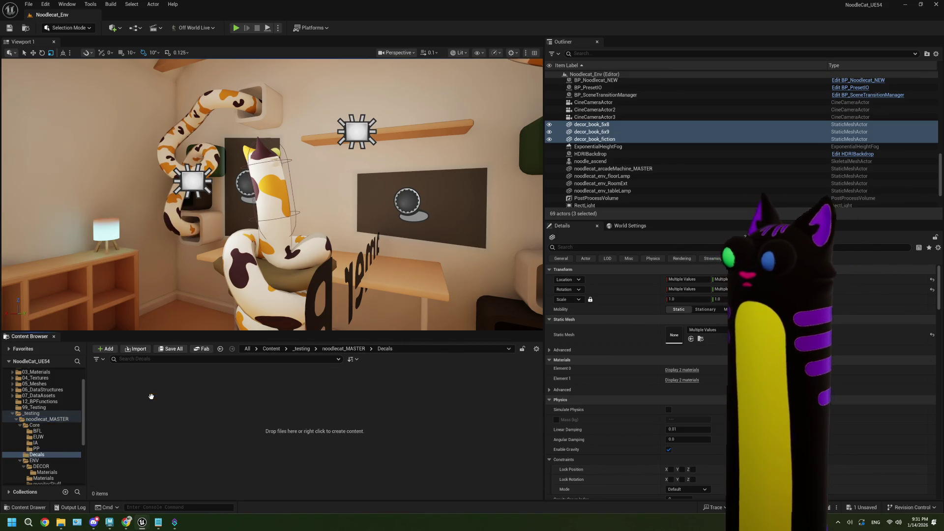
Step: Create a material named M_emoteDecal in Decals and open it in the material editor
right_click(187, 388)
left_click(221, 202)
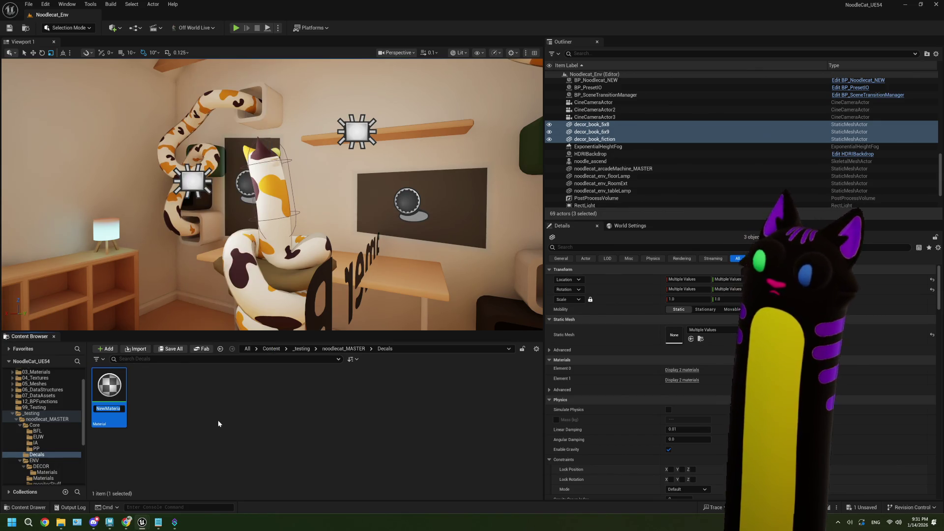
type("M_Emot")
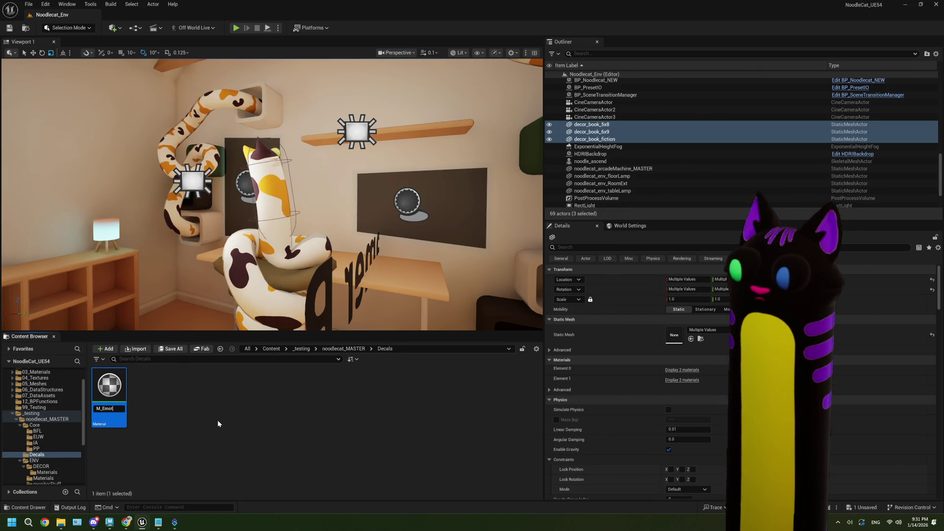
key("BackSpace")
key("BackSpace")
key("BackSpace")
type("emoteDecal")
key("Return")
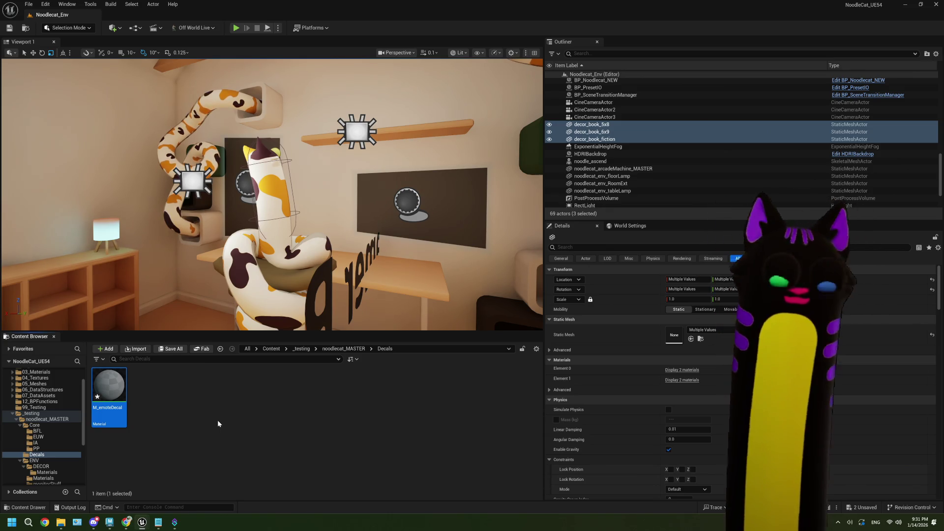
double_click(109, 389)
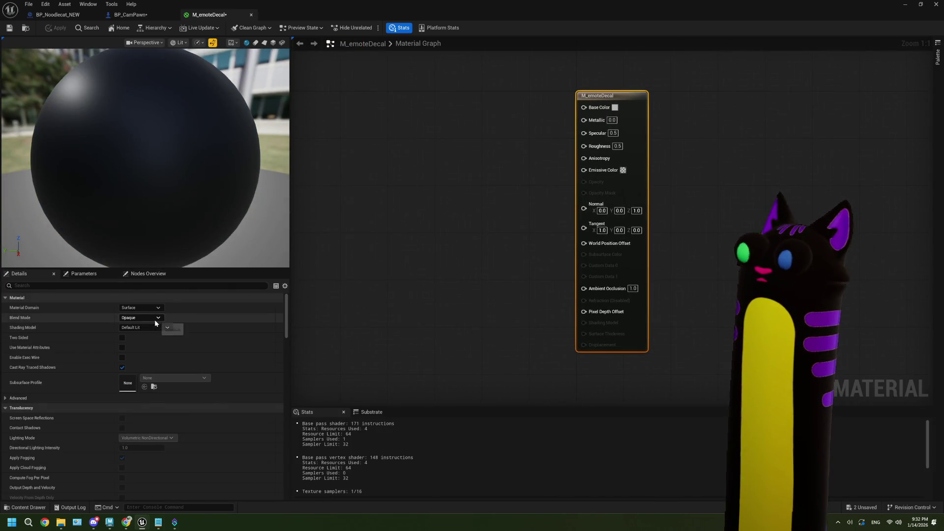
Step: Set M_emoteDecal's Blend Mode to Masked and Material Domain to Deferred Decal
left_click(156, 319)
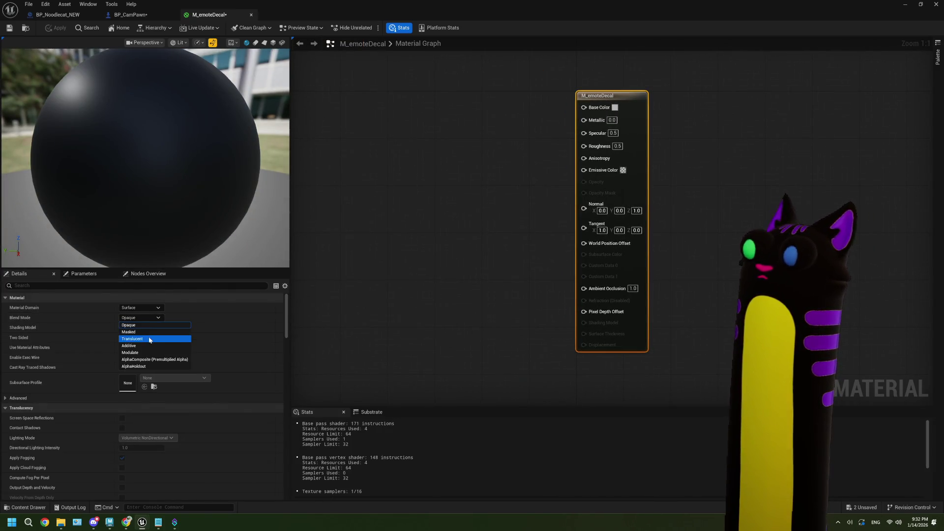
left_click(146, 332)
left_click(157, 329)
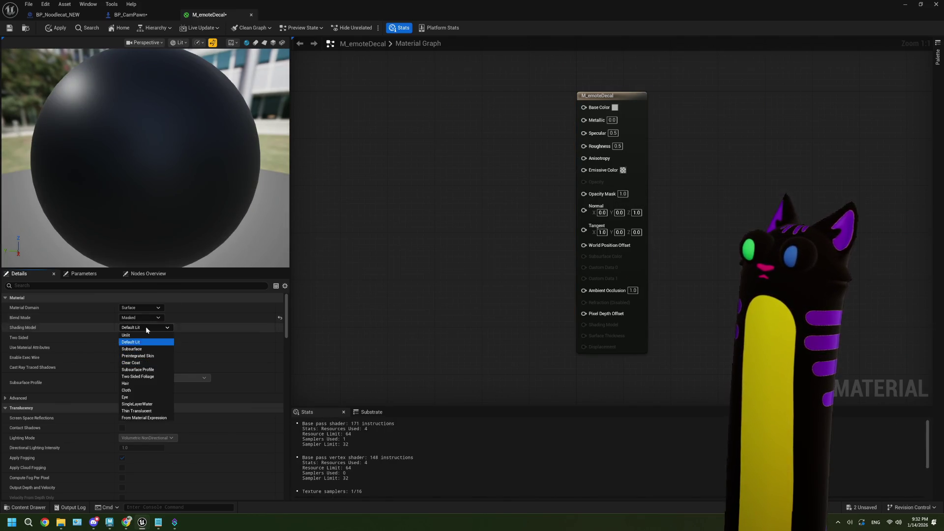
left_click(140, 307)
left_click(140, 307)
left_click(145, 323)
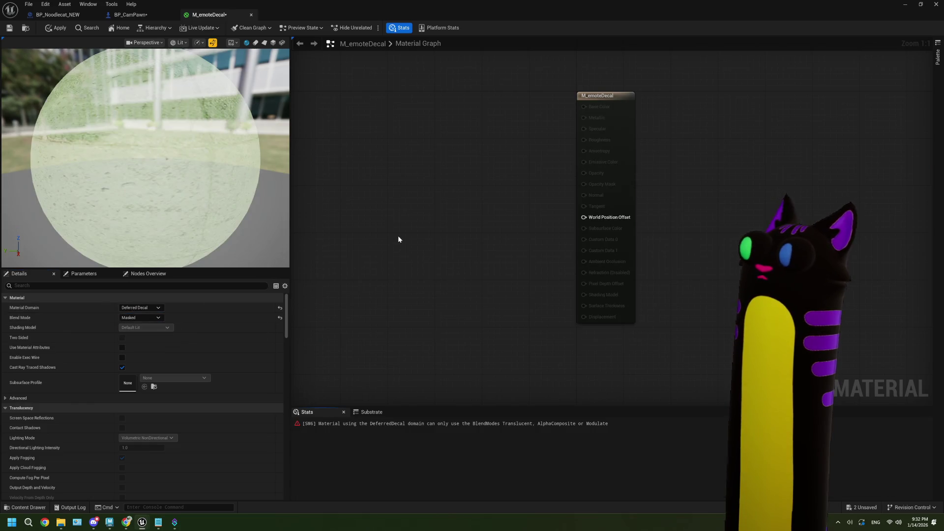
key("Home")
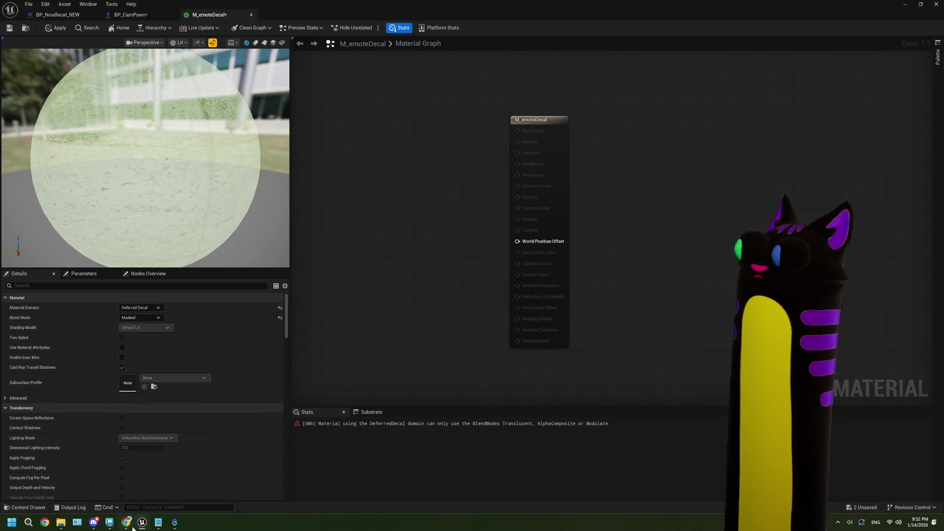
mouse_move(126, 522)
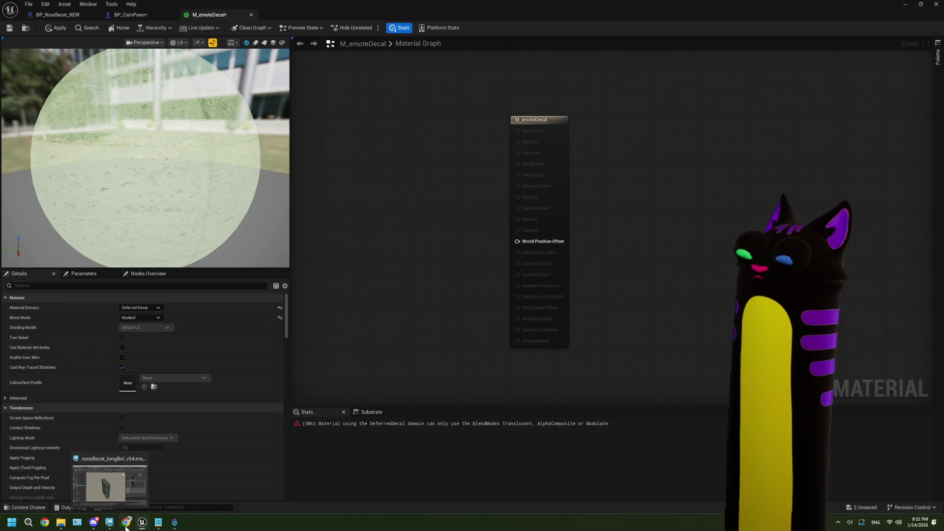
left_click(123, 489)
left_click(391, 271)
left_click(376, 215)
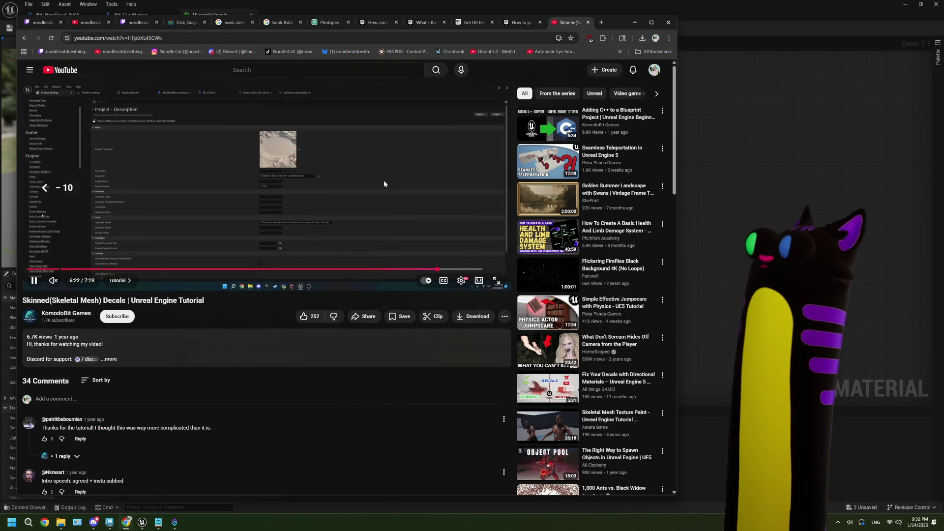
key("Left")
key("Left")
key("Left")
key("Left")
key("Left")
key("Left")
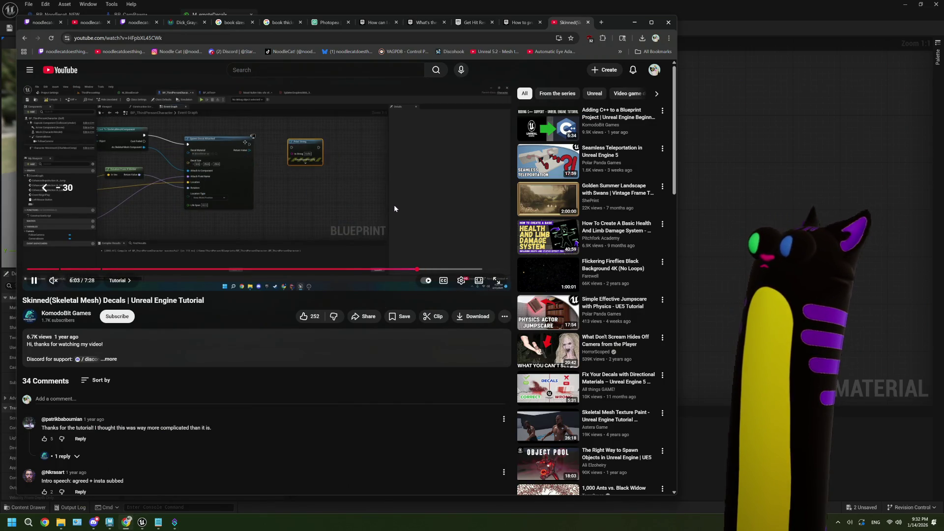
key("Left")
key("Left")
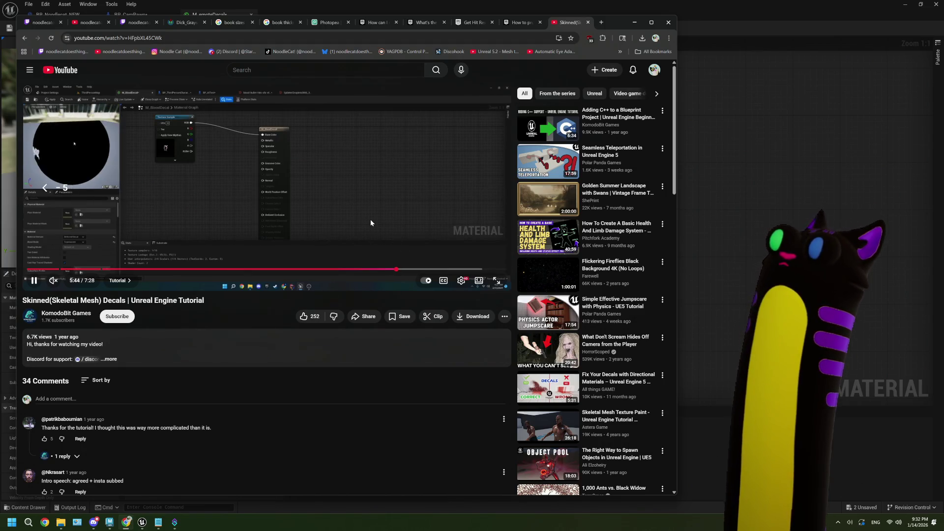
key("space")
key("space")
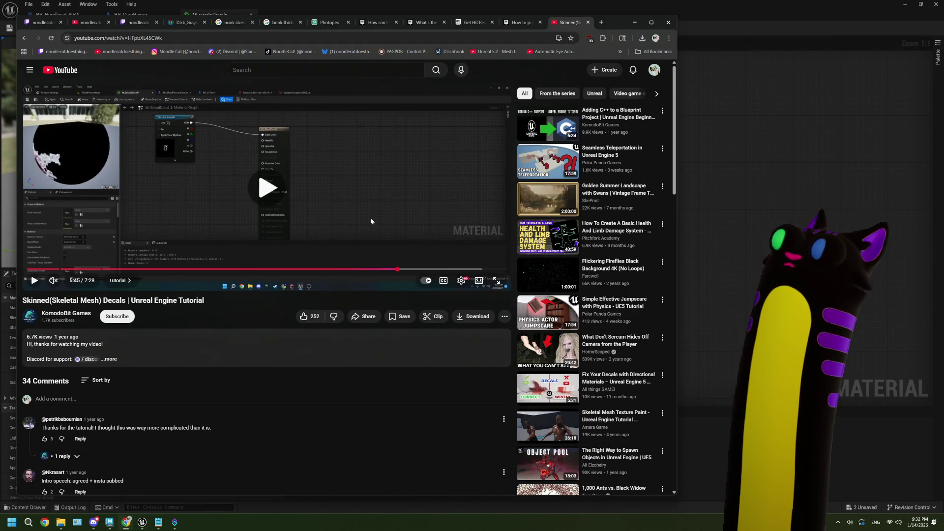
key("space")
key("alt+Tab")
left_click(153, 319)
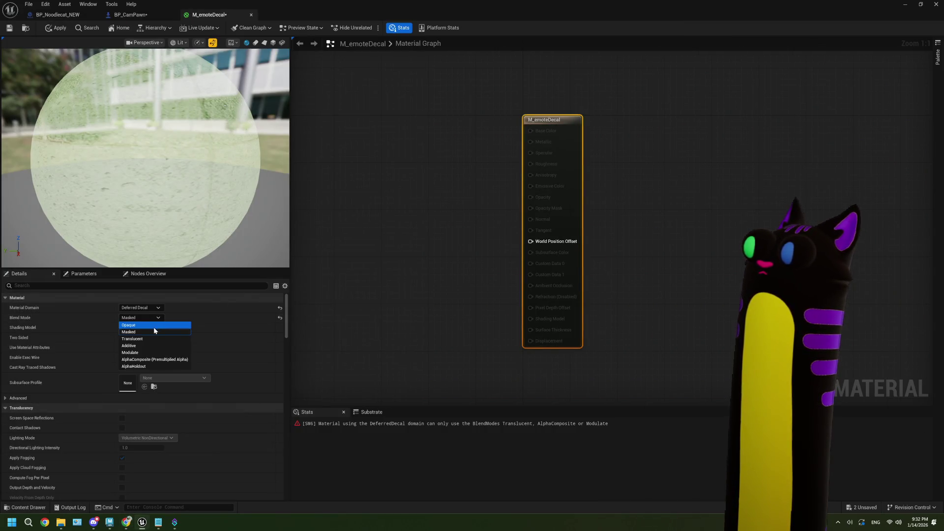
Step: Switch M_emoteDecal's blend mode to Translucent and add a Texture Sample node
left_click(153, 339)
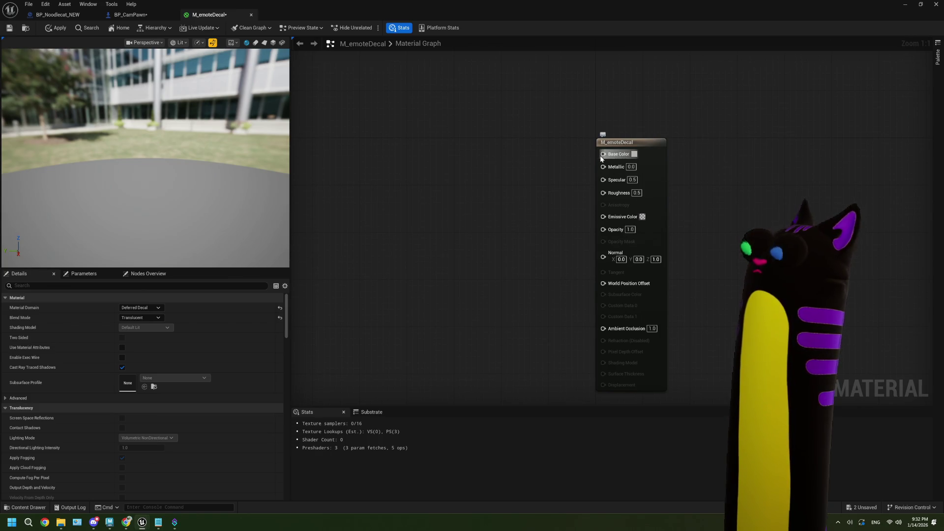
left_click_drag(603, 154, 546, 167)
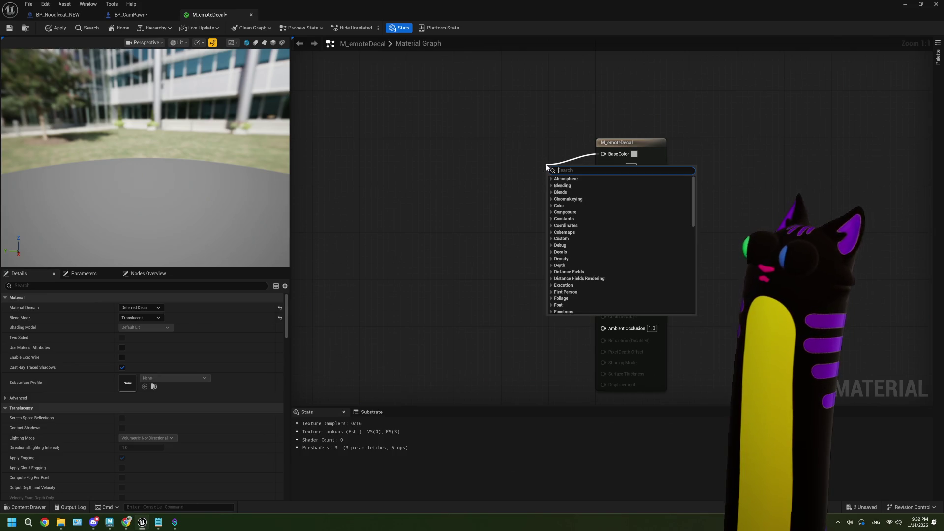
left_click(579, 159)
right_click(397, 171)
type("text")
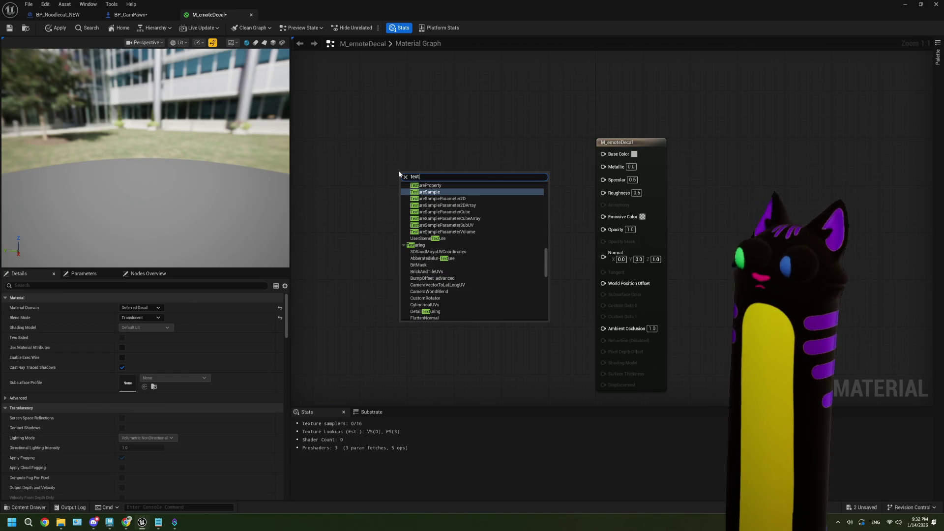
scroll(459, 241, "up", 4)
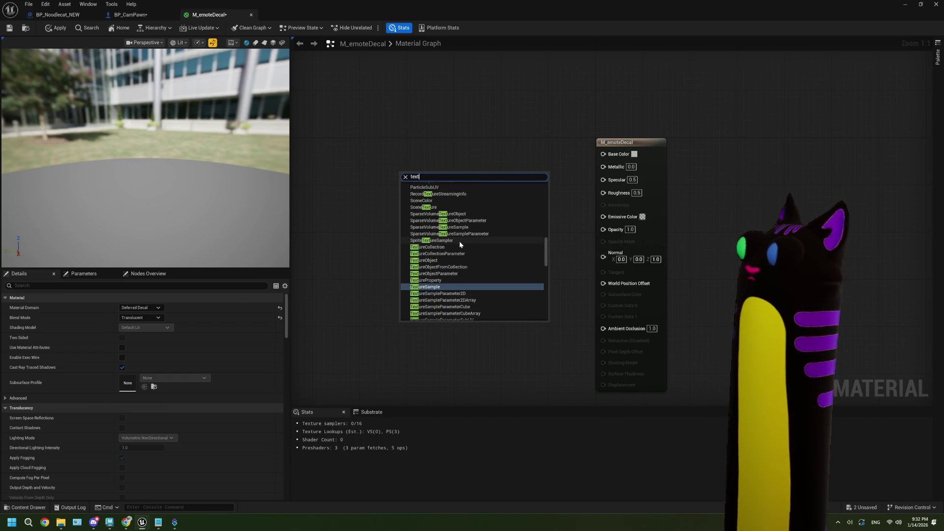
type("ure")
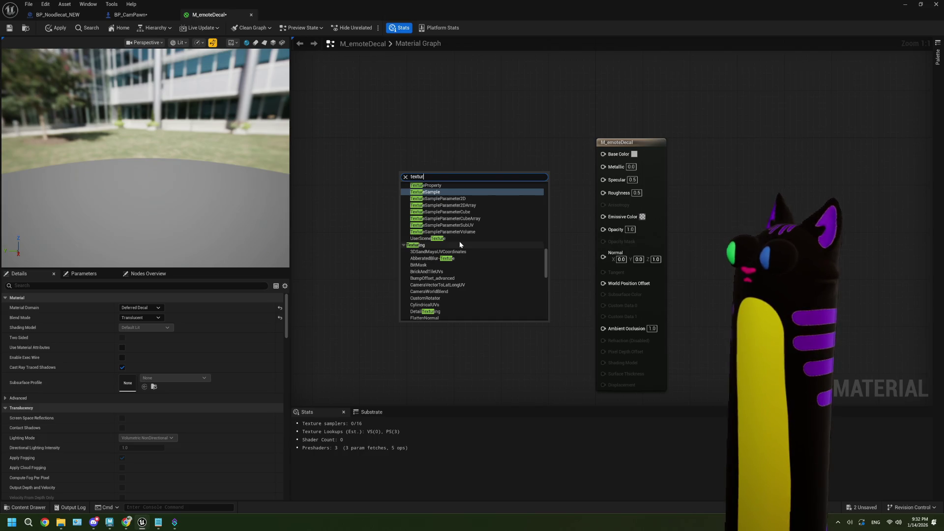
left_click(445, 192)
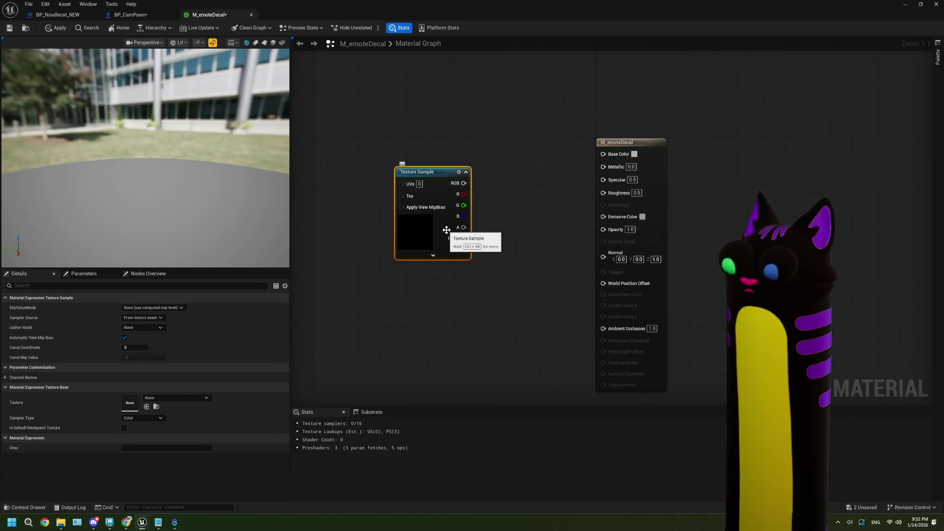
key("Delete")
key("ctrl+z")
Step: Connect the Texture Sample's RGB output to Base Color and select the node
left_click_drag(446, 165, 553, 165)
left_click(488, 199)
left_click_drag(446, 165, 616, 155)
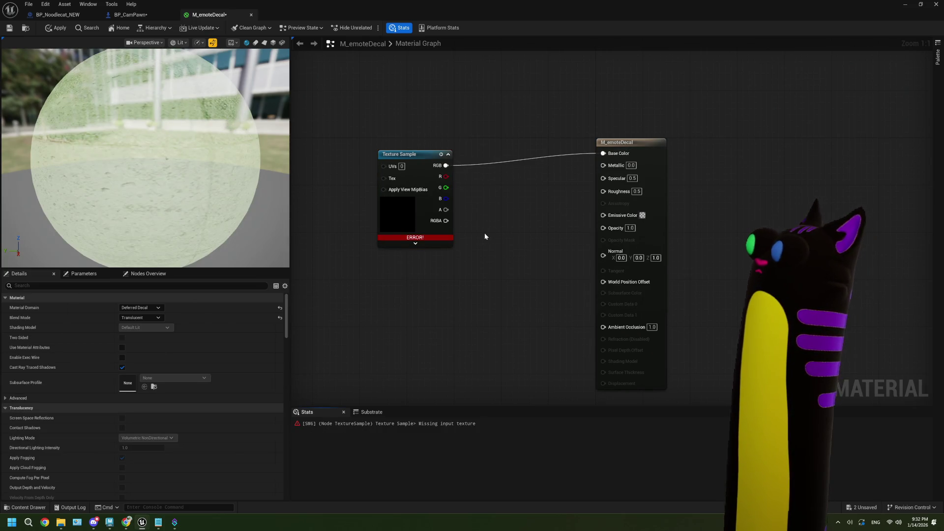
mouse_move(428, 238)
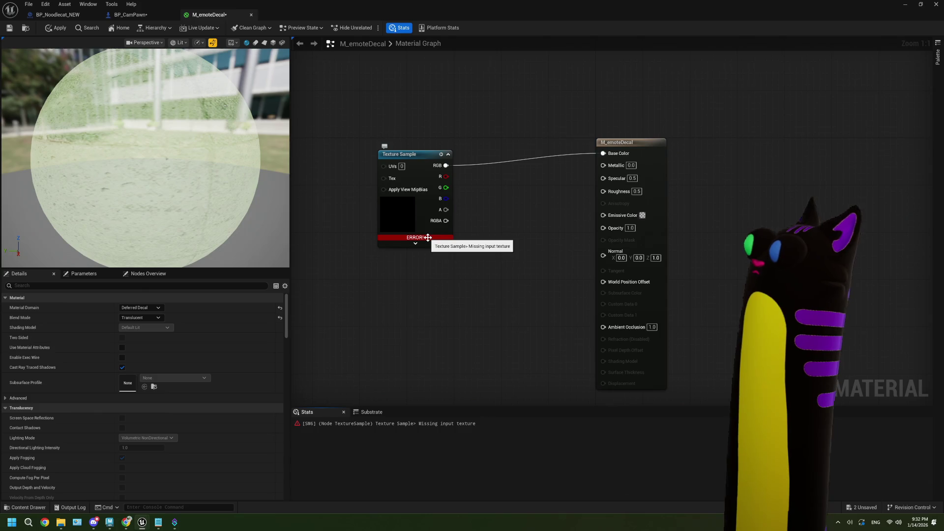
left_click(406, 214)
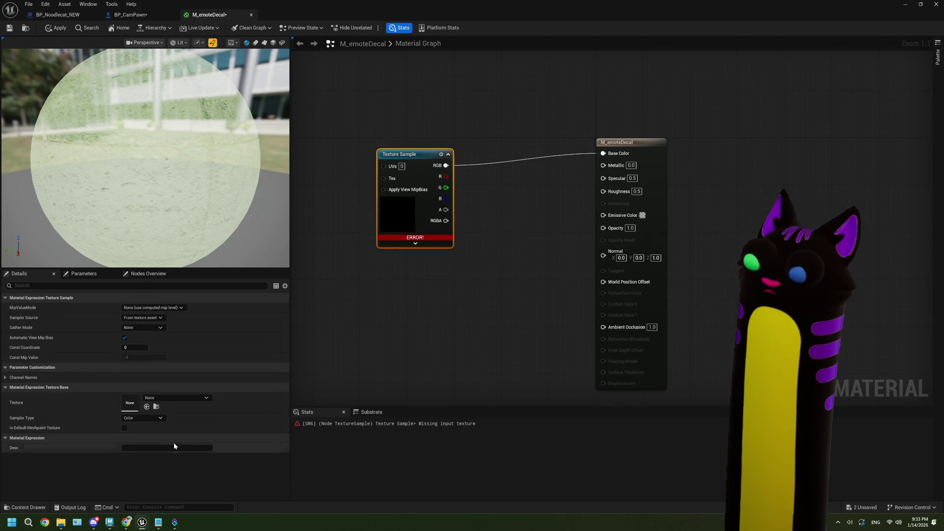
mouse_move(60, 527)
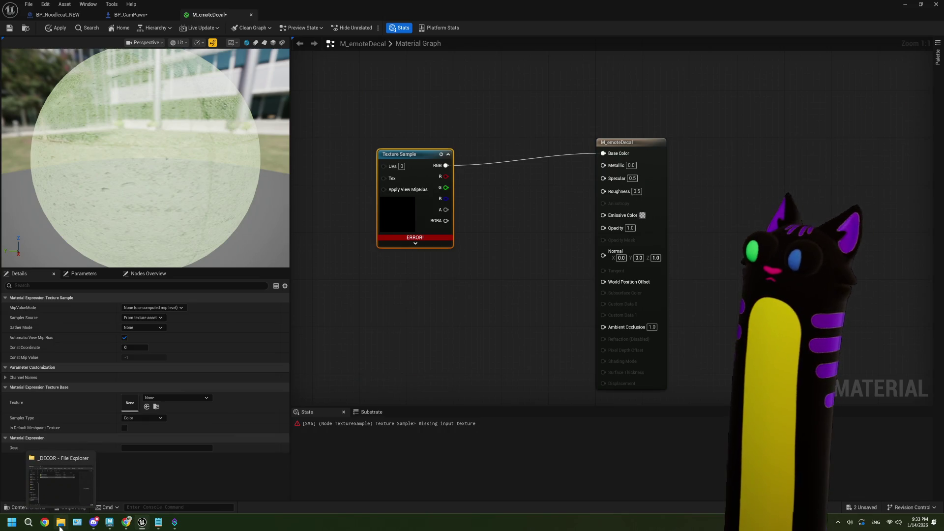
Step: Reopen M_emoteDecal and assign Plane002AlphaMap to the Texture Sample
left_click(905, 4)
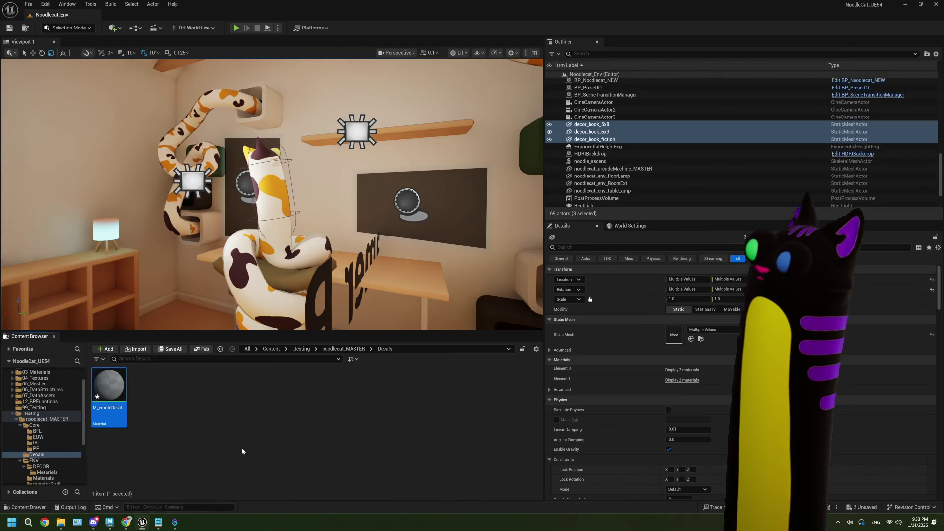
mouse_move(60, 526)
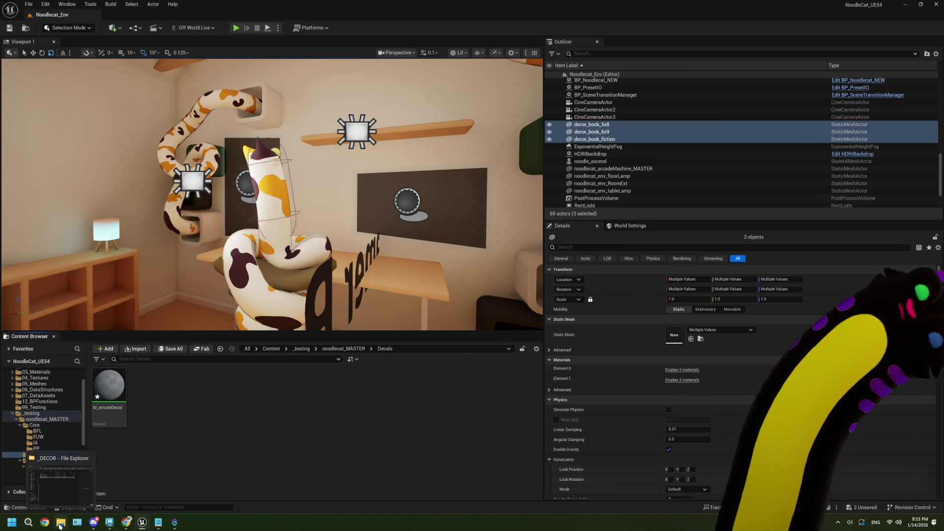
double_click(104, 399)
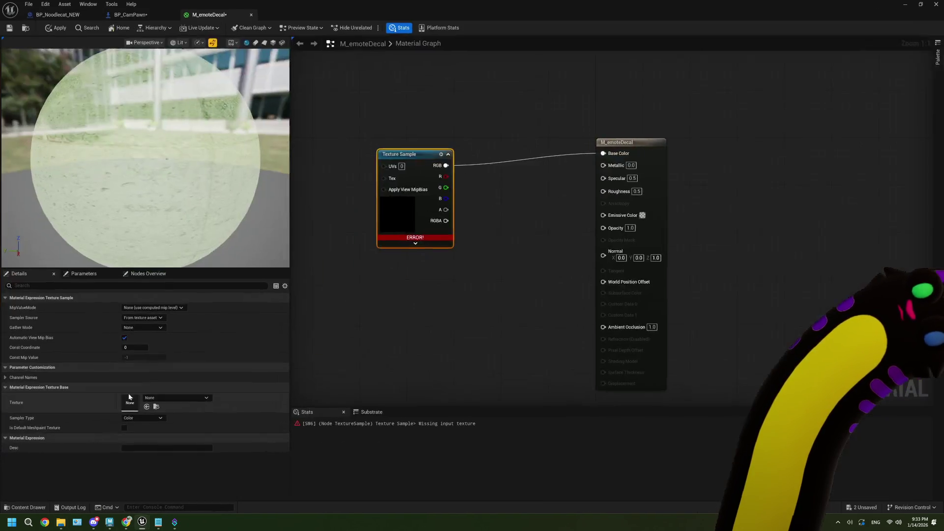
left_click(163, 399)
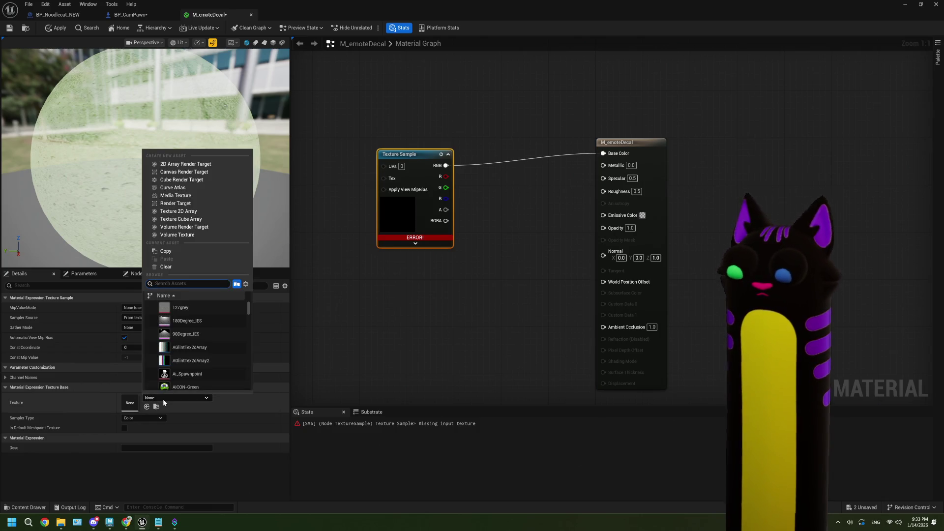
type("ap")
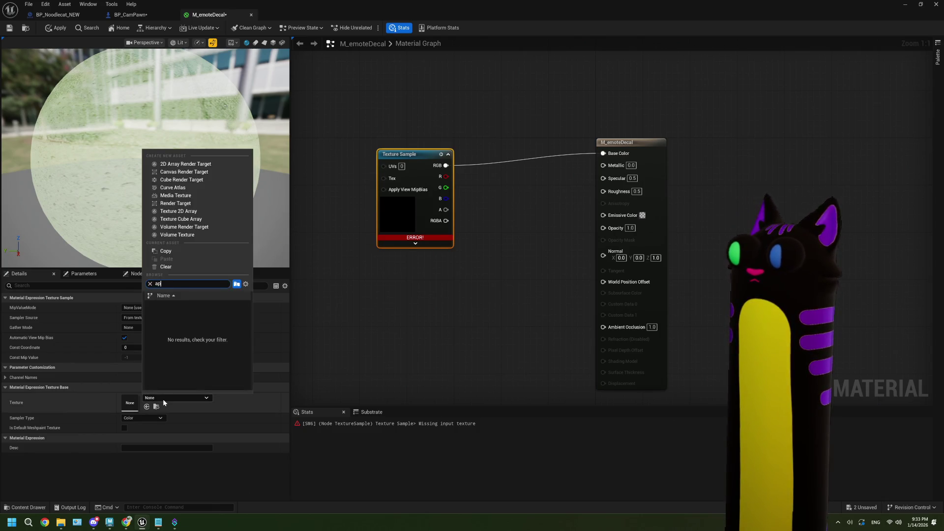
key("BackSpace")
type("lpha")
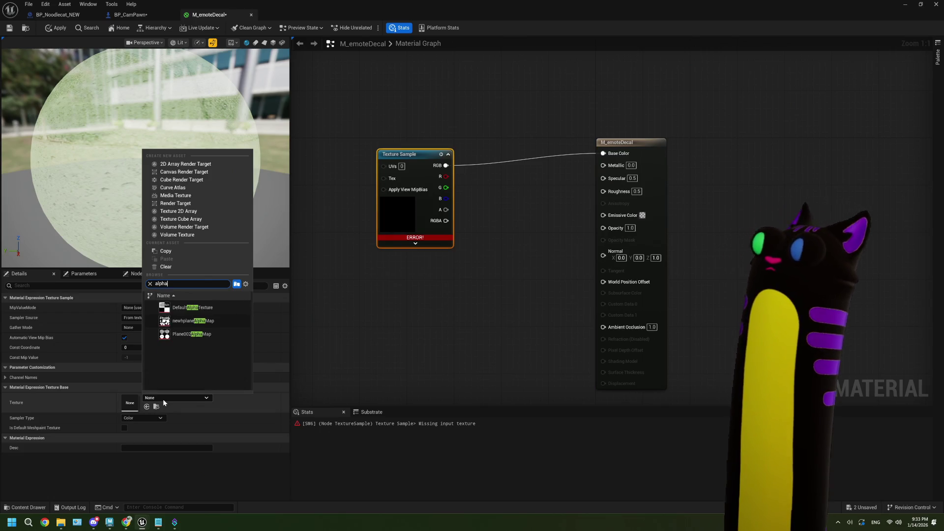
left_click(202, 334)
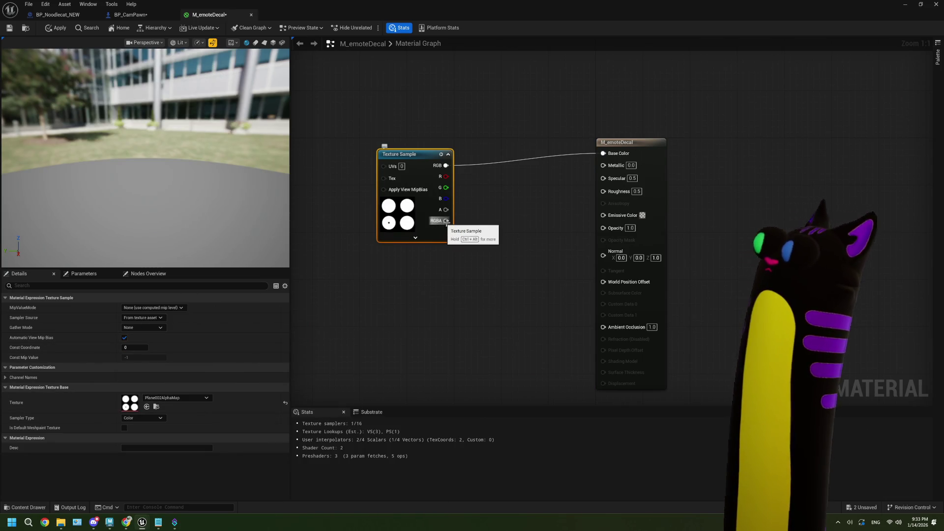
Step: Wire the Texture Sample's alpha output into Opacity and save M_emoteDecal
left_click_drag(445, 209, 585, 228)
left_click(262, 44)
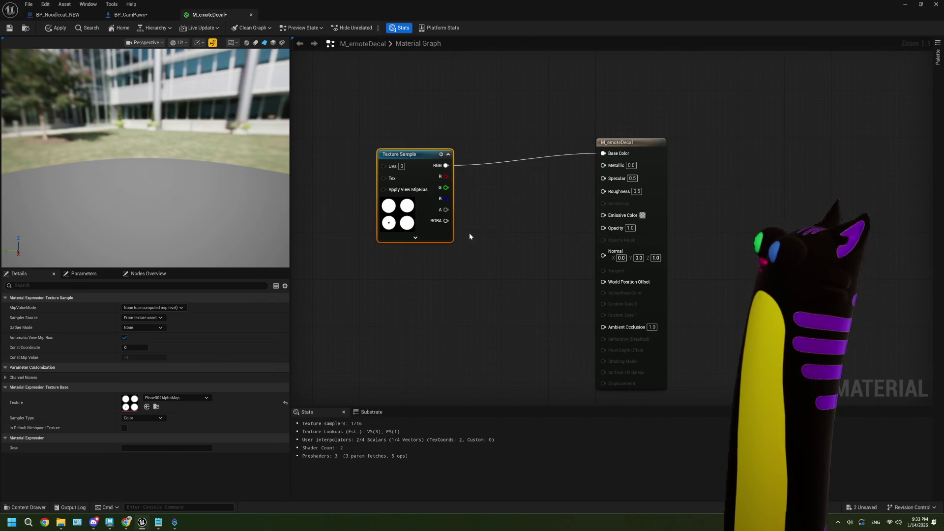
mouse_move(445, 210)
left_mouse_down()
mouse_move(486, 224)
mouse_move(603, 227)
left_mouse_up()
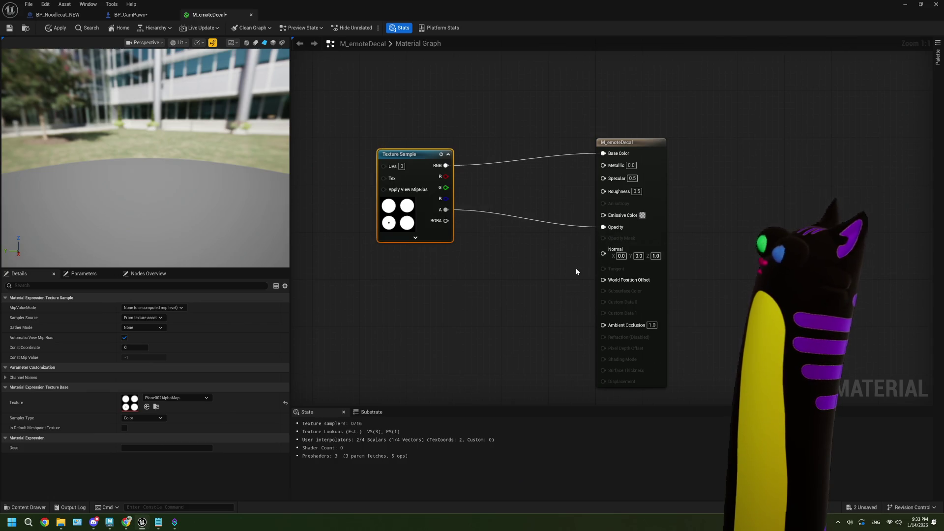
left_click(664, 199)
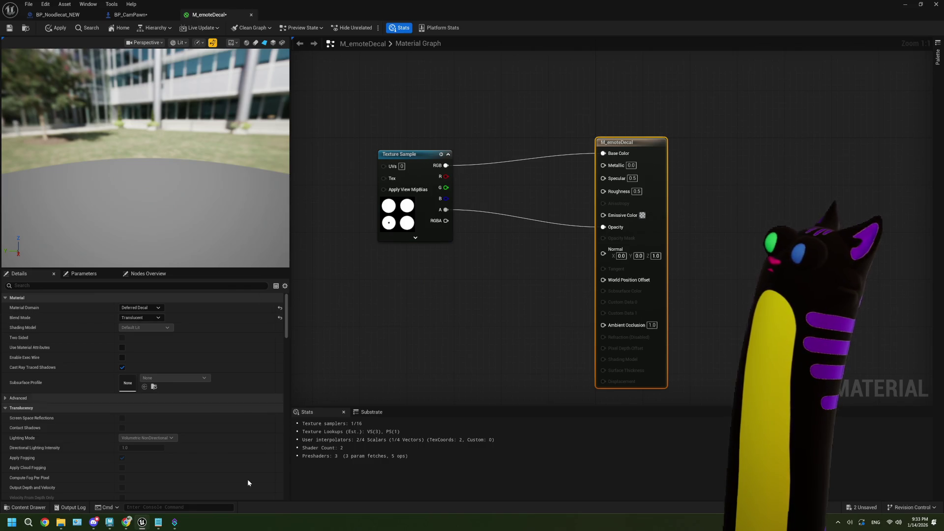
left_click(12, 29)
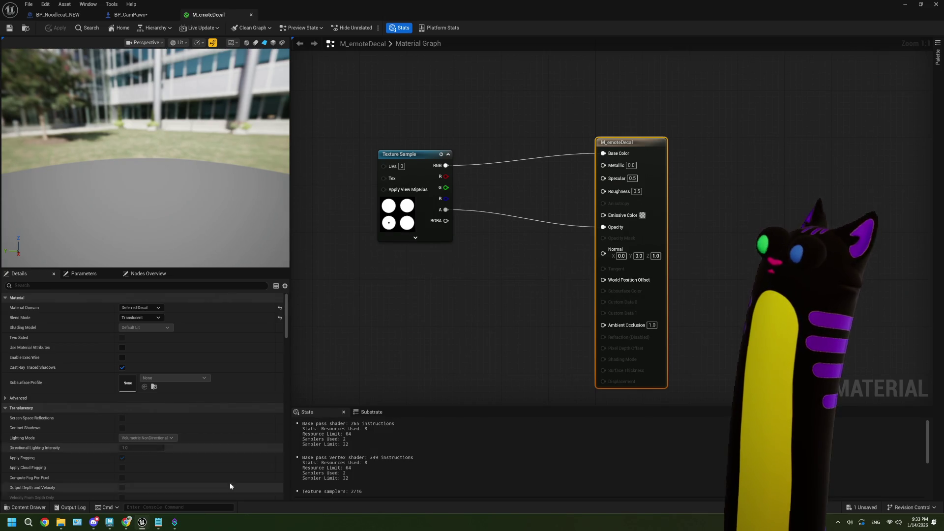
Step: Bring the YouTube decal tutorial back to the front and resume the video
mouse_move(142, 522)
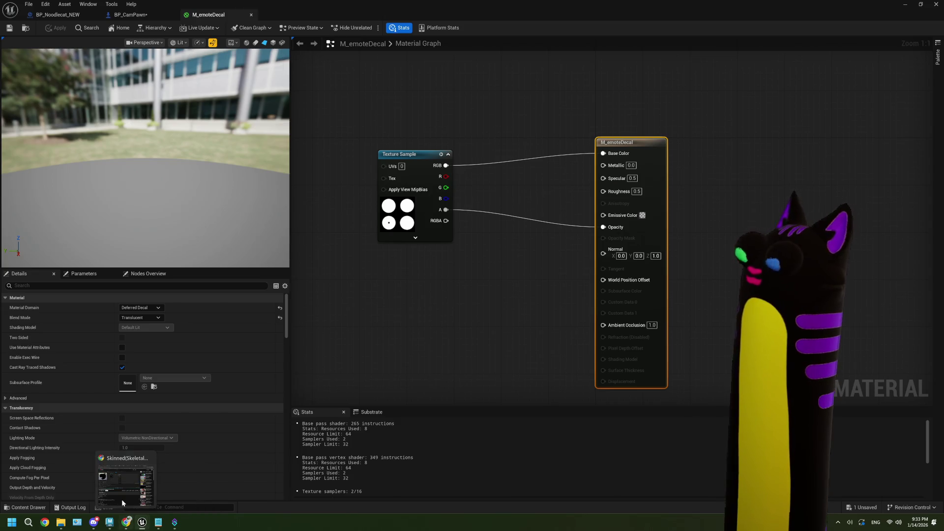
left_click(122, 500)
left_click(359, 219)
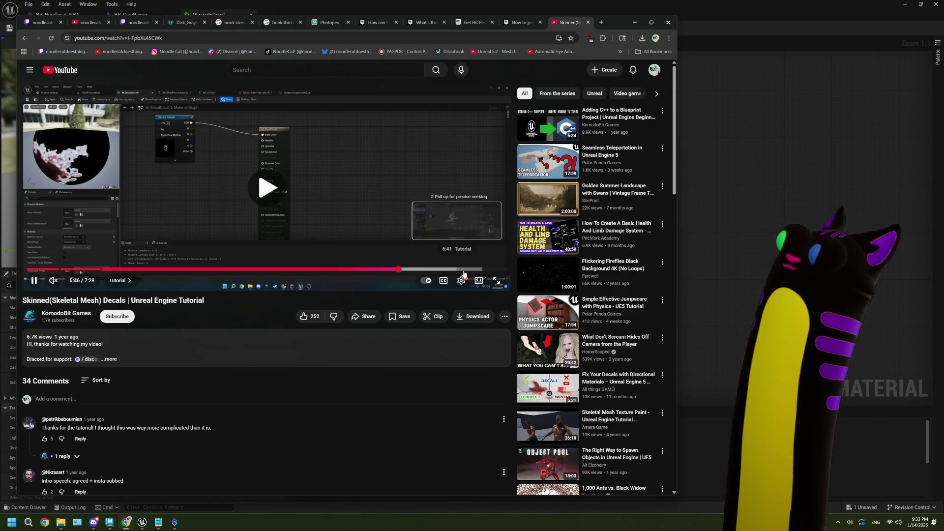
Step: Watch the tutorial in theater mode to 5:56, where alpha feeds Opacity, then pause and return to Unreal
left_click(480, 280)
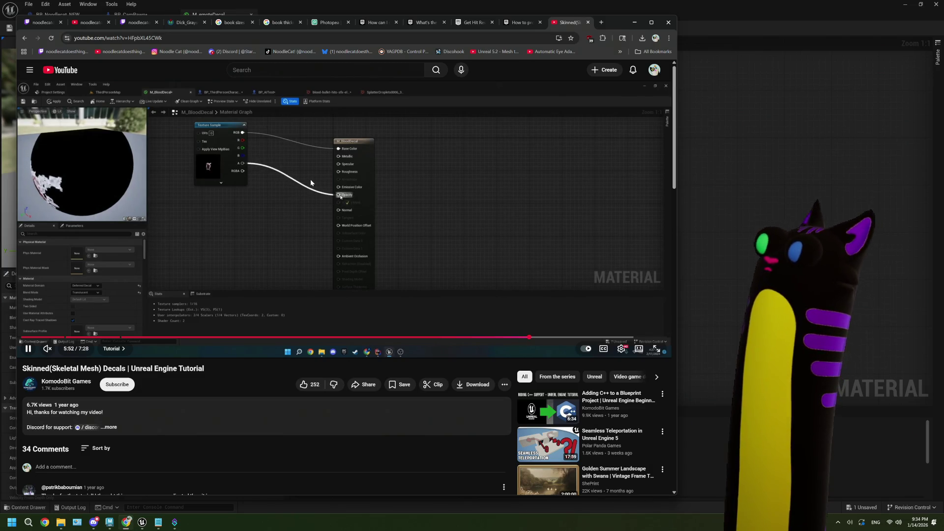
left_click(261, 199)
left_click(757, 181)
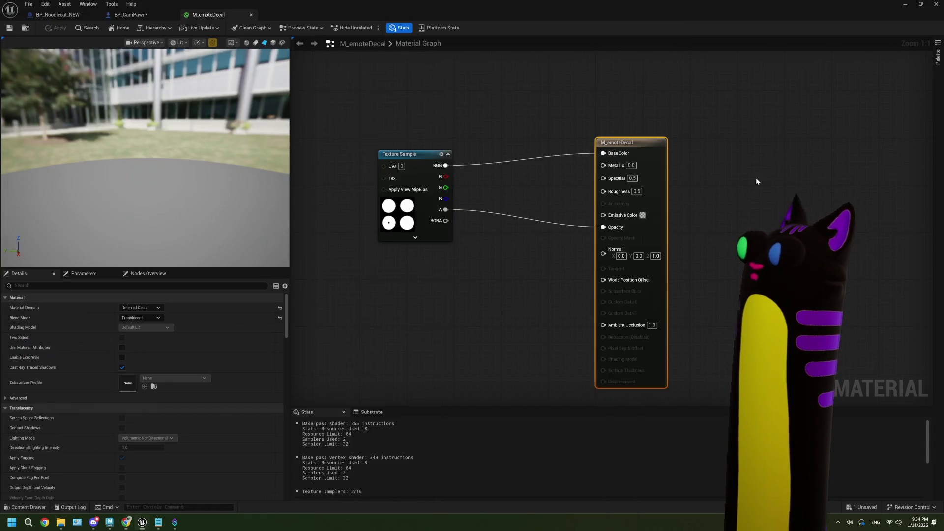
Step: Preview M_emoteDecal on a sphere and reposition the material graph view
left_click_drag(191, 173, 275, 173)
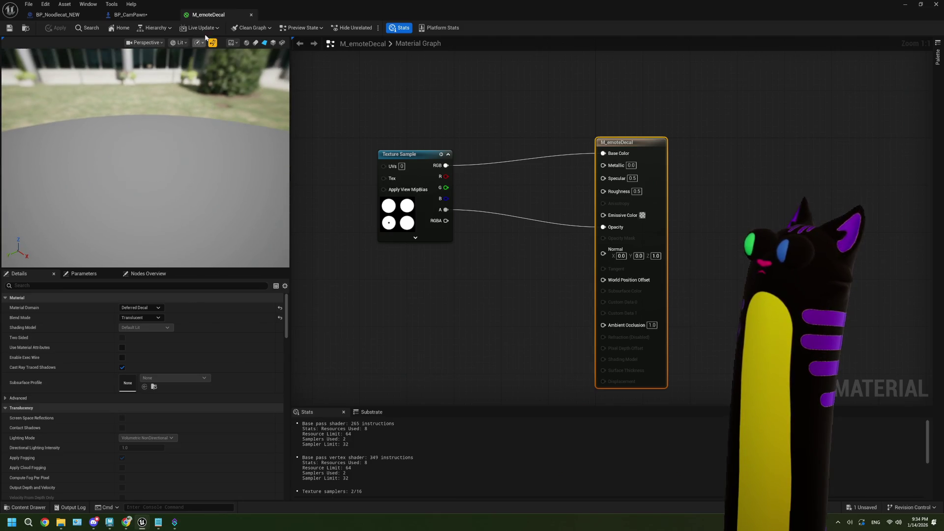
left_click(246, 42)
mouse_move(147, 162)
left_mouse_down()
mouse_move(187, 162)
mouse_move(159, 222)
left_mouse_up()
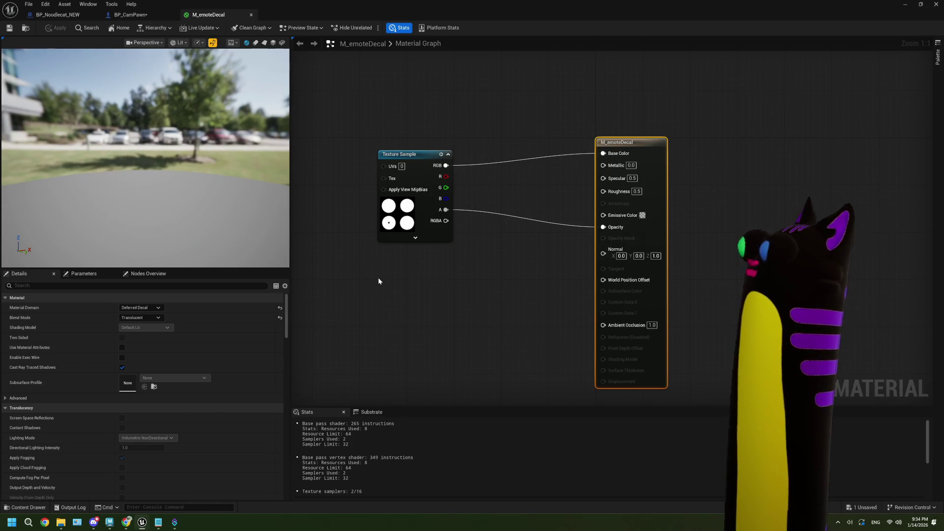
scroll(378, 276, "down", 1)
left_click_drag(378, 276, 491, 265)
left_click_drag(454, 218, 399, 226)
left_click(397, 256)
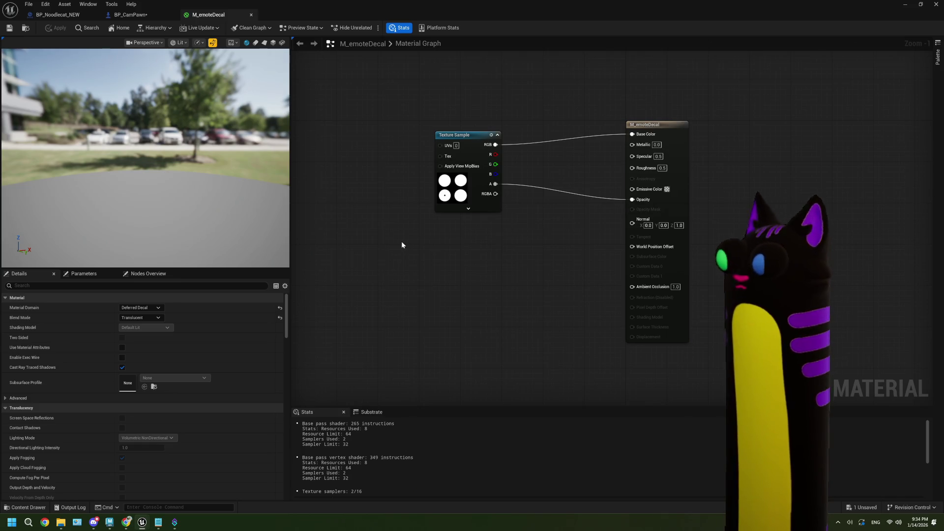
Step: Try the Masked blend mode and preview the material on a flat plane
left_click(160, 318)
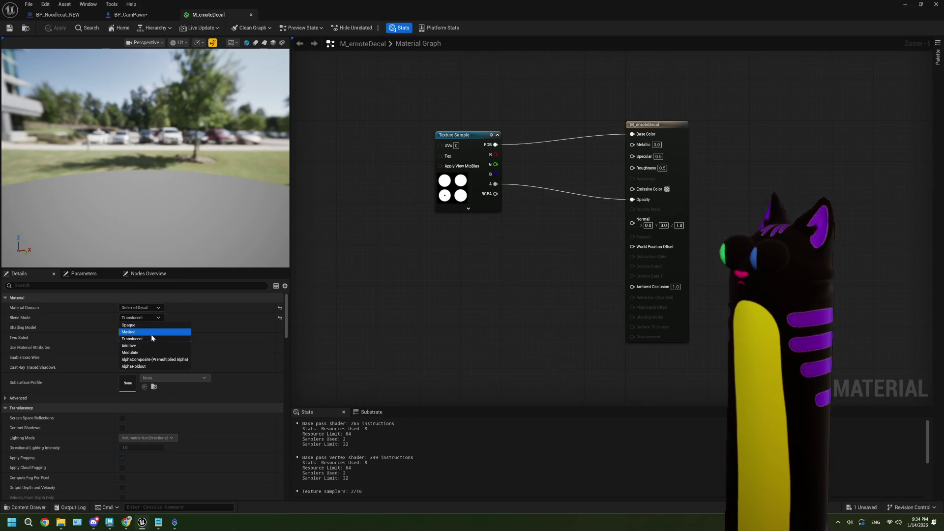
left_click(151, 334)
left_click(155, 320)
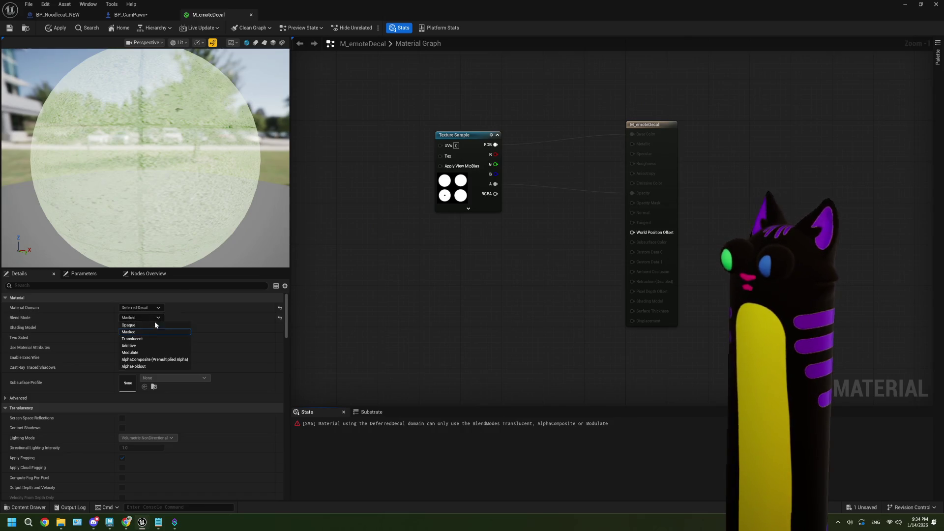
left_click(214, 326)
left_click(264, 43)
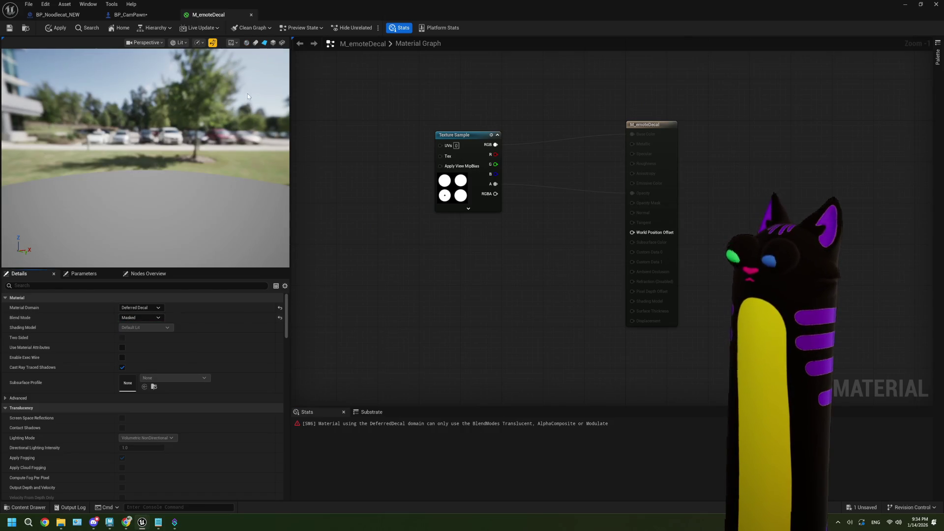
left_click_drag(210, 159, 177, 158)
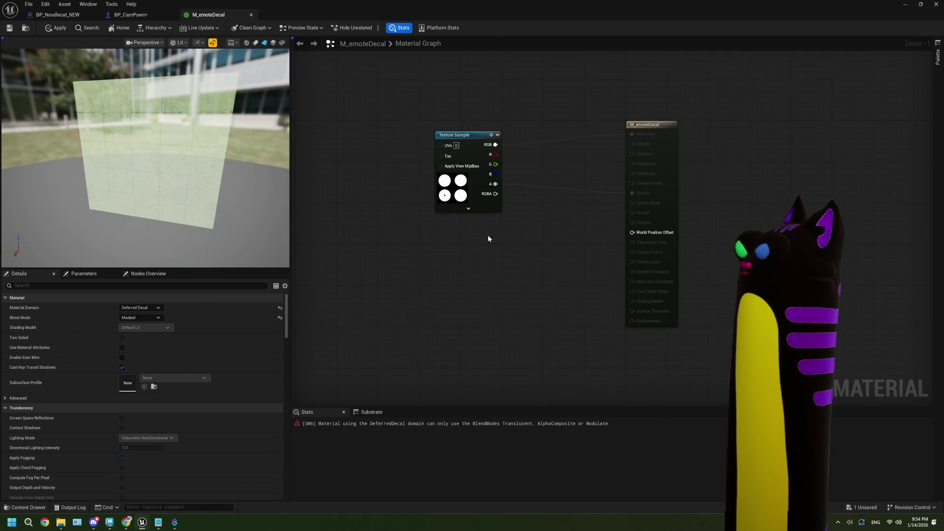
left_click_drag(490, 235, 474, 227)
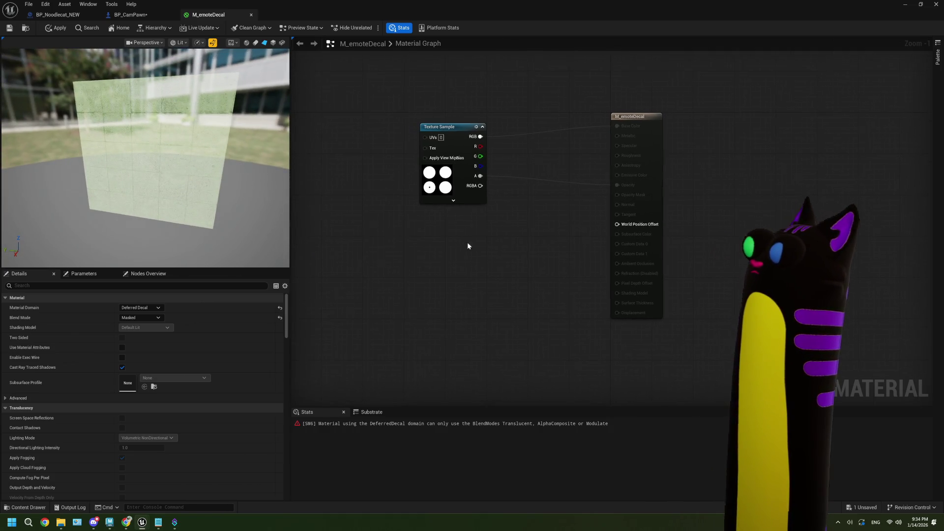
Step: Set the blend mode to Translucent to clear the Deferred Decal error, then resume the tutorial
left_click(147, 319)
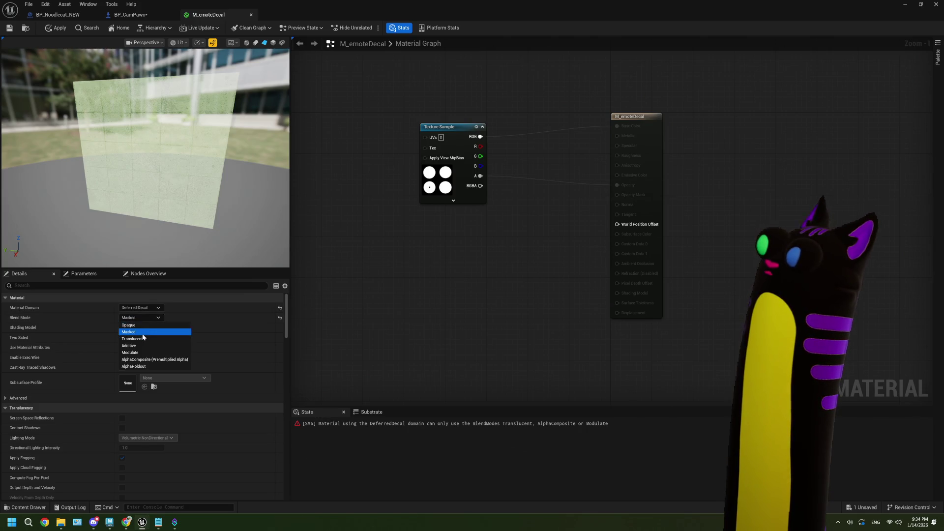
left_click(143, 339)
left_click(154, 319)
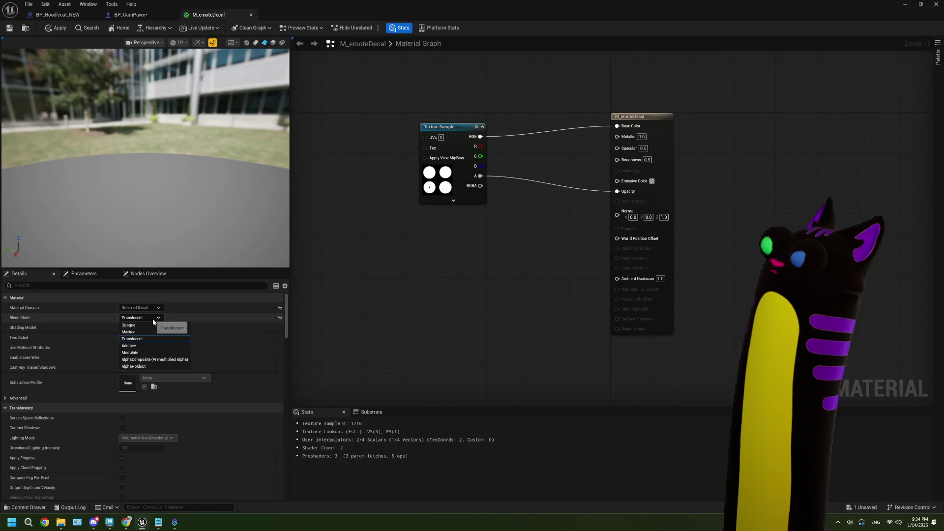
left_click(157, 320)
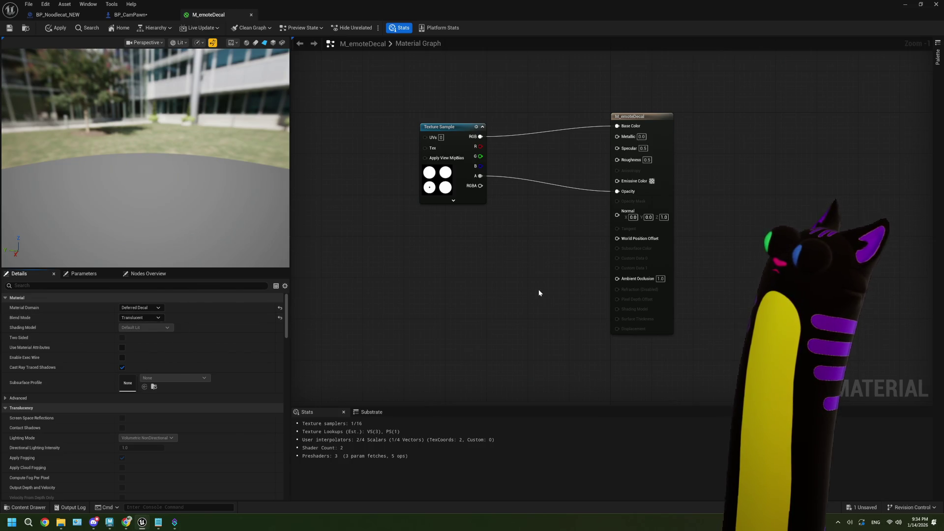
left_click_drag(541, 257, 533, 261)
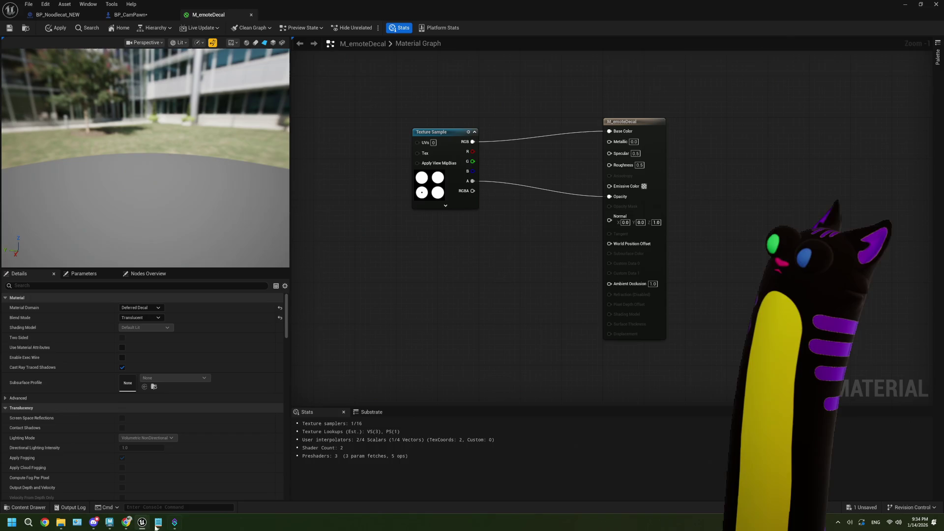
left_click(127, 522)
left_click(383, 263)
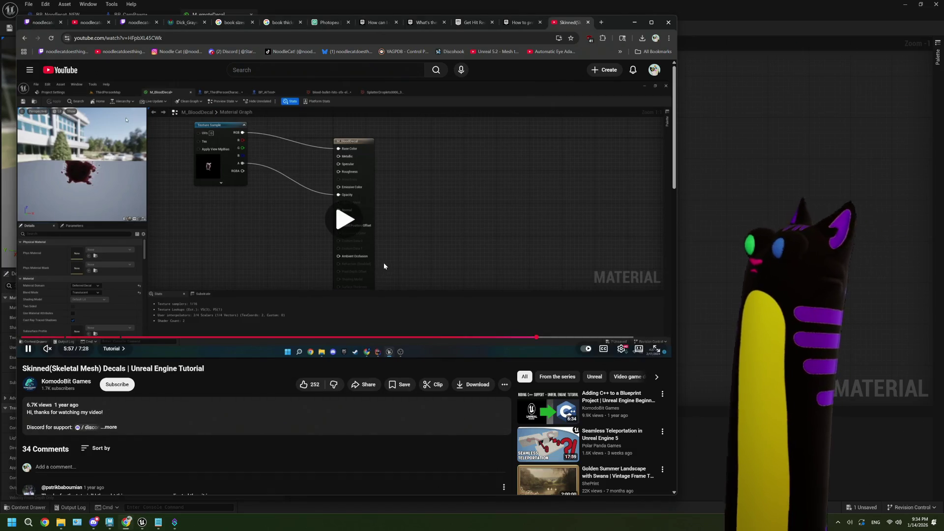
Step: Seek the tutorial back to its material graph at 5:54, then return to Unreal
left_click(384, 266)
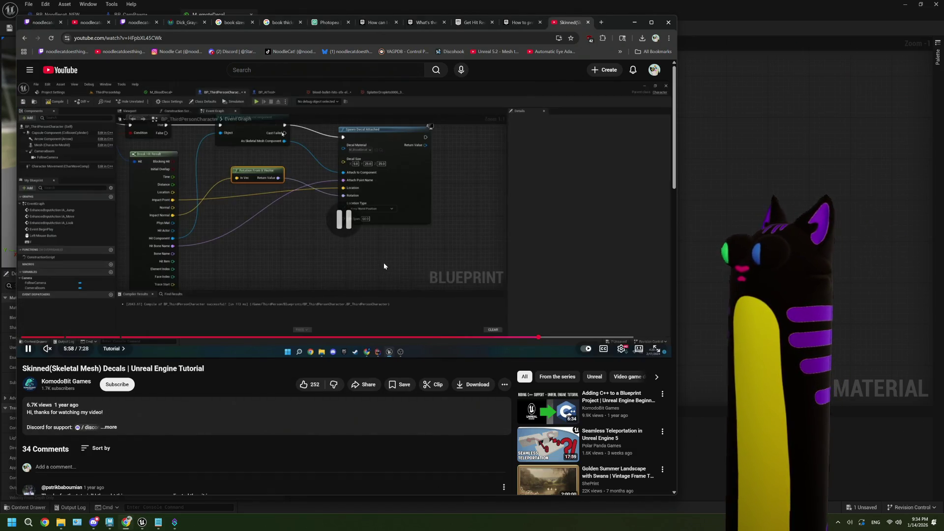
left_click(533, 338)
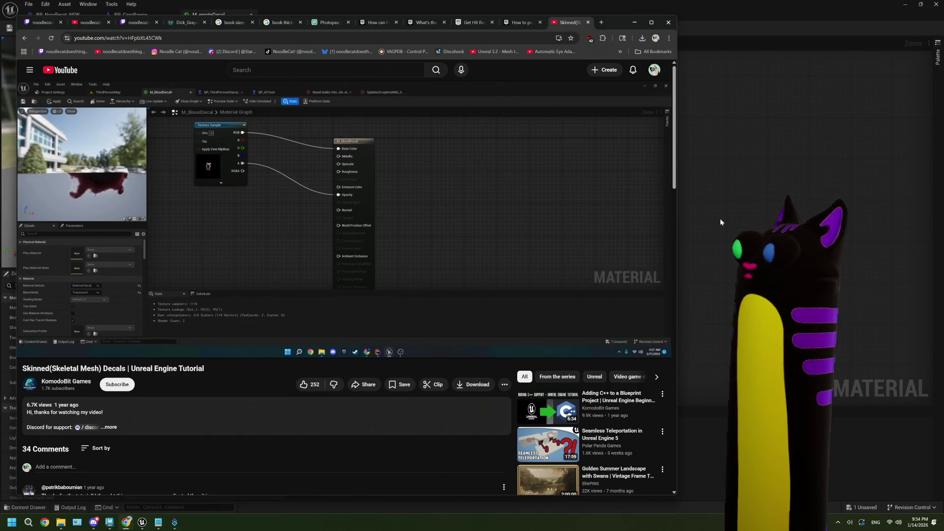
key("alt+Tab")
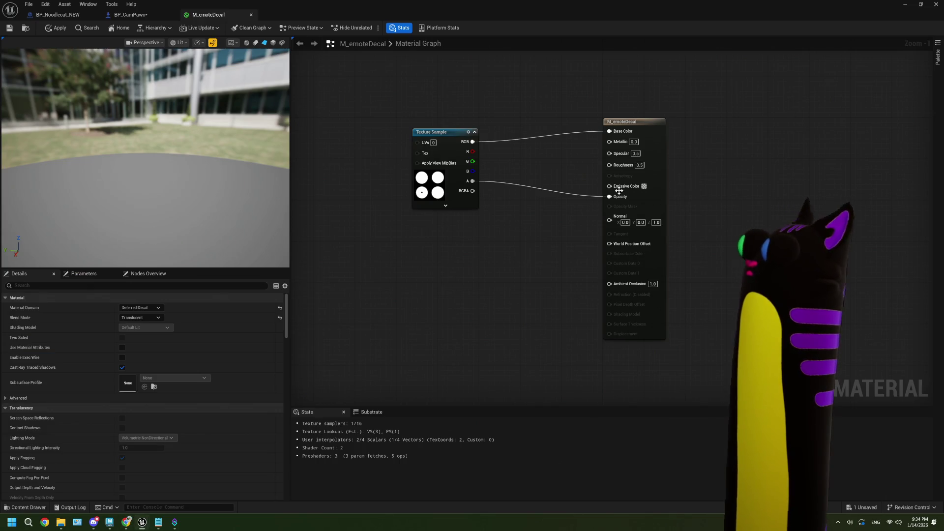
Step: Swap the Texture Sample to PP2_rgb_XVect_a_XExtent and save M_emoteDecal
left_click(468, 199)
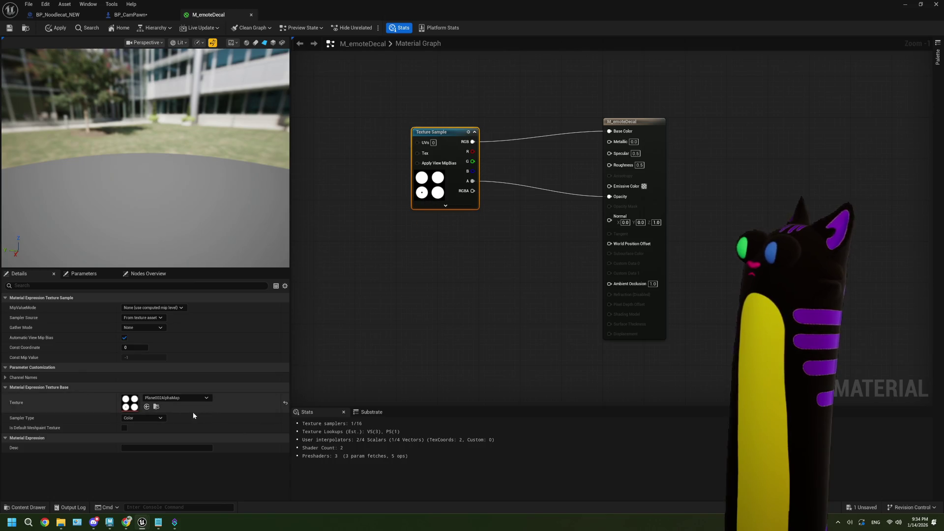
left_click(179, 398)
left_click(202, 373)
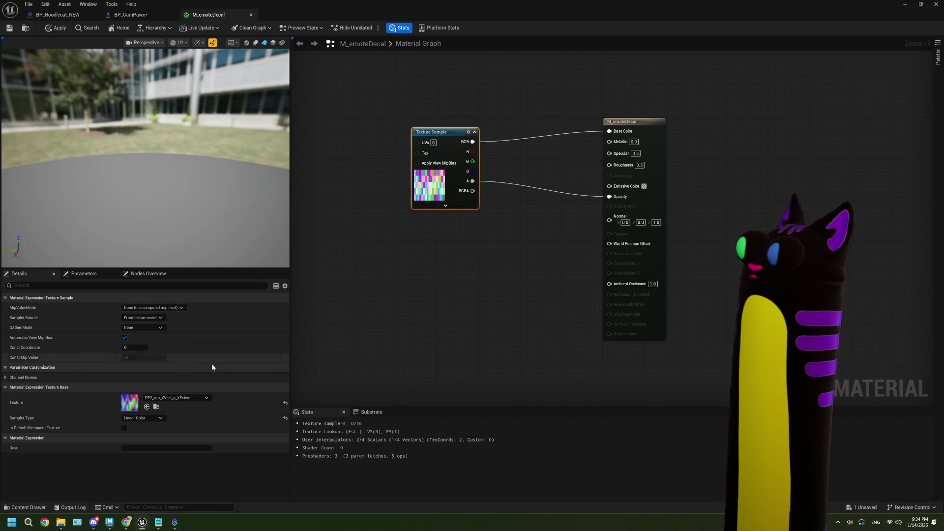
left_click(10, 28)
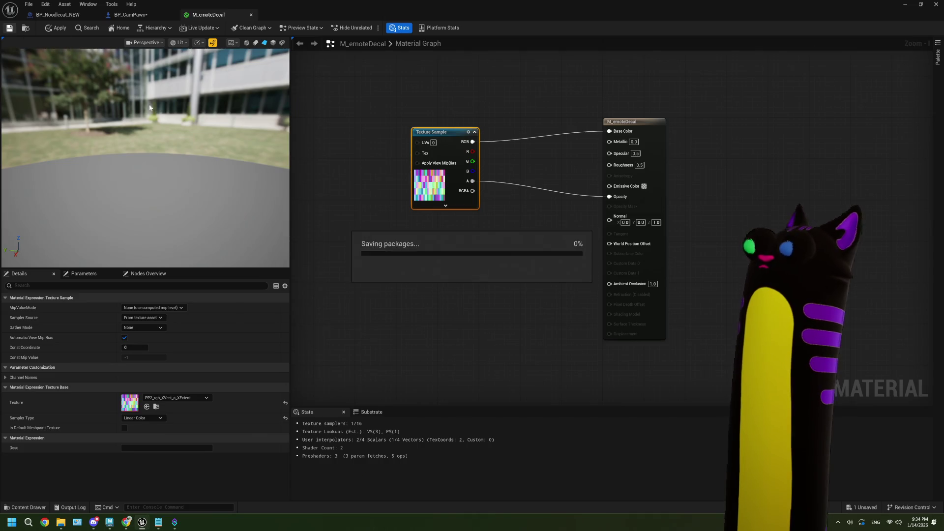
Step: Review the material settings in the Details panel, then return to the paused tutorial
left_click(369, 229)
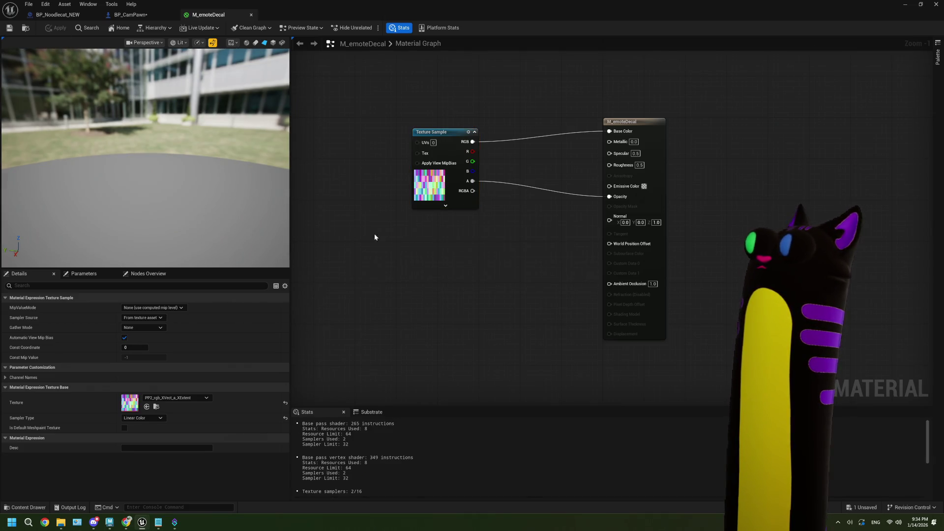
left_click_drag(364, 247, 389, 267)
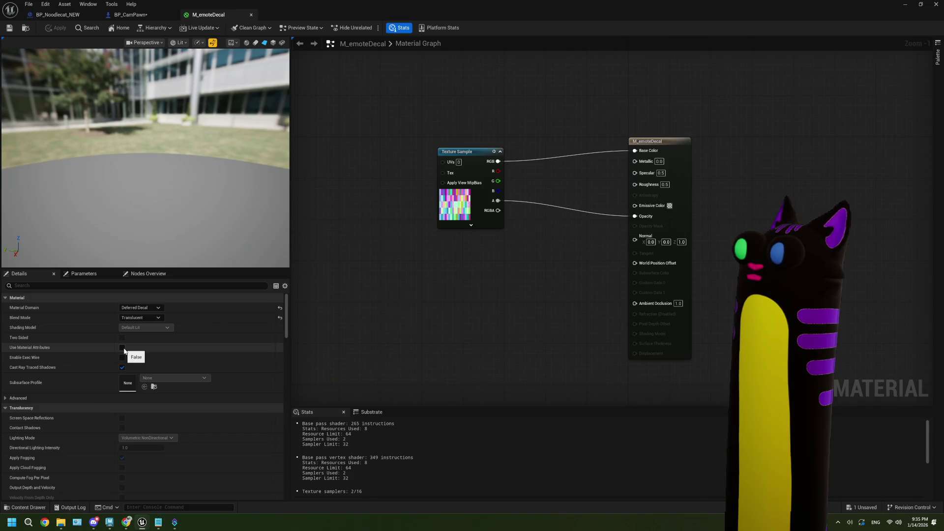
scroll(124, 368, "down", 3)
scroll(125, 366, "down", 10)
scroll(125, 366, "up", 15)
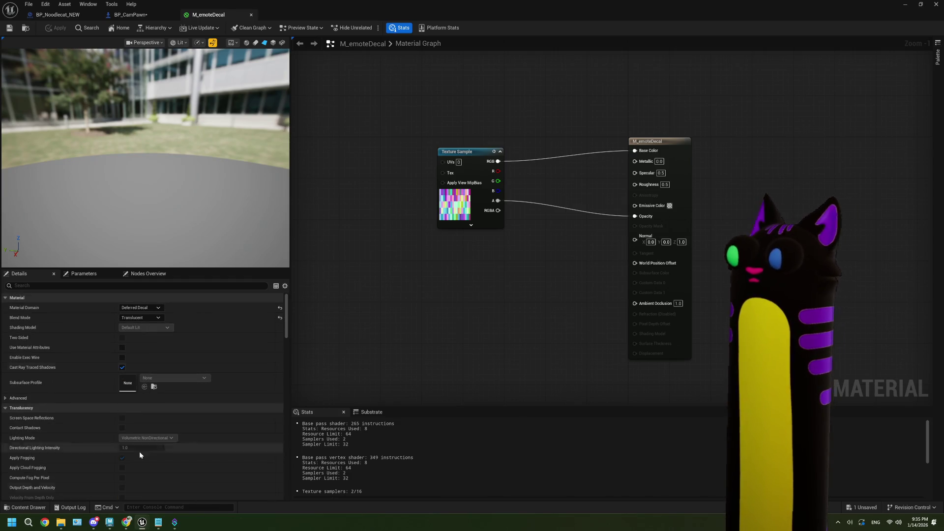
left_click(126, 522)
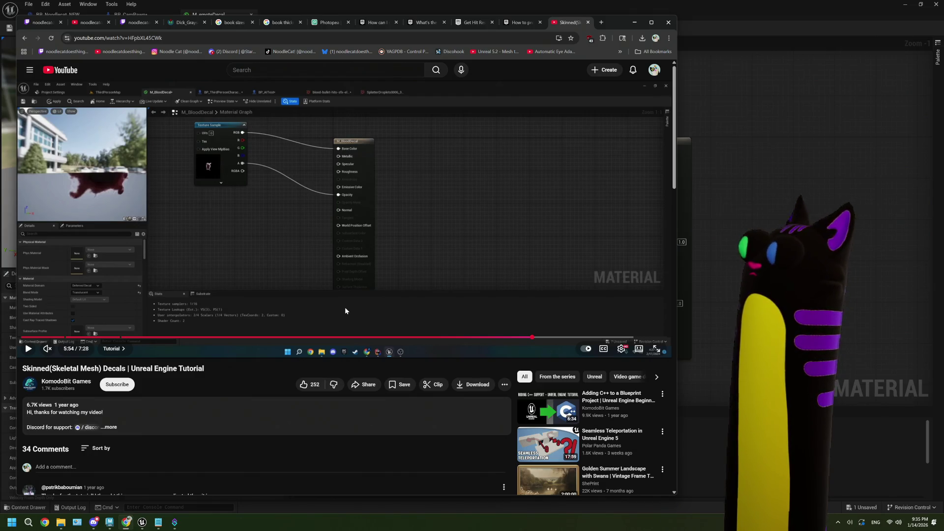
Step: Skip the tutorial ahead to its Spawn Decal Attached section, pause, and switch to Unreal's blueprints
left_click(384, 260)
key("Right")
key("Right")
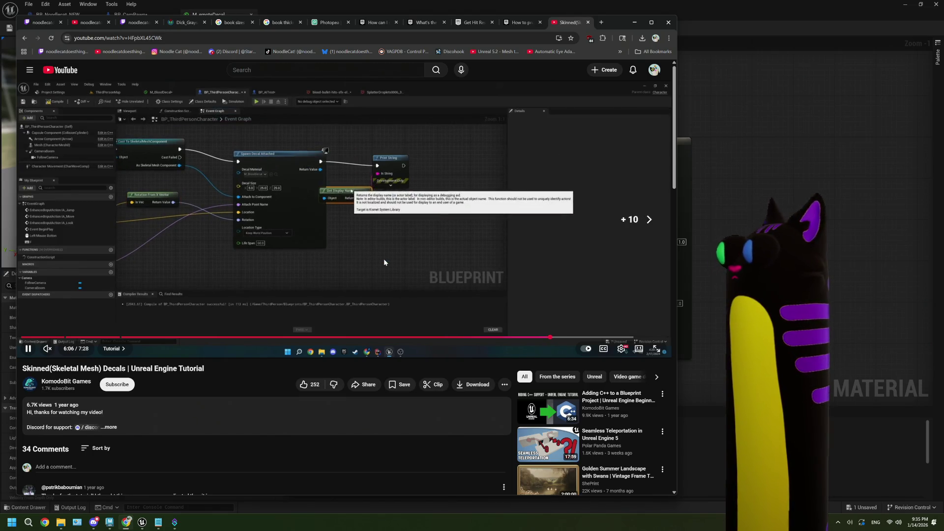
key("Right")
key("Right")
key("Right")
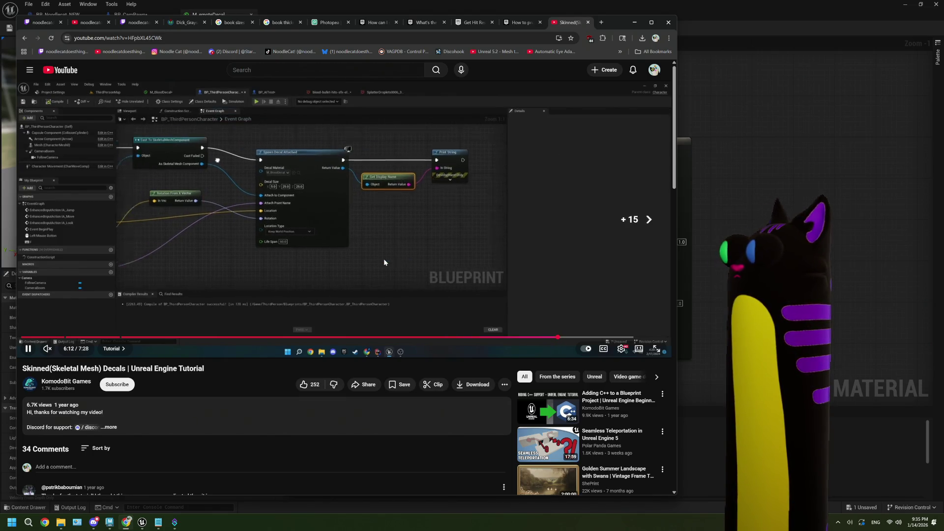
left_click(387, 252)
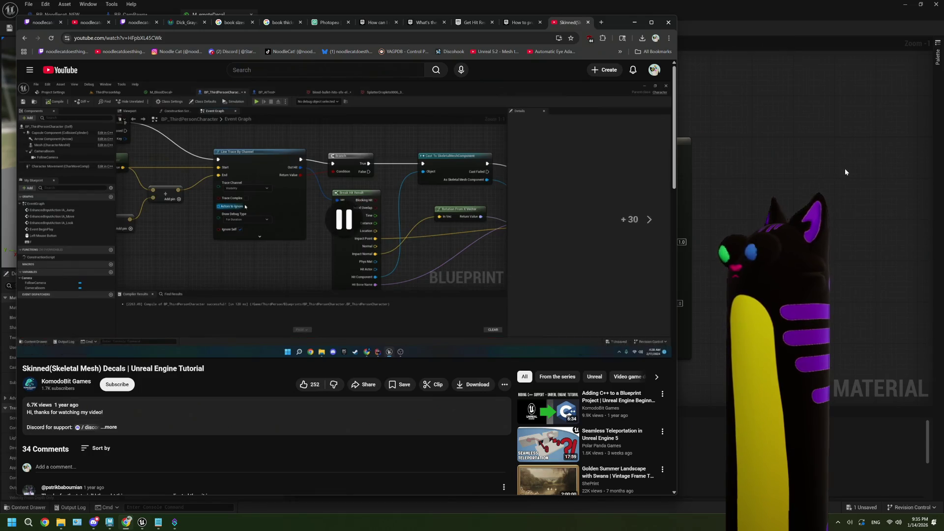
key("alt+Tab")
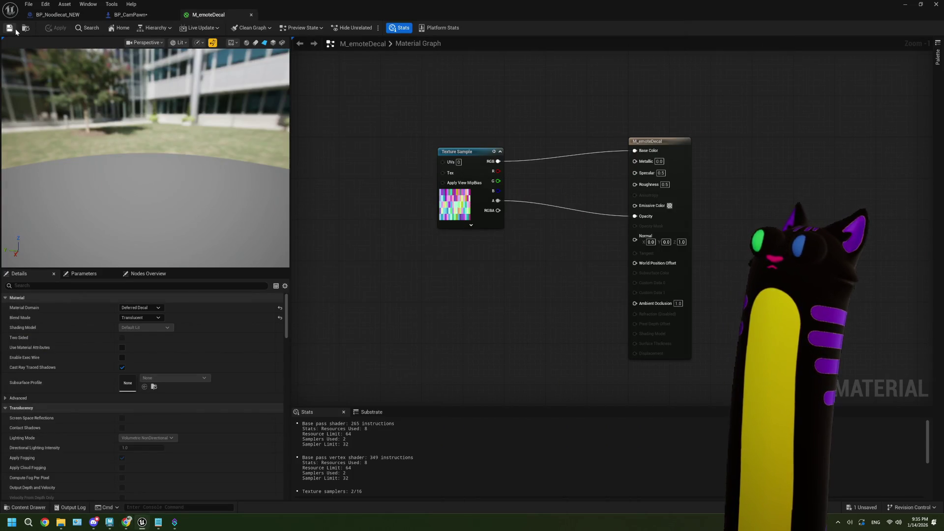
left_click(130, 15)
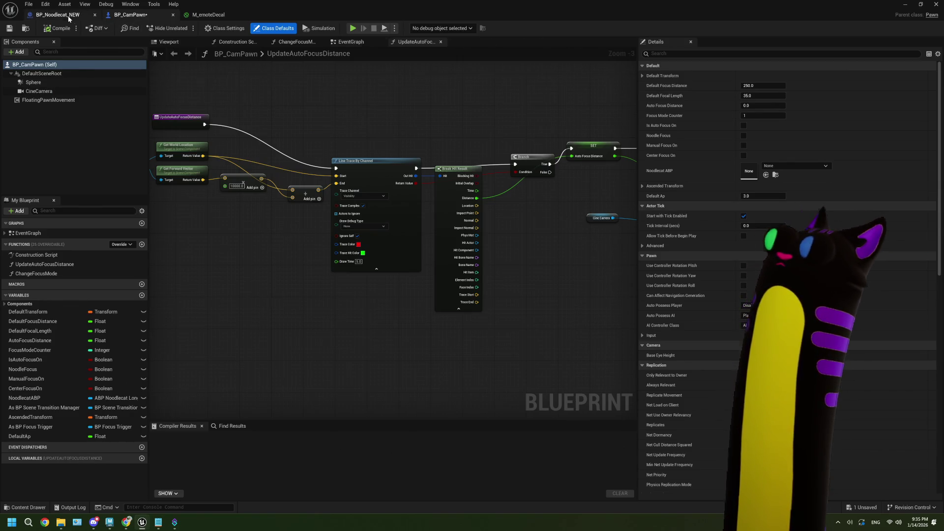
Step: Set Spawn Decal Attached's Decal Material to M_emoteDecal and compile BP_Noodlecat_NEW
left_click(69, 16)
left_click(402, 154)
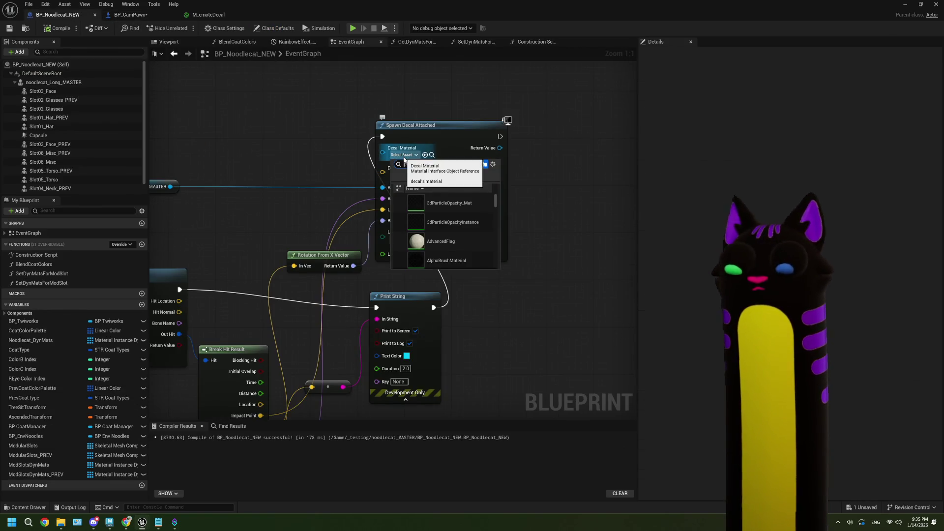
type("emot")
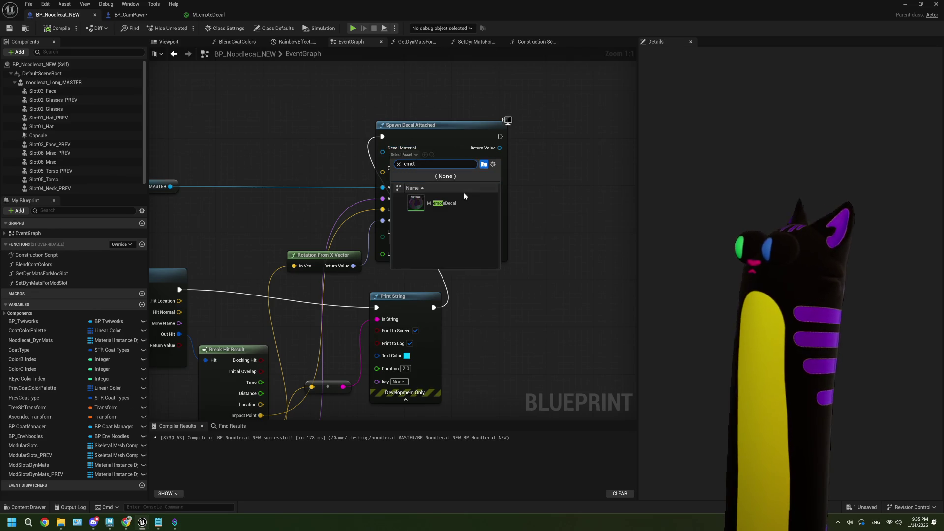
left_click(464, 195)
left_click(52, 29)
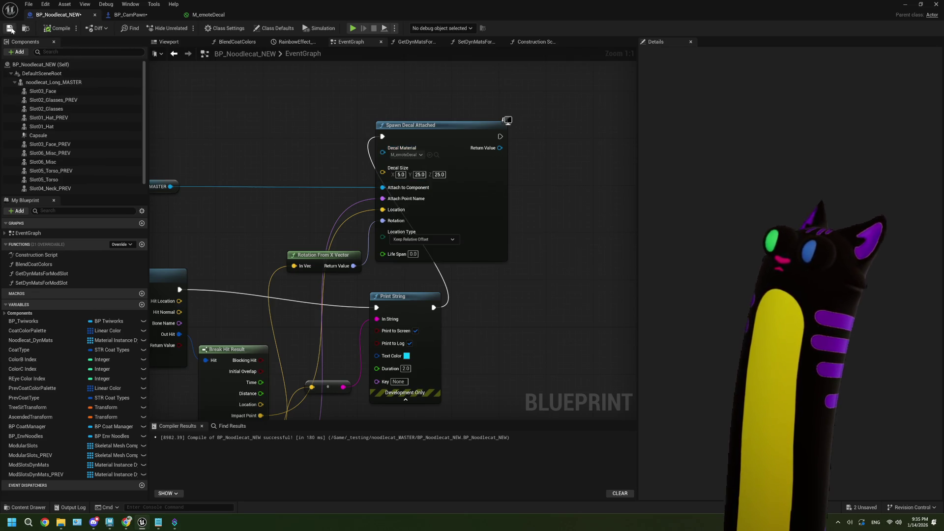
left_click(905, 5)
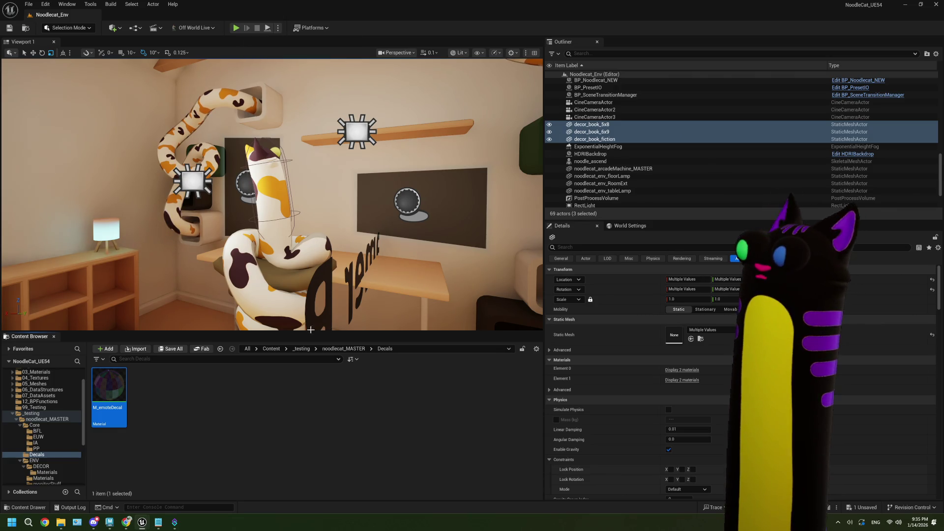
Step: Play-test the Noodlecat_Env level and capture the mouse in the game viewport
left_click(264, 396)
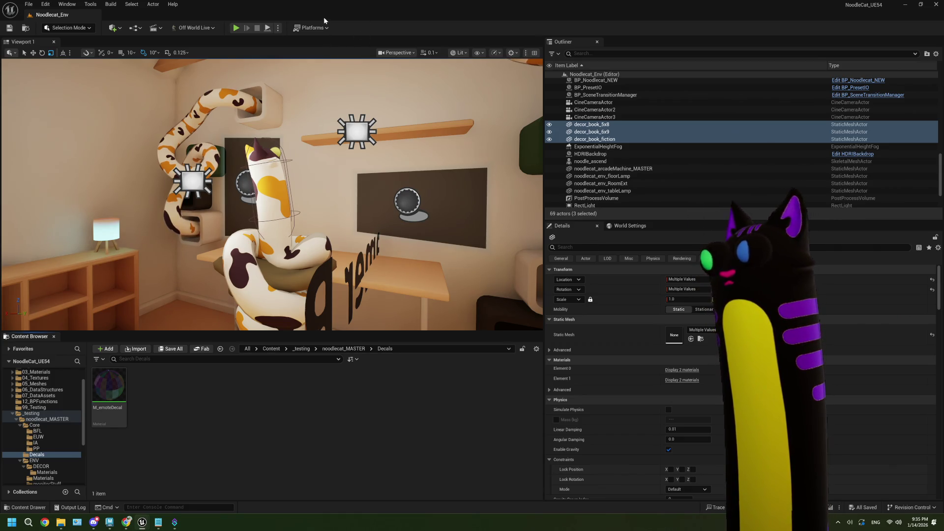
left_click(235, 28)
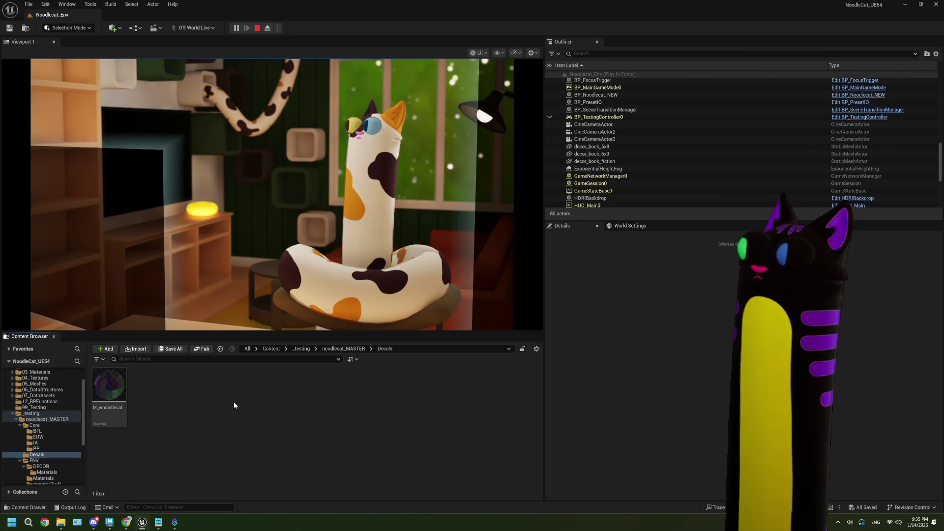
left_click(302, 201)
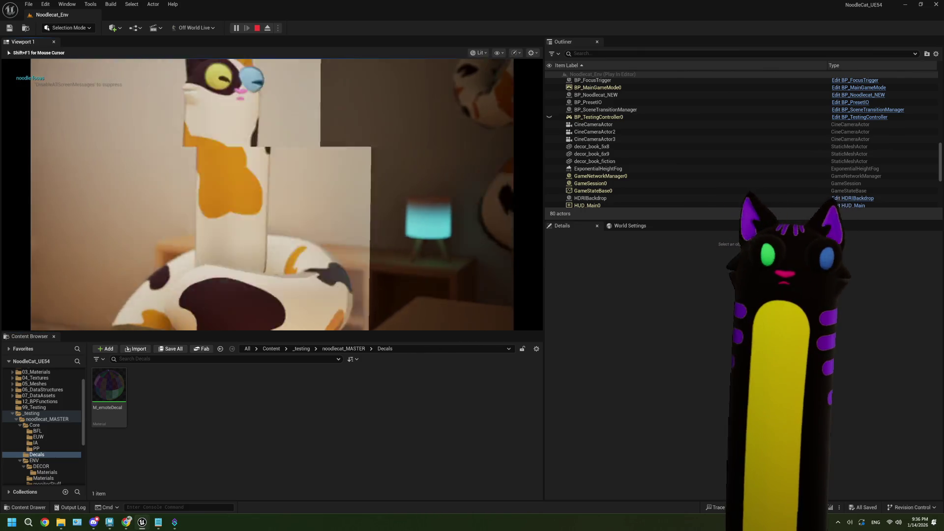
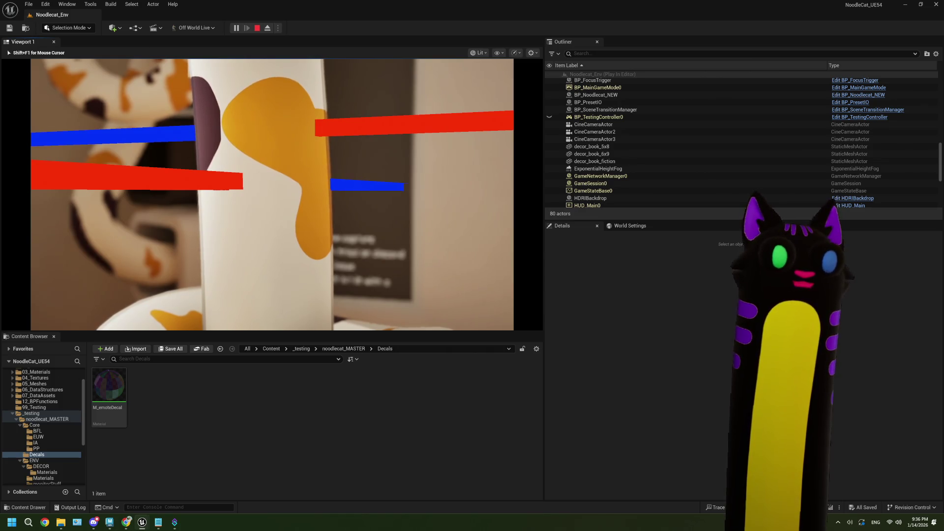
Step: End Play In Editor and open M_emoteDecal in the Material Editor
key("Escape")
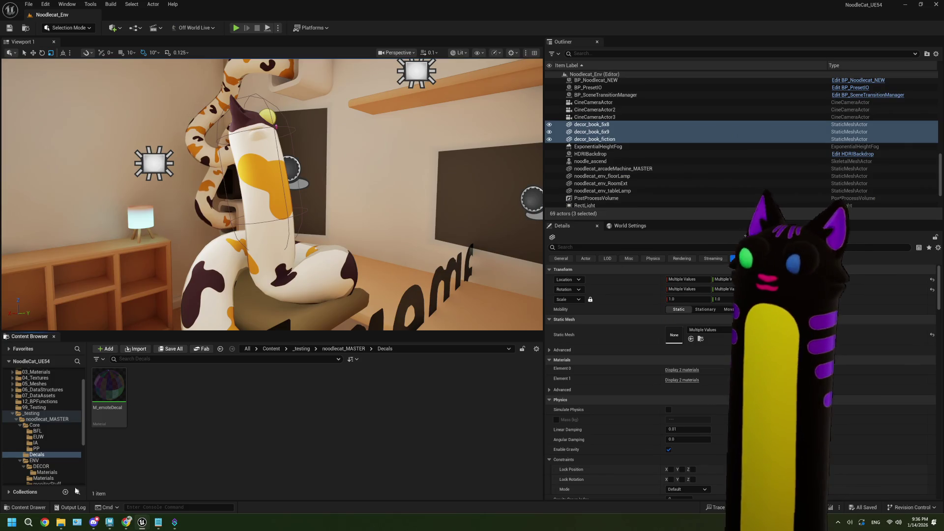
double_click(118, 393)
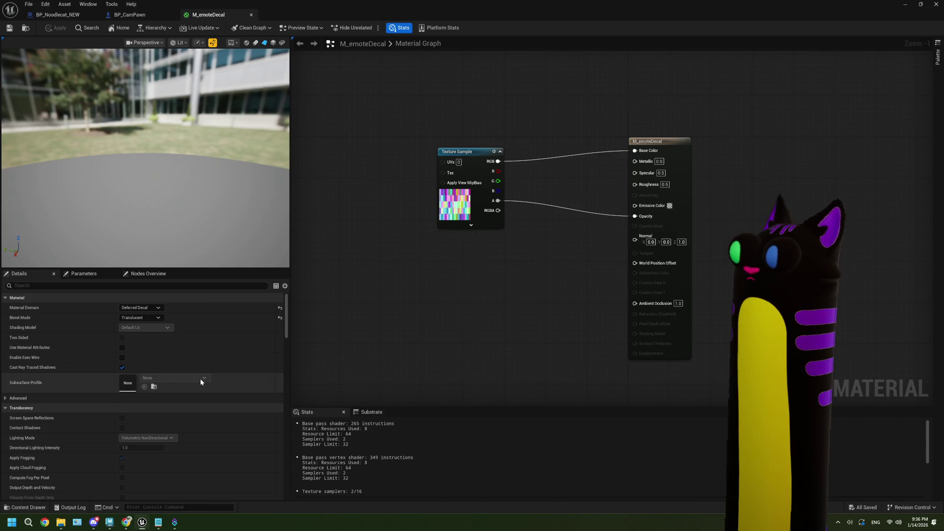
Step: In the BP_Noodlecat_NEW EventGraph, duplicate the Print String node and place the copy beside Spawn Decal Attached
left_click(58, 14)
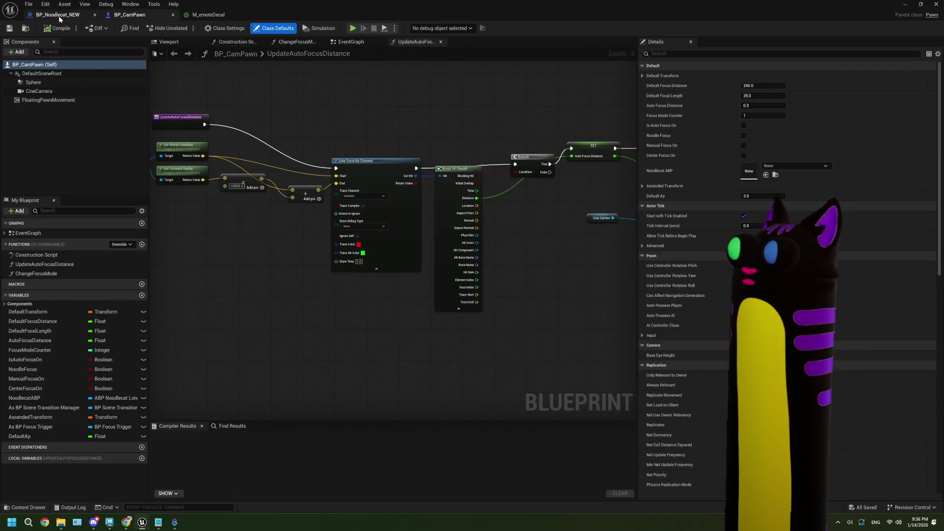
left_click_drag(492, 254, 508, 251)
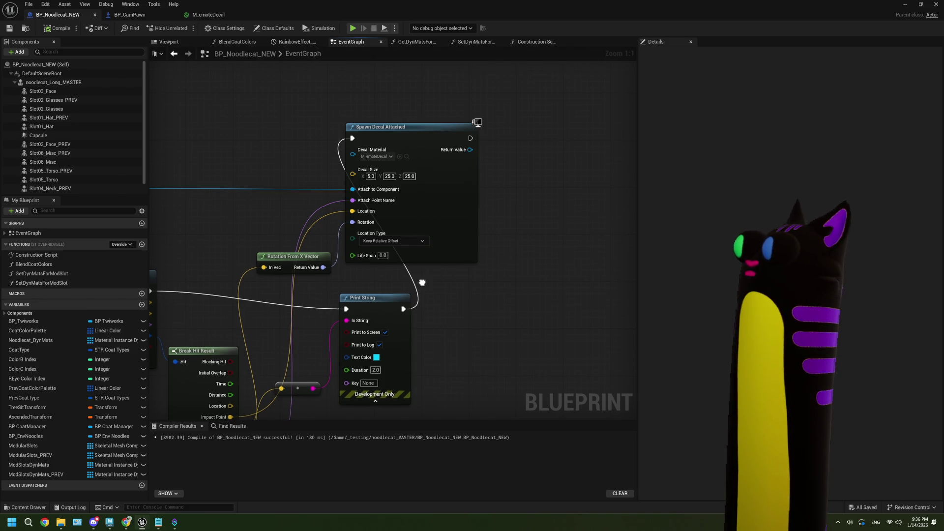
left_click_drag(404, 313, 332, 297)
left_click(321, 317)
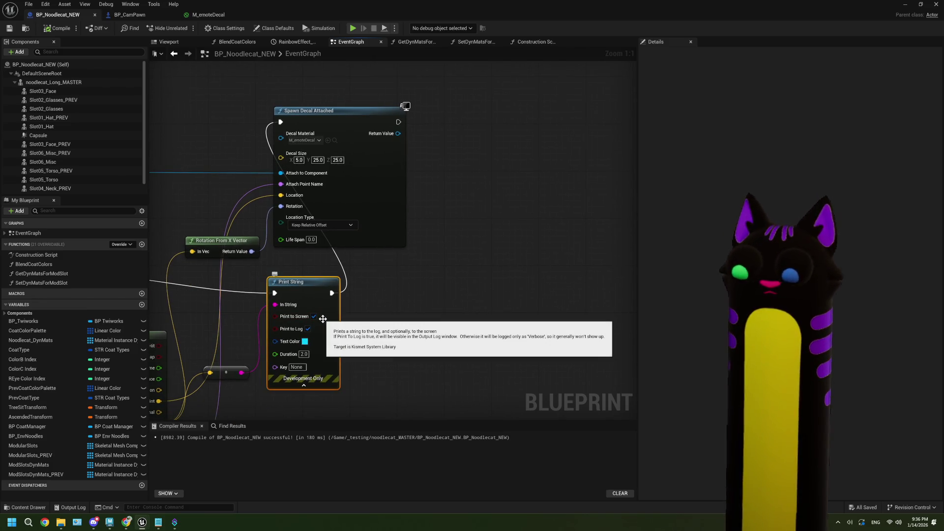
key("ctrl+d")
left_click_drag(369, 322, 532, 170)
left_click_drag(433, 155, 382, 167)
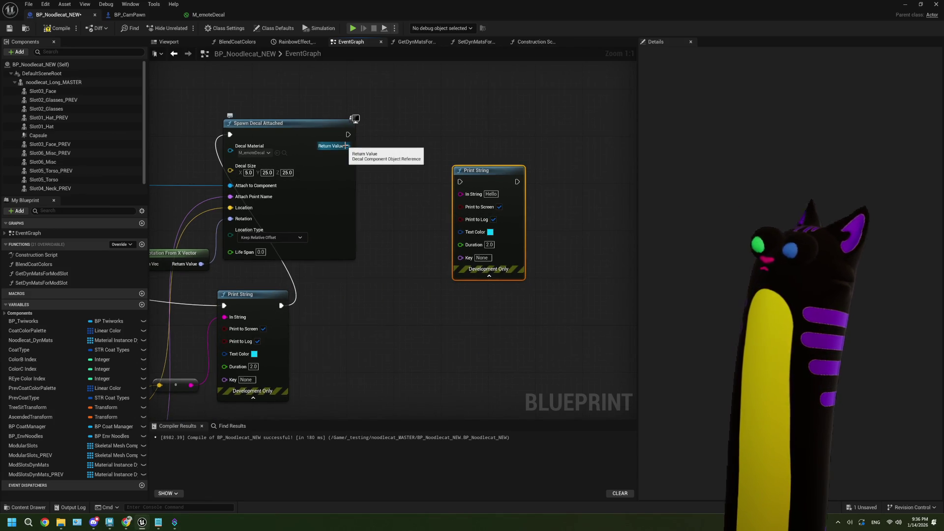
left_click_drag(478, 180, 531, 174)
left_click_drag(313, 208, 476, 189)
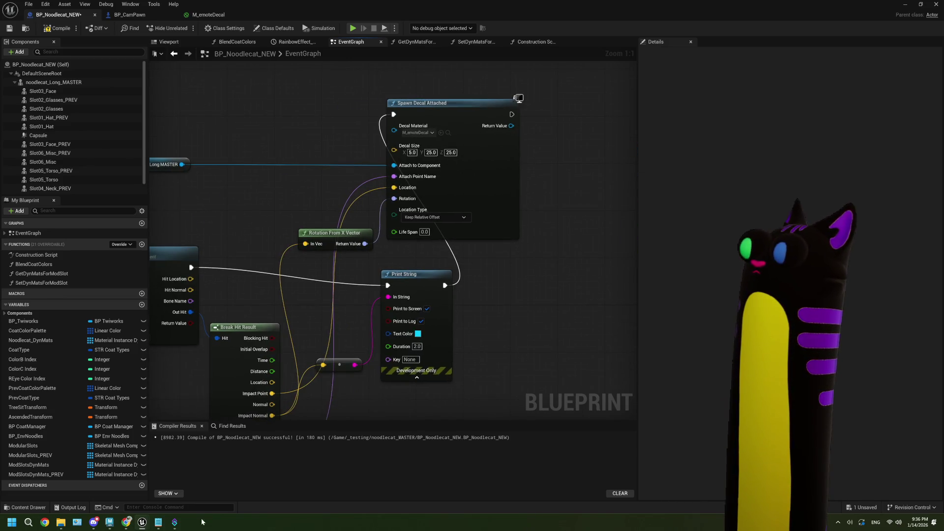
Step: Set Spawn Decal Attached's Decal Size X, Y and Z to 100, then return to the level editor
mouse_move(141, 523)
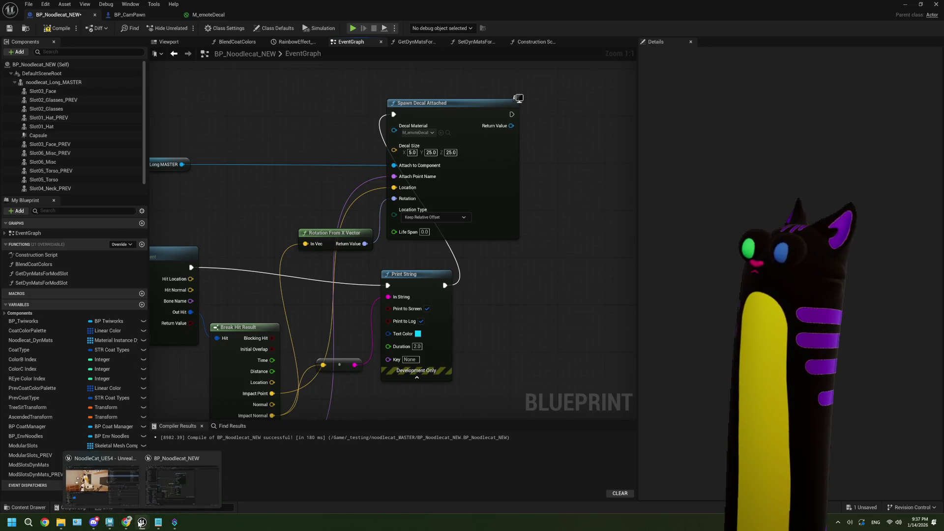
left_click(431, 155)
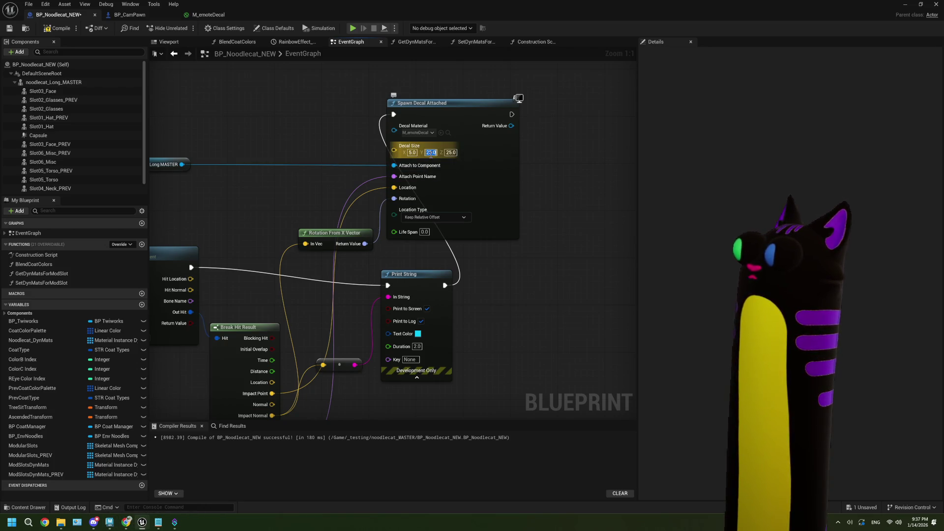
left_click(412, 152)
type("100")
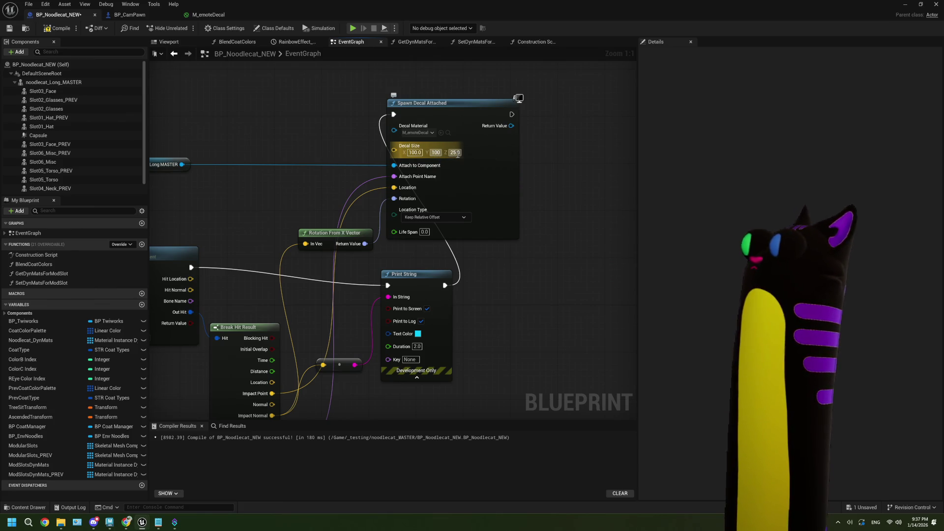
left_click(457, 153)
type("100")
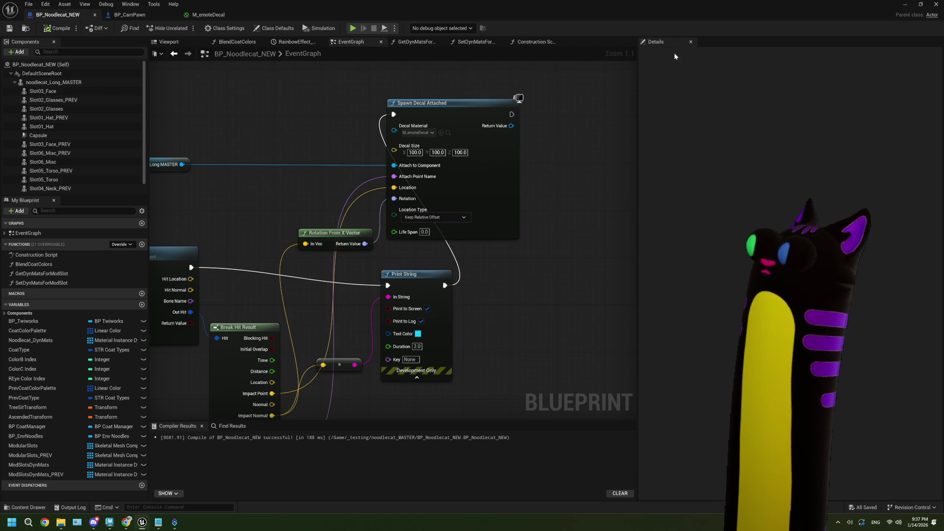
left_click(915, 4)
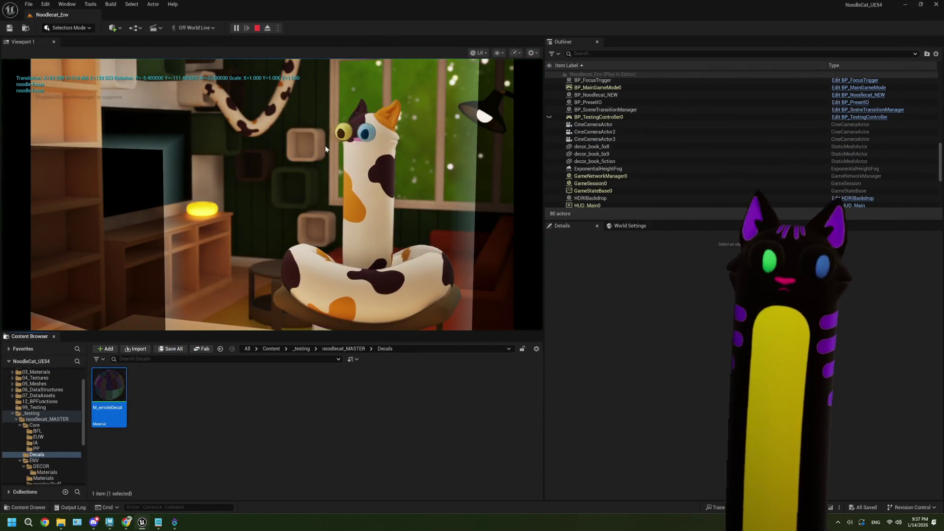
Step: Shoot line traces at the noodle cat in play mode to check the 100-unit decals, then stop
left_click(326, 149)
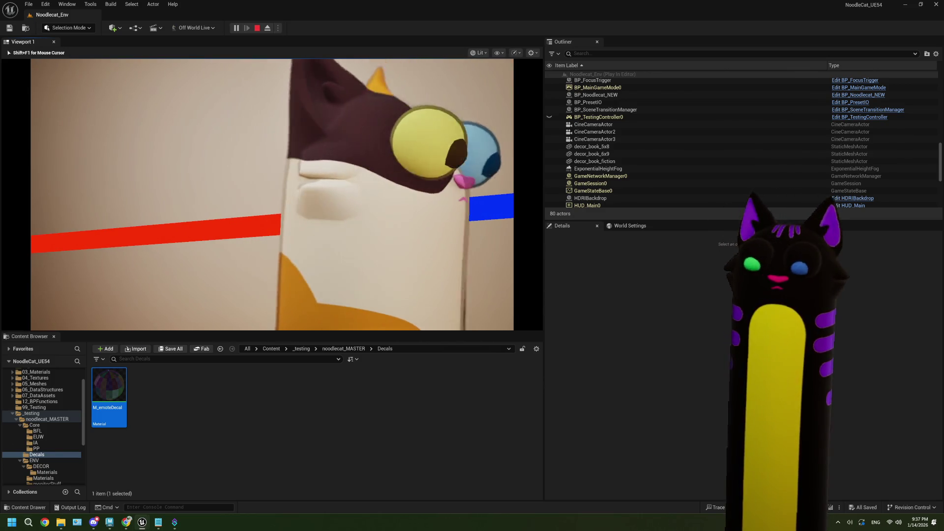
key("Escape")
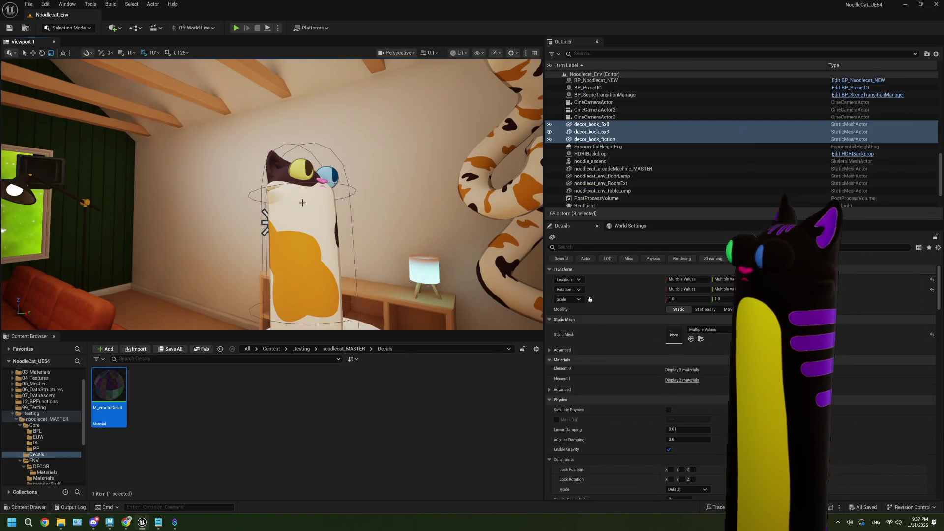
Step: Untick Receives Decals on the BP_Noodlecat_NEW Capsule component
left_click(302, 203)
left_click(598, 267)
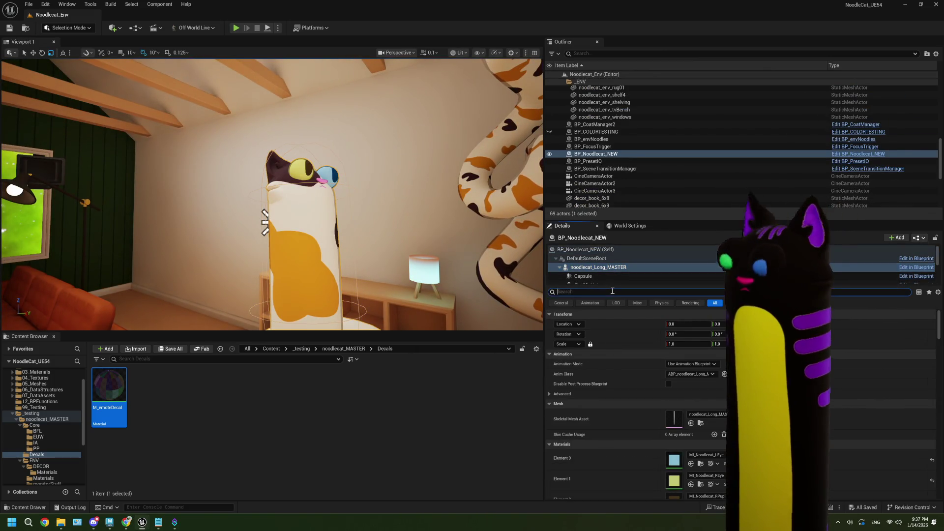
type("ac")
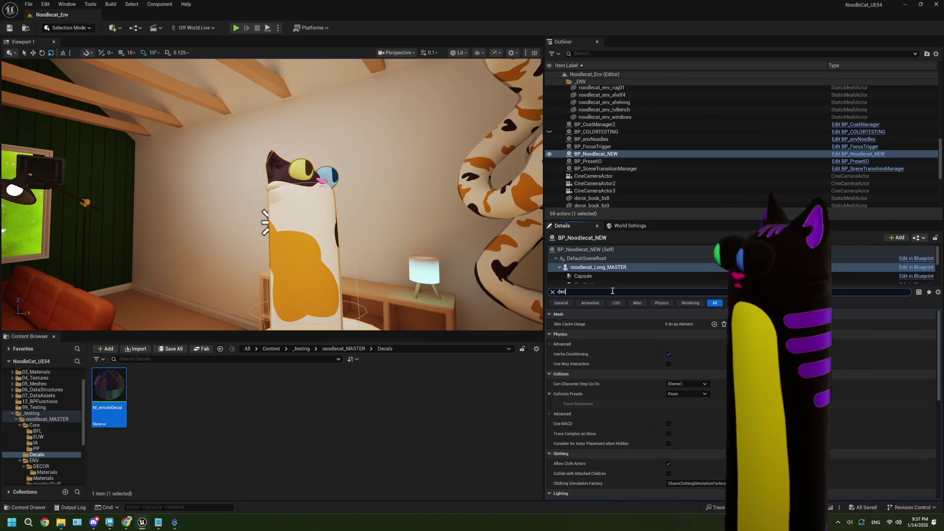
type("al")
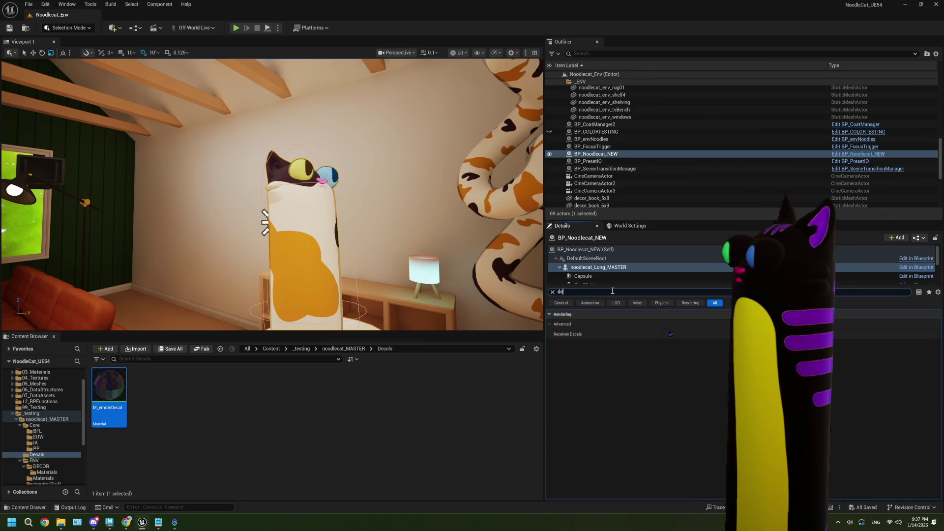
key("BackSpace")
key("BackSpace")
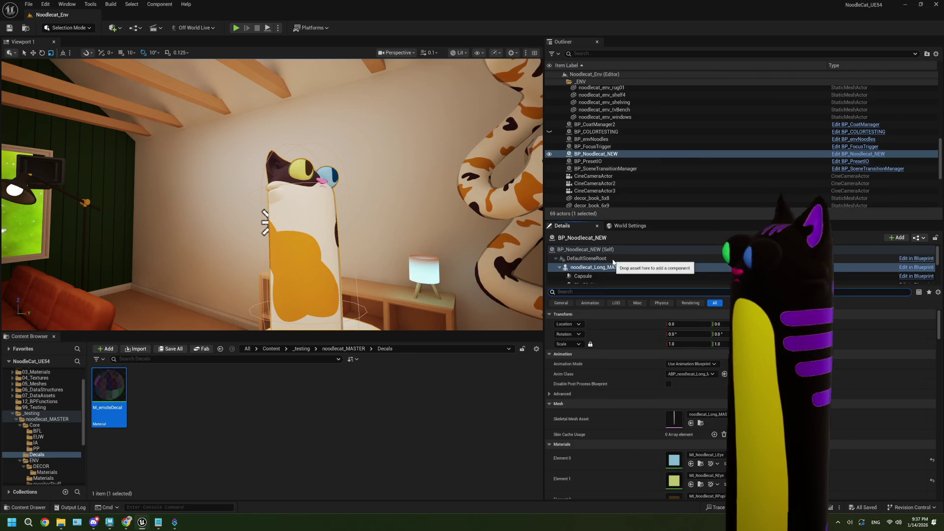
left_click(600, 276)
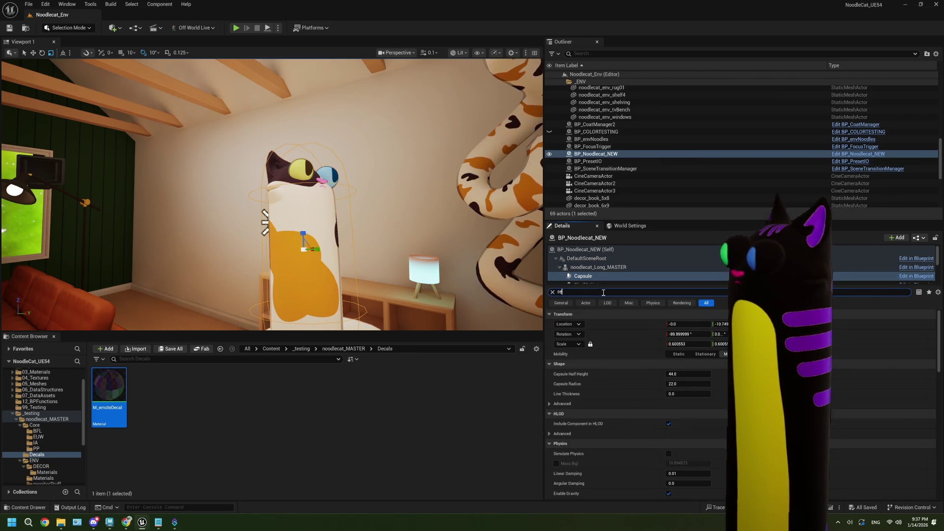
type("c")
left_click(670, 335)
Step: Save the level and start a new play test
left_click(440, 431)
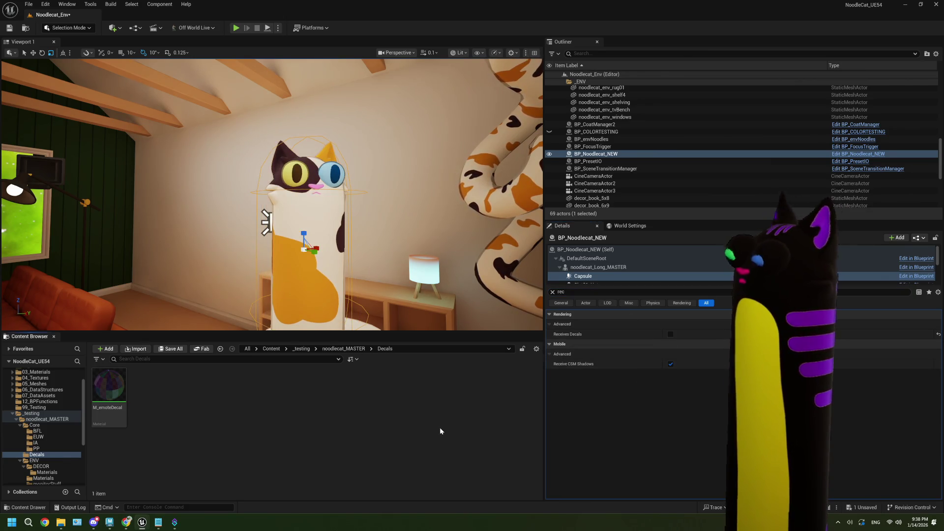
left_click(14, 25)
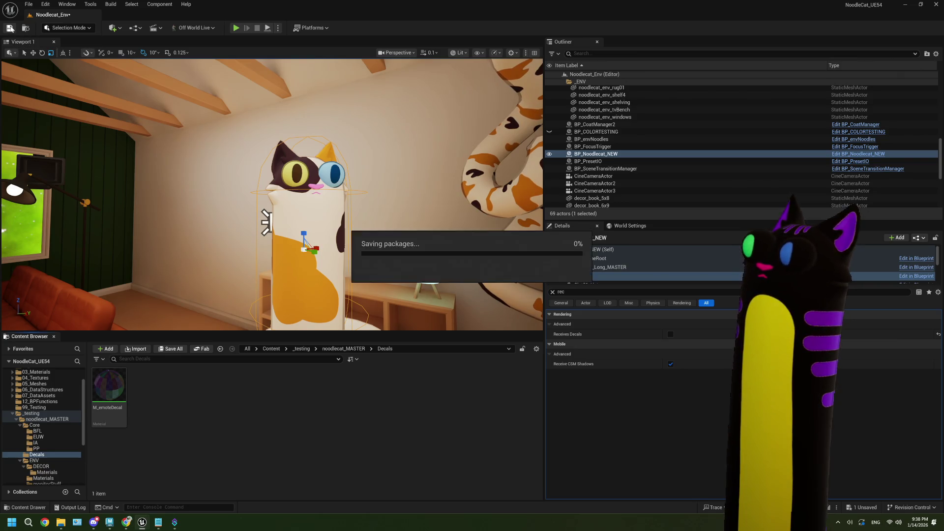
left_click(239, 29)
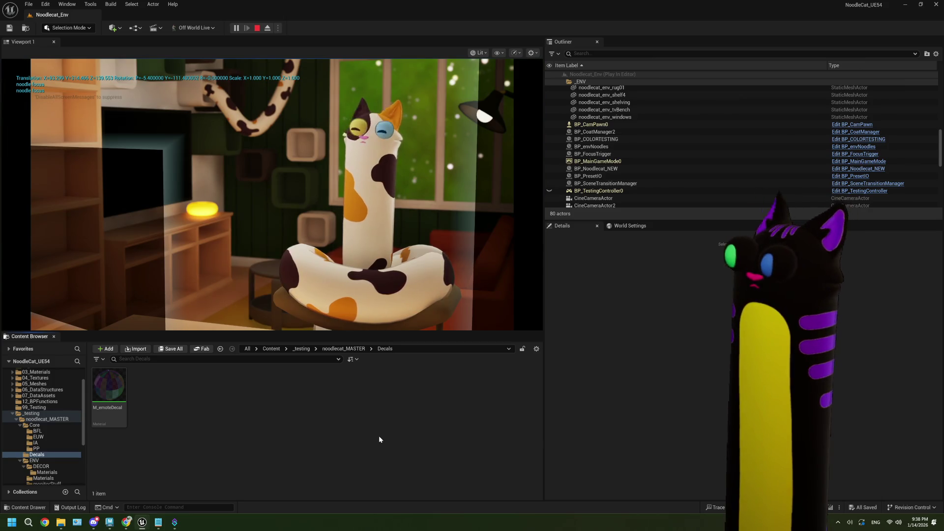
Step: Fire decal traces at the cat in play mode, stop, and switch to the YouTube skeletal mesh decal tutorial
left_click(323, 295)
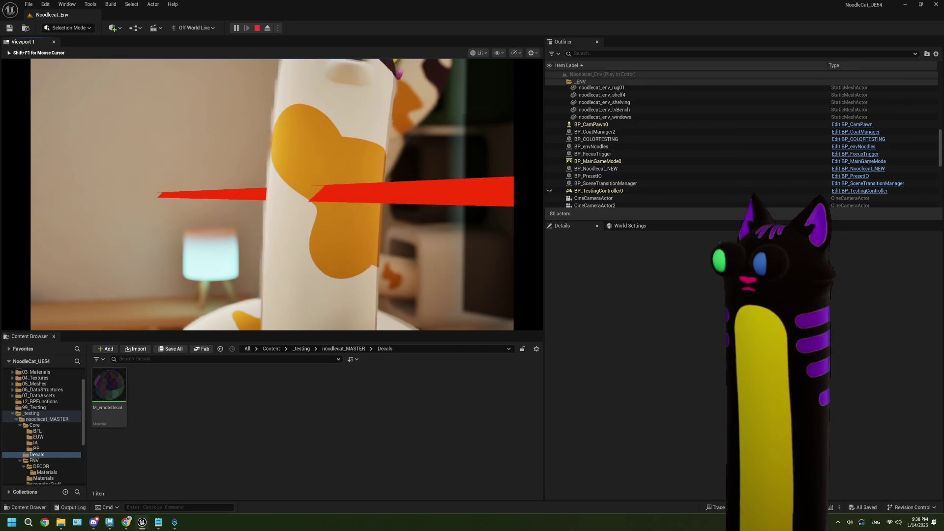
key("Escape")
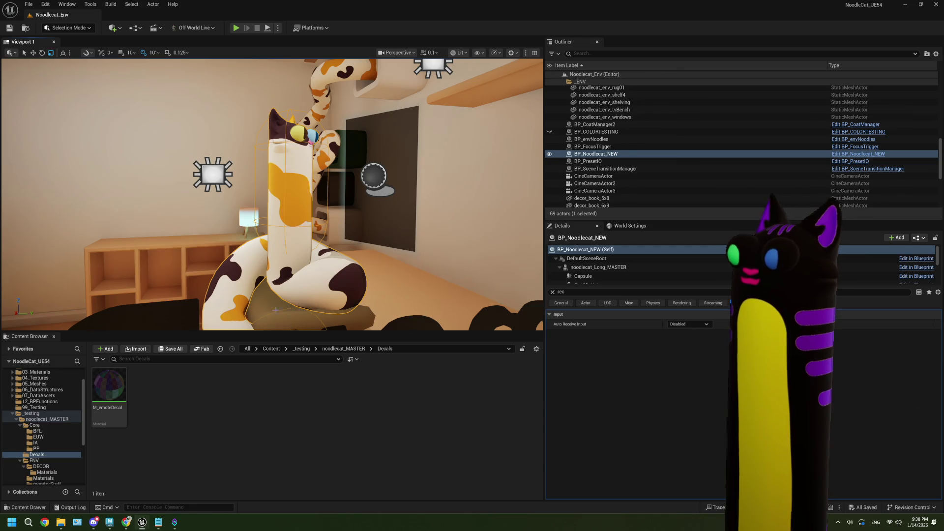
left_click(126, 522)
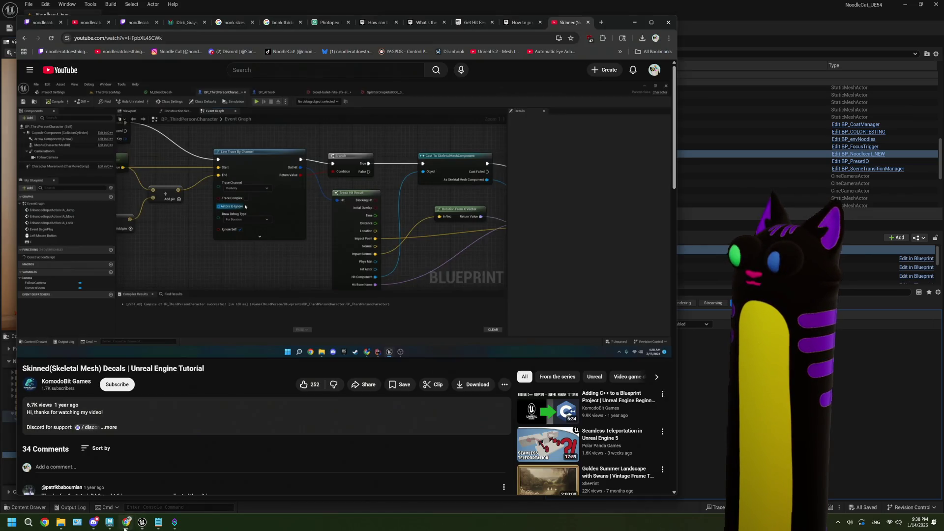
Step: Resume the skeletal mesh decal tutorial video and turn its volume up
left_click(339, 235)
key("Down")
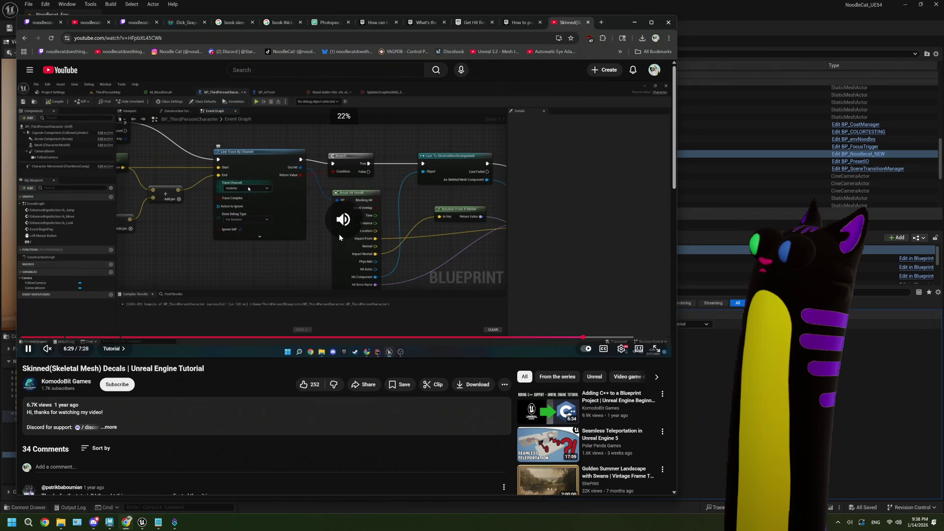
key("Up")
key("Up")
key("Up")
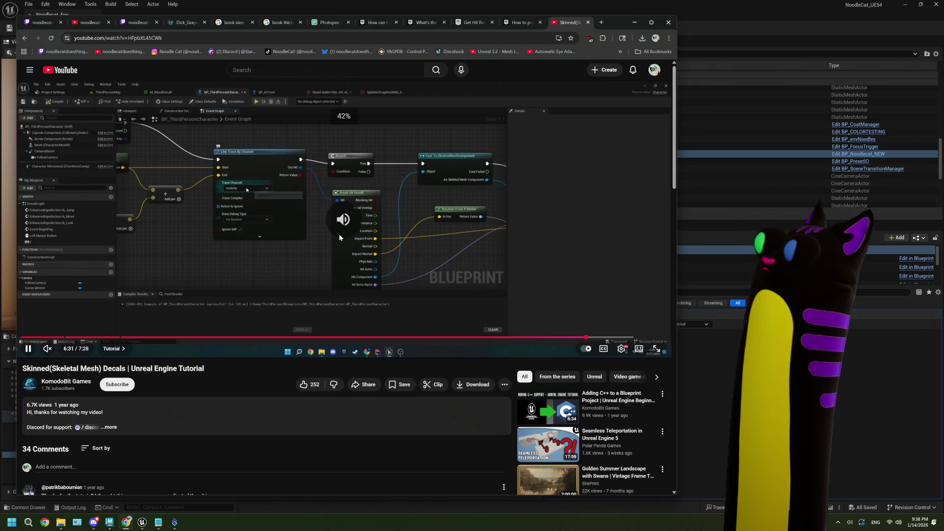
key("Up")
key("Up")
key("Up")
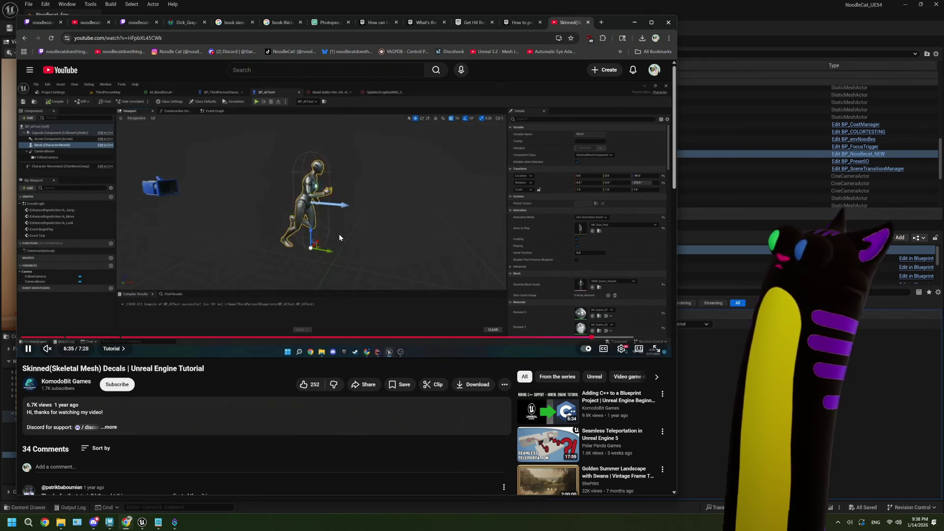
Step: Skip ahead through the video and return to the 'ue5 place decal on skel mesh' results
key("Right")
key("Right")
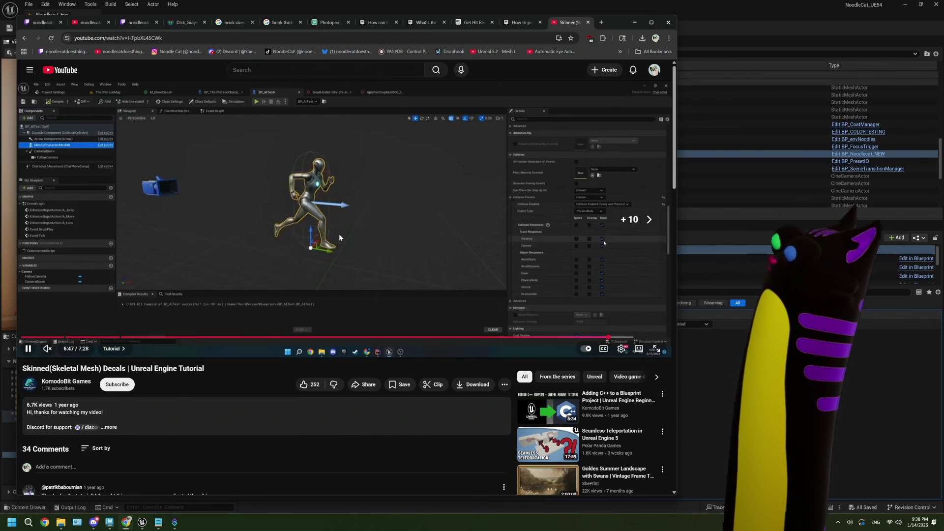
key("Left")
key("Right")
key("Right")
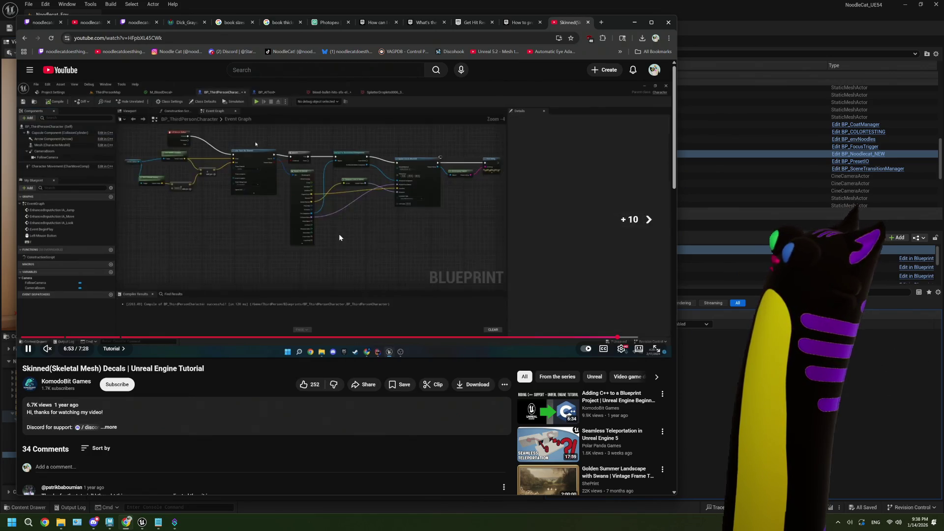
key("Right")
key("Right")
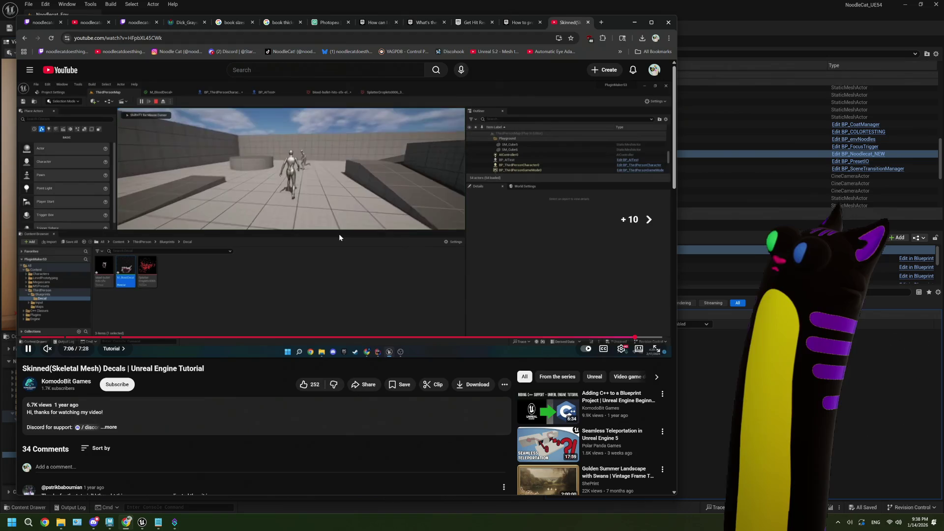
key("Right")
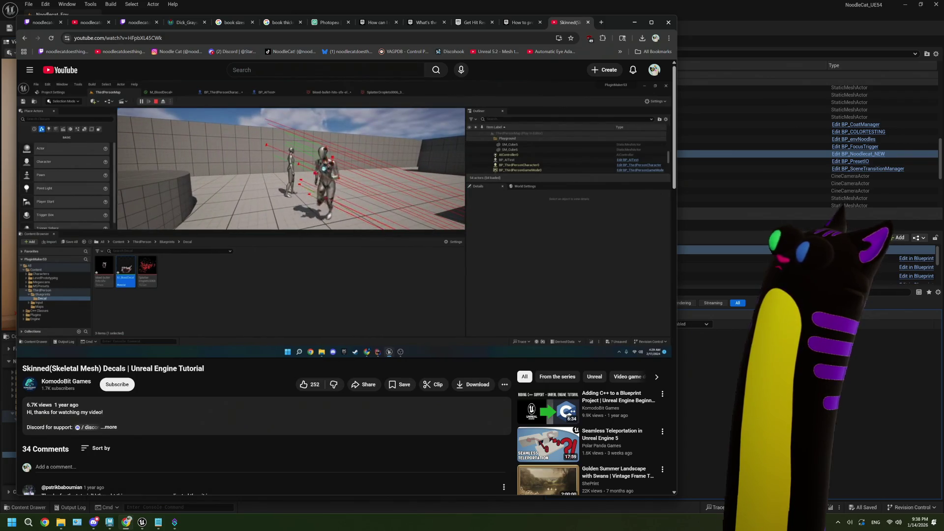
key("Right")
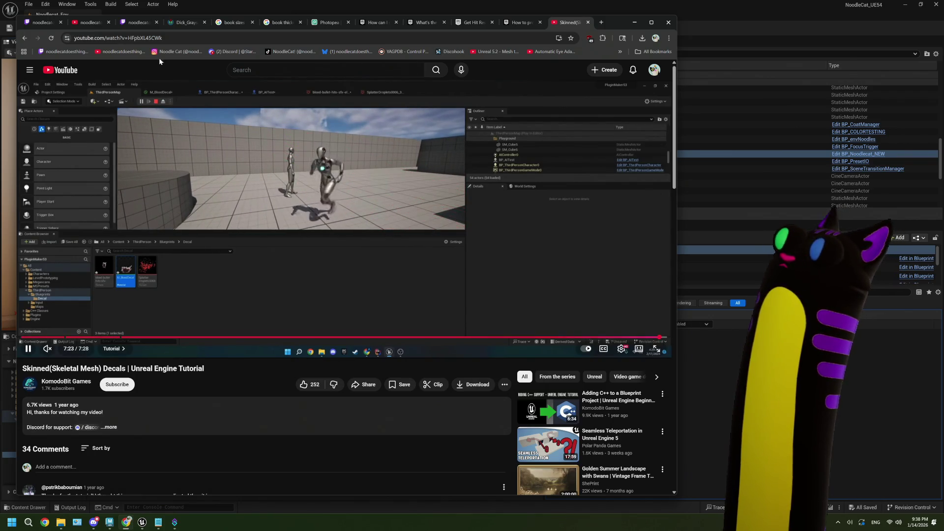
left_click(25, 38)
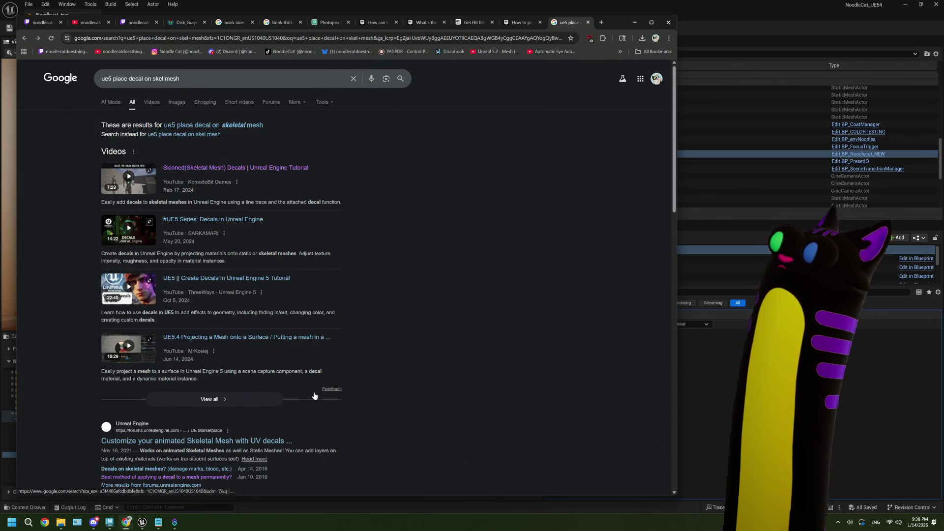
Step: Skim the forum thread result and go back to the search results
scroll(228, 417, "down", 1)
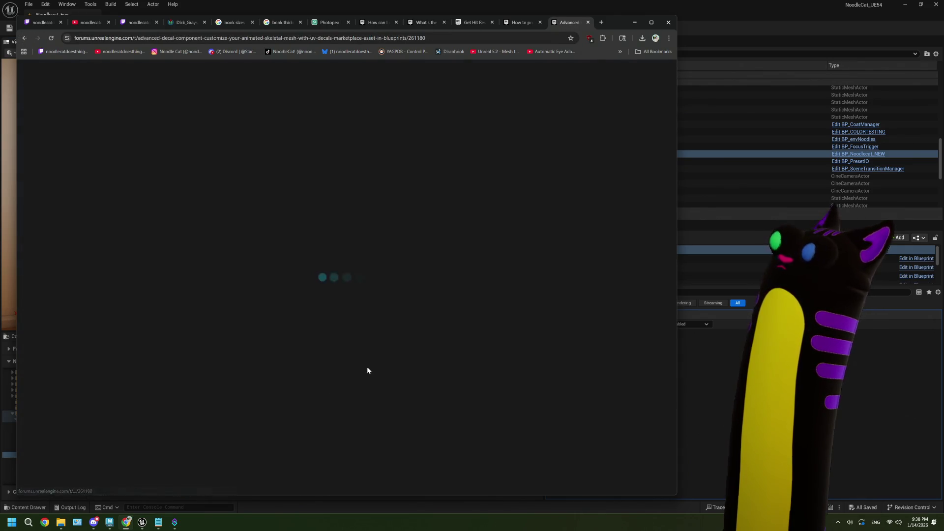
scroll(367, 369, "down", 2)
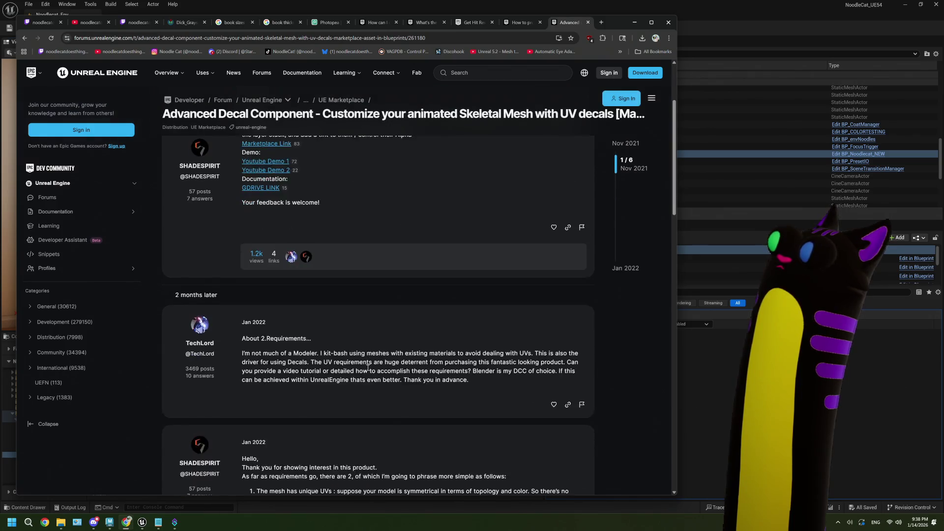
left_click(28, 38)
Step: Read the Decal Materials documentation down to Mesh Decals, then return to the Unreal Editor
scroll(168, 338, "down", 3)
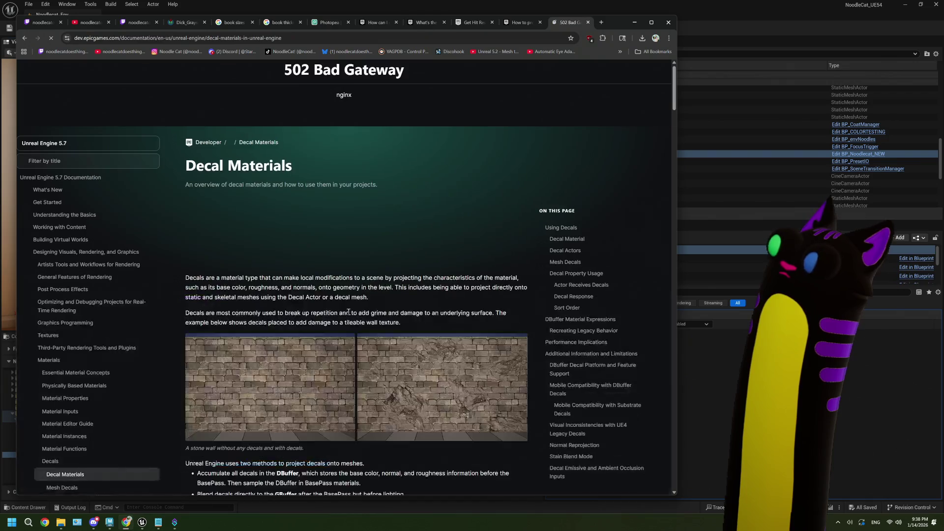
scroll(348, 315, "down", 2)
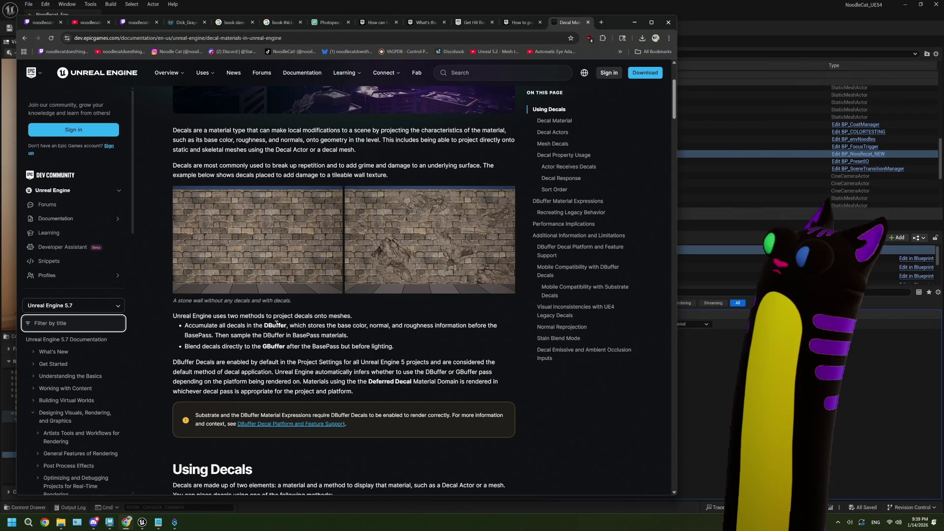
scroll(276, 325, "down", 5)
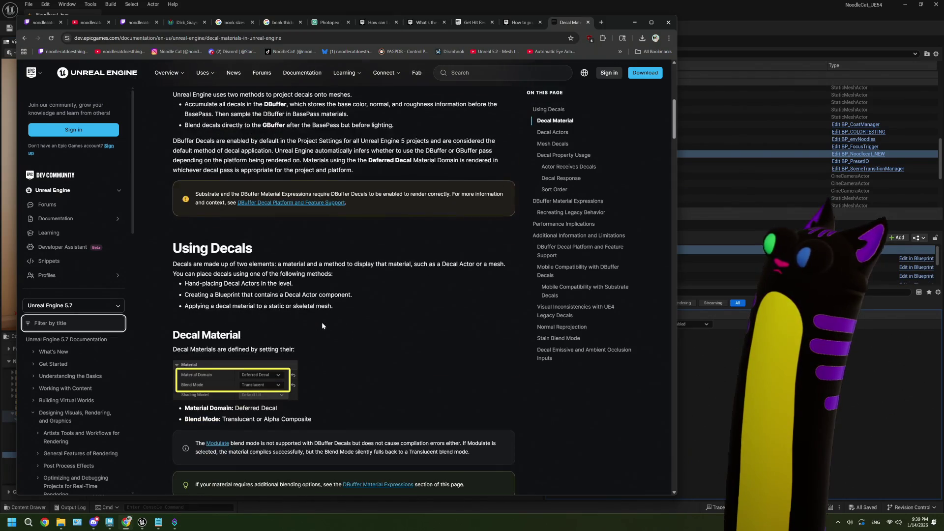
scroll(245, 305, "down", 3)
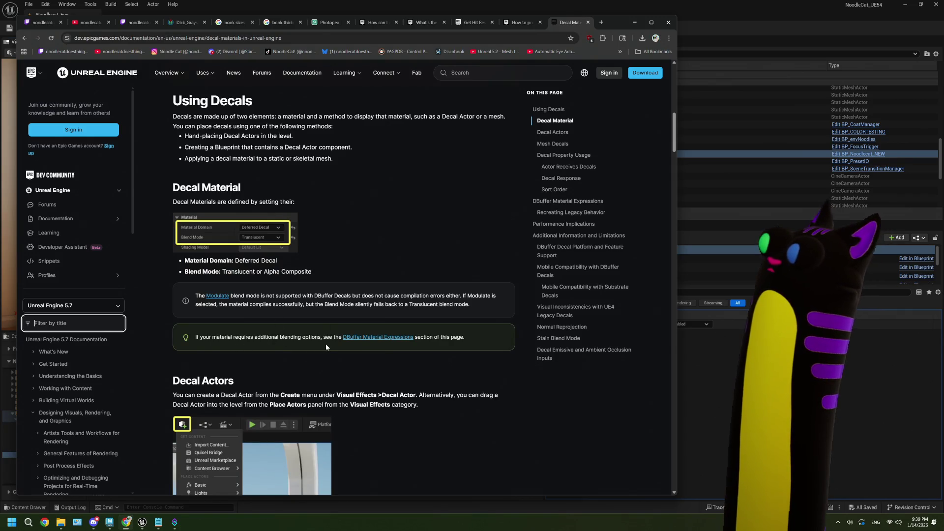
scroll(387, 343, "down", 3)
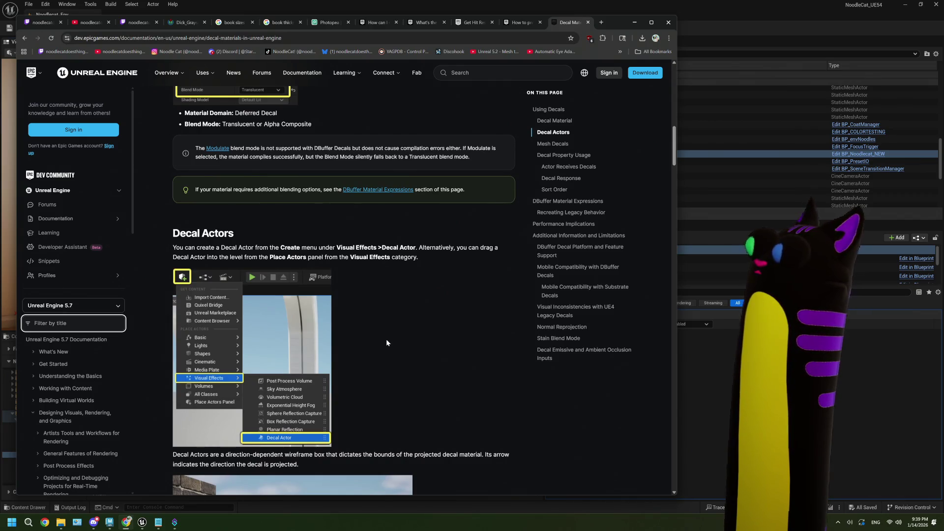
scroll(386, 342, "down", 4)
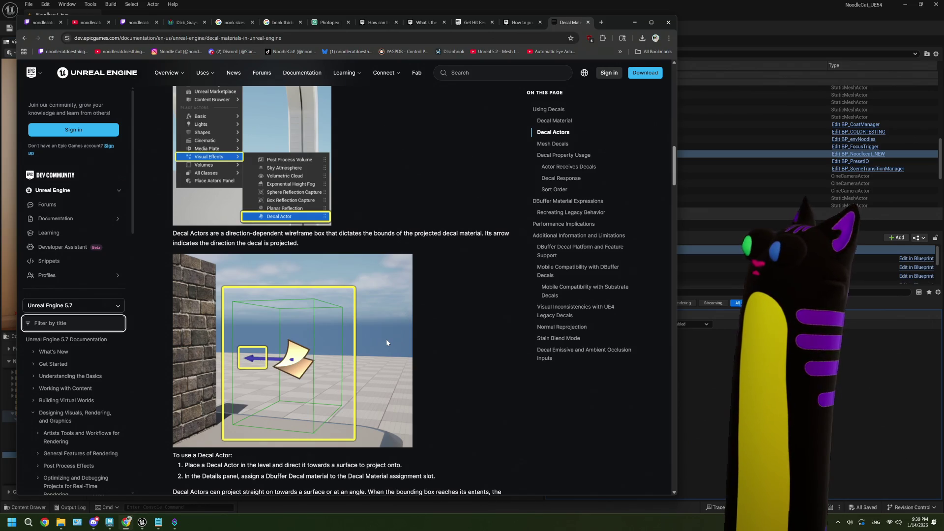
scroll(386, 343, "down", 7)
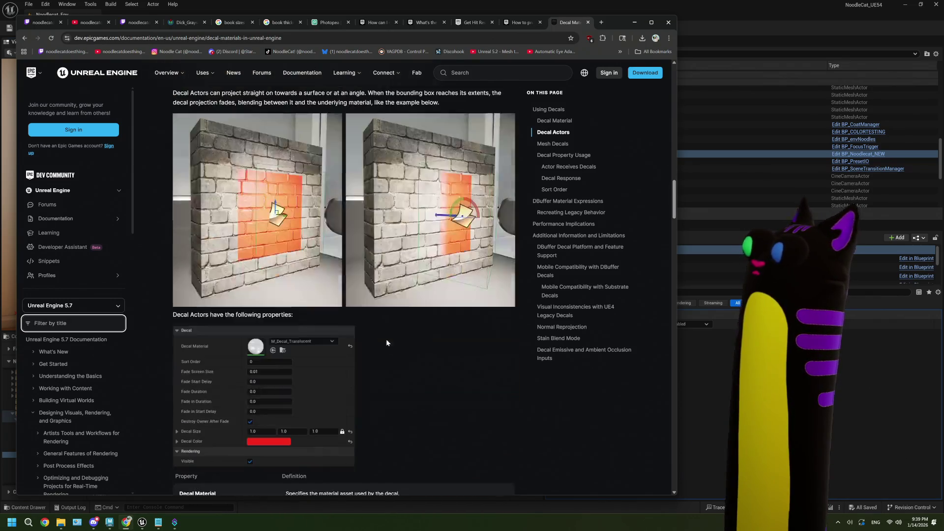
scroll(386, 343, "down", 5)
scroll(387, 342, "down", 2)
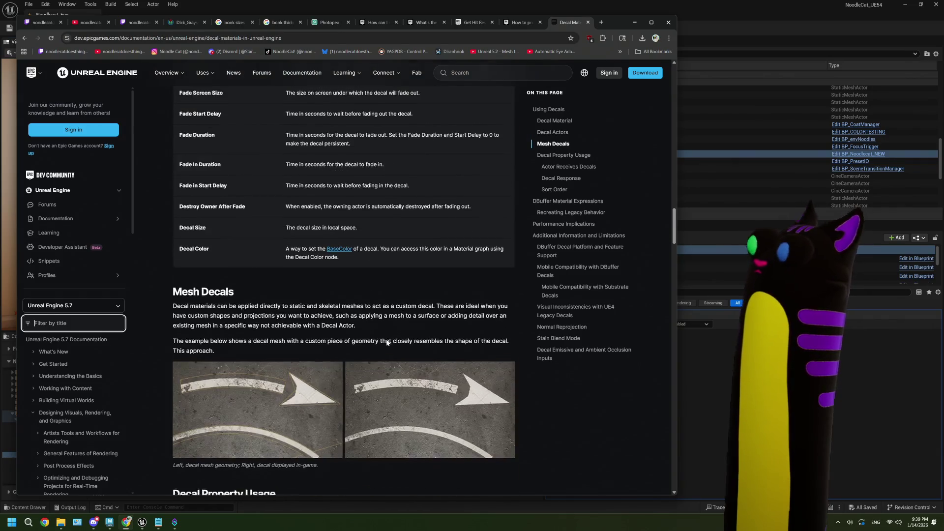
scroll(386, 343, "down", 1)
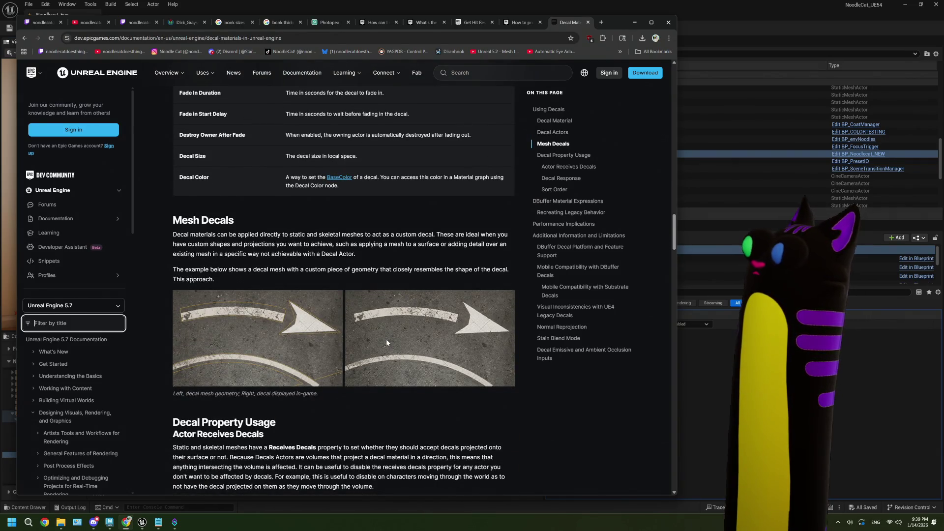
scroll(386, 338, "down", 2)
left_click(707, 386)
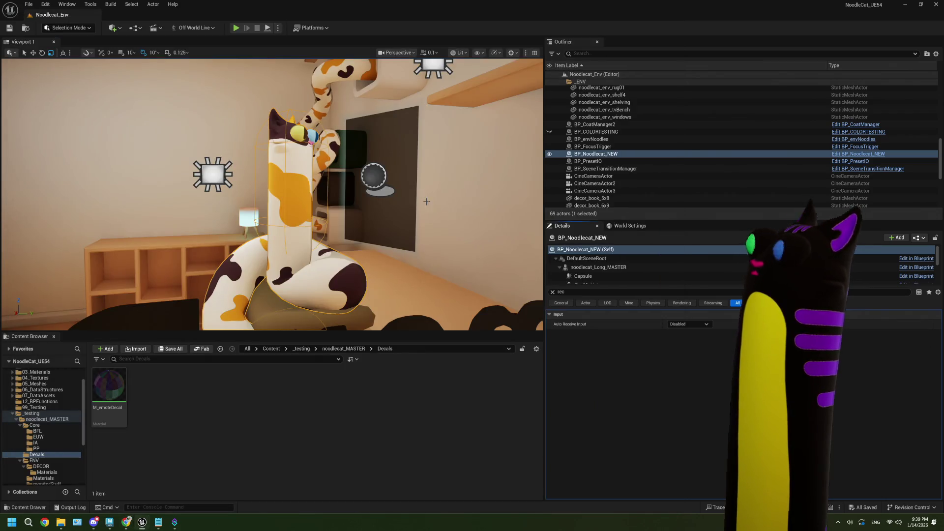
Step: Add a Decal Actor to the level by searching 'decal' and move it into the scene
left_click(113, 28)
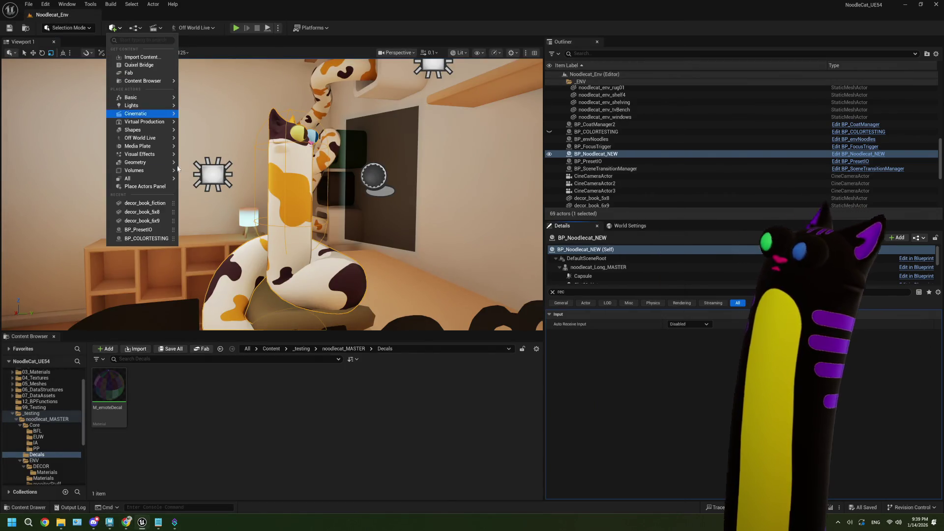
left_click(134, 40)
type("dec")
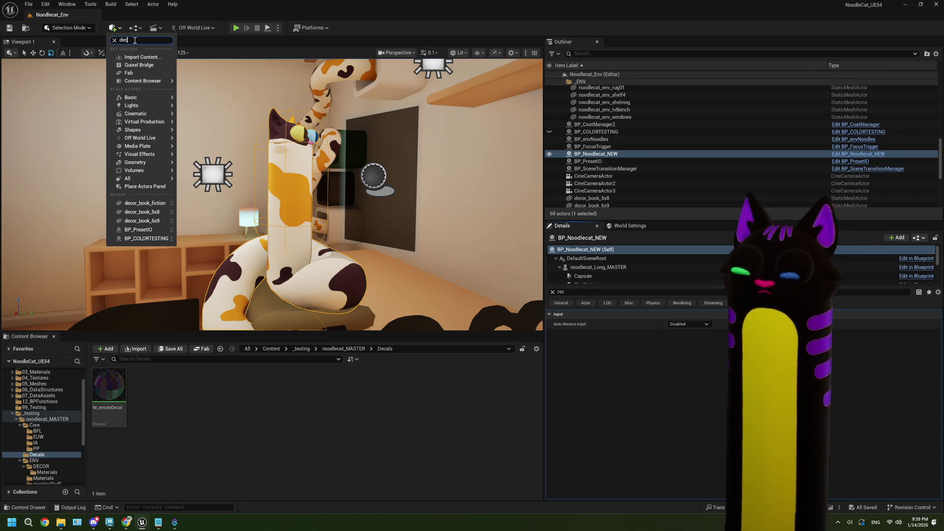
type("al")
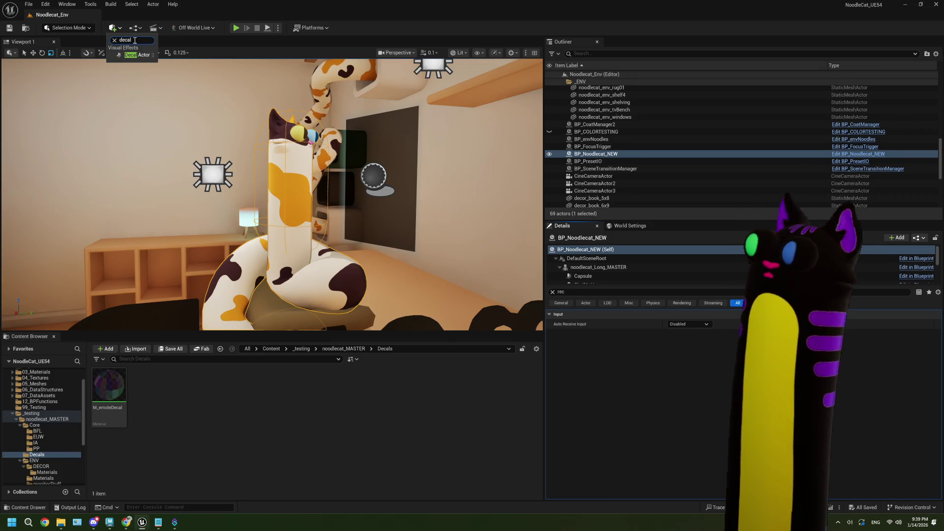
left_click(137, 55)
key("w")
mouse_move(267, 195)
left_mouse_down()
mouse_move(360, 224)
mouse_move(375, 218)
mouse_move(367, 227)
mouse_move(374, 222)
mouse_move(302, 229)
left_mouse_up()
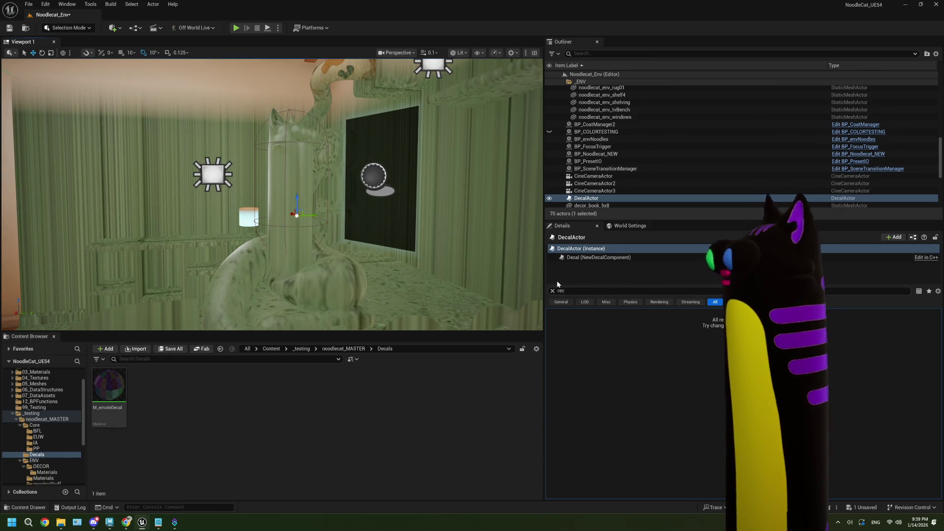
Step: Set the decal size to 5 × 10 and move the decal up onto the cat's body
left_click(603, 257)
left_click(553, 290)
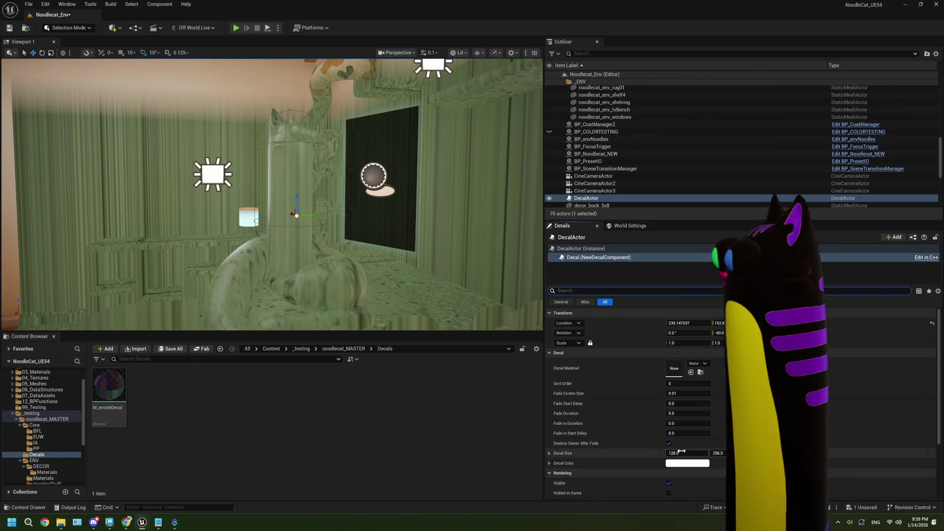
key("Tab")
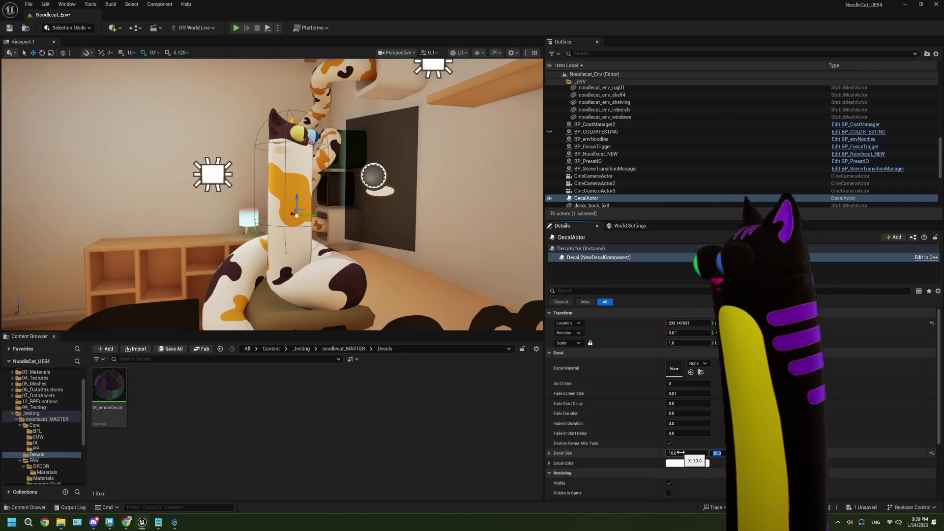
mouse_move(162, 211)
left_mouse_down()
mouse_move(152, 206)
mouse_move(265, 252)
mouse_move(293, 243)
left_mouse_up()
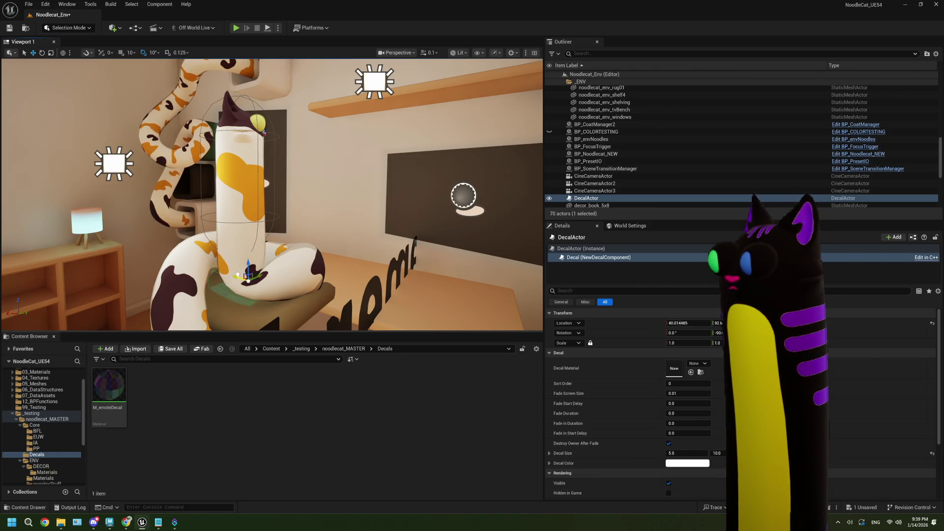
left_click_drag(252, 267, 253, 196)
key("f")
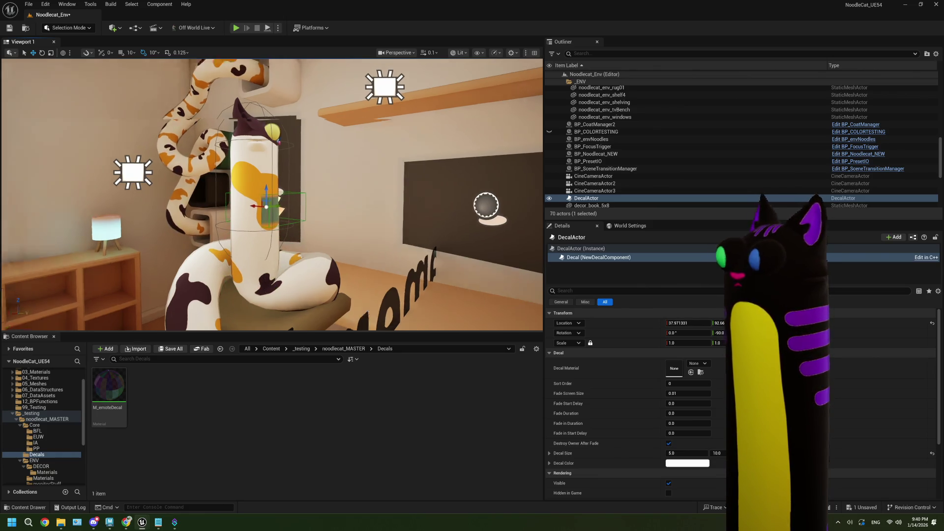
Step: Set the decal size to 10 by 20 and slide the decal along the cat's body
left_click(685, 452)
type("10")
key("Tab")
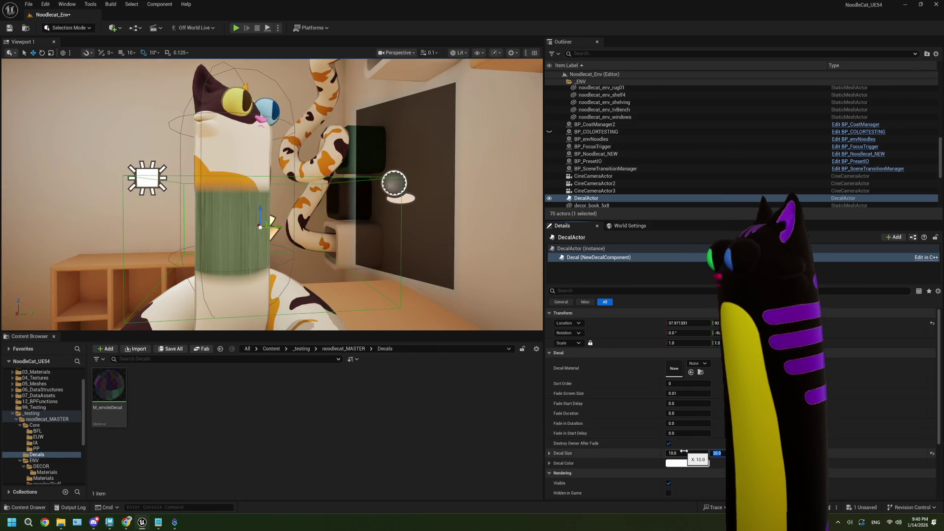
key("Return")
key("f")
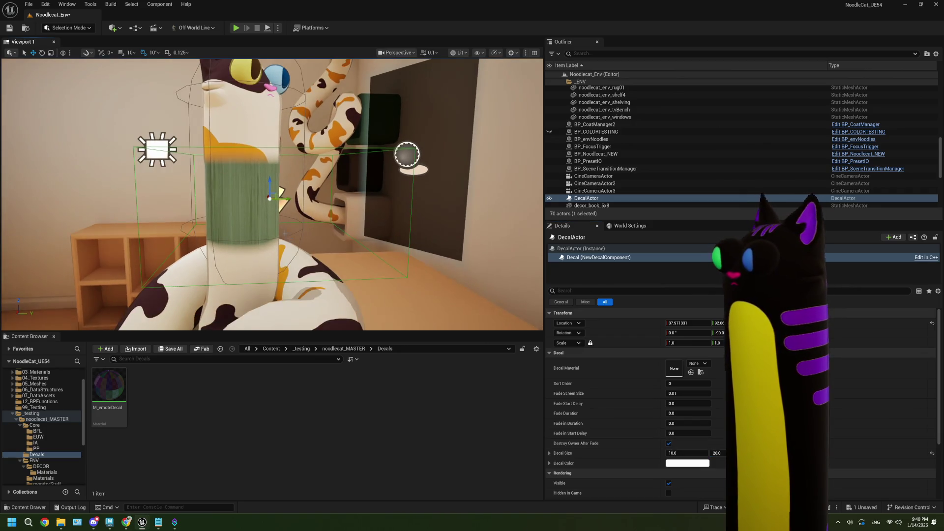
mouse_move(285, 197)
left_mouse_down()
mouse_move(187, 203)
mouse_move(160, 178)
mouse_move(163, 170)
mouse_move(275, 200)
mouse_move(260, 192)
left_mouse_up()
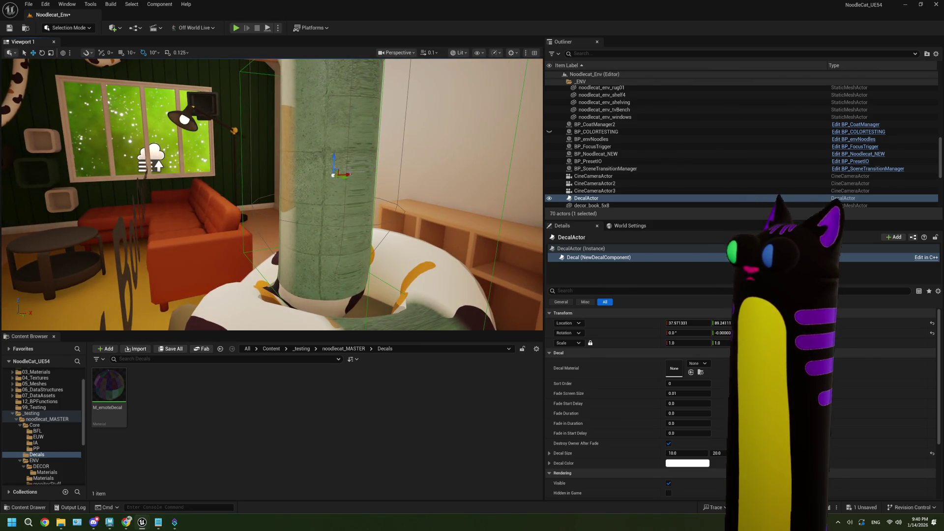
left_click_drag(334, 177, 281, 186)
key("f")
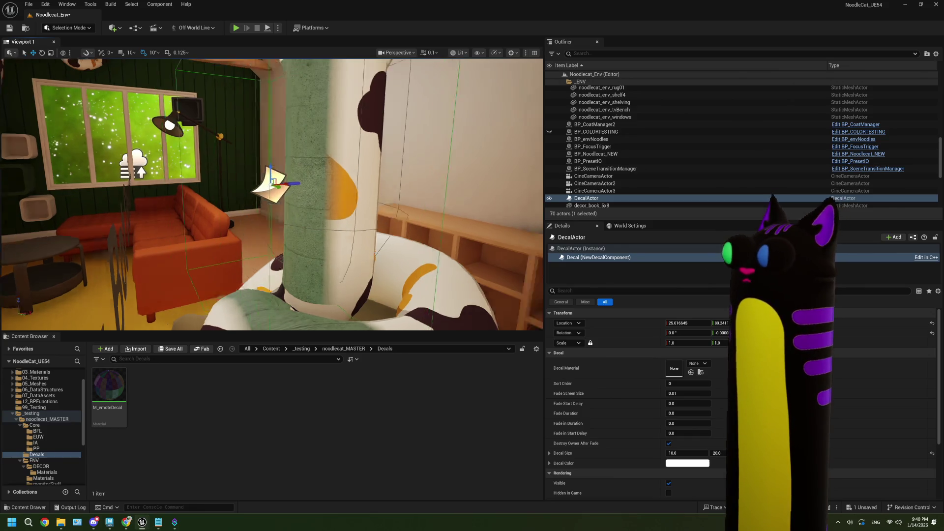
Step: Resize the decal to 2 by 4, then to 5.0, and orbit to face it on the cat
left_click(699, 454)
key("Tab")
type("4")
key("Return")
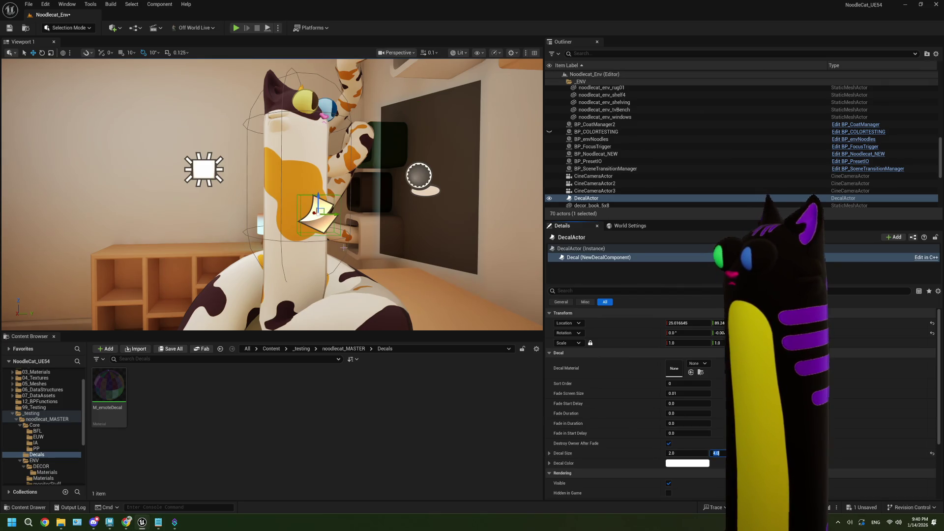
key("f")
left_click_drag(285, 202, 286, 202)
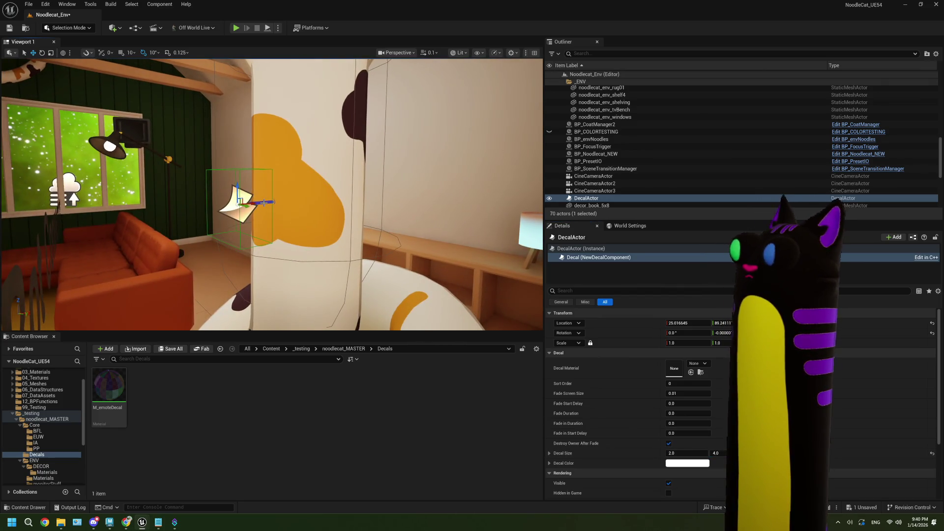
left_click_drag(224, 209, 310, 193)
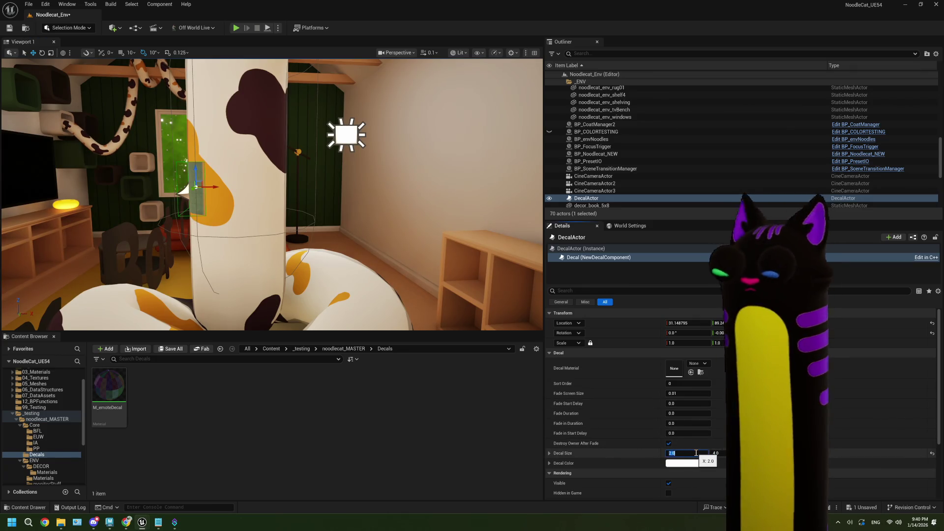
type("3")
key("Return")
mouse_move(344, 148)
left_mouse_down()
mouse_move(405, 148)
mouse_move(229, 60)
left_mouse_up()
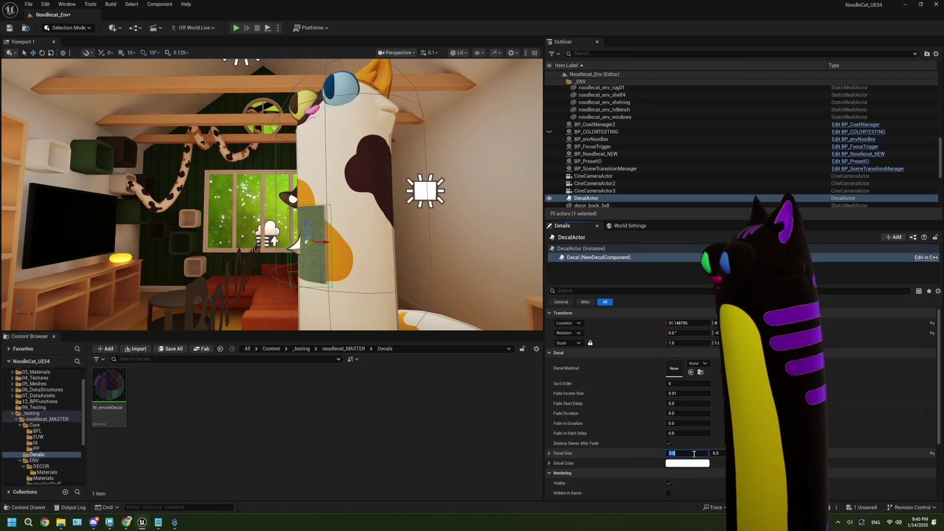
key("Tab")
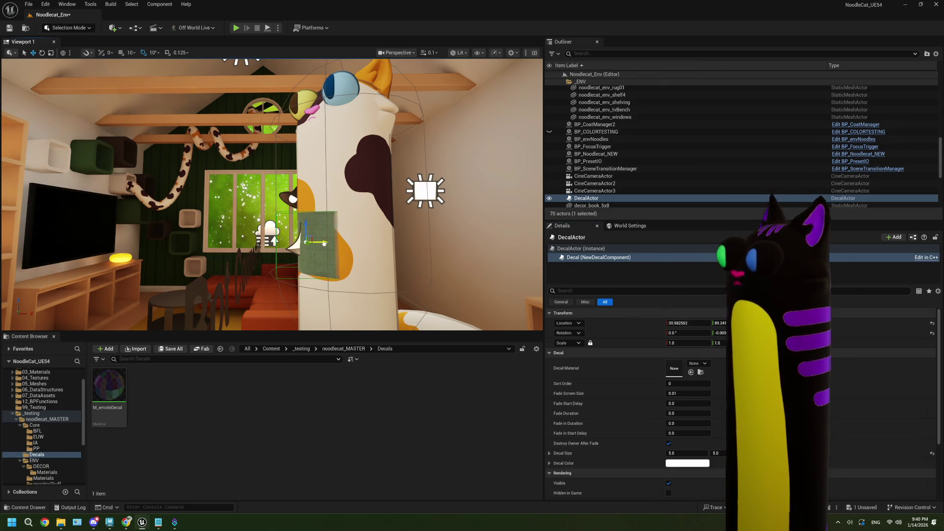
mouse_move(298, 241)
left_mouse_down()
mouse_move(374, 244)
mouse_move(317, 217)
mouse_move(332, 219)
mouse_move(345, 223)
mouse_move(275, 222)
mouse_move(258, 181)
mouse_move(227, 195)
left_mouse_up()
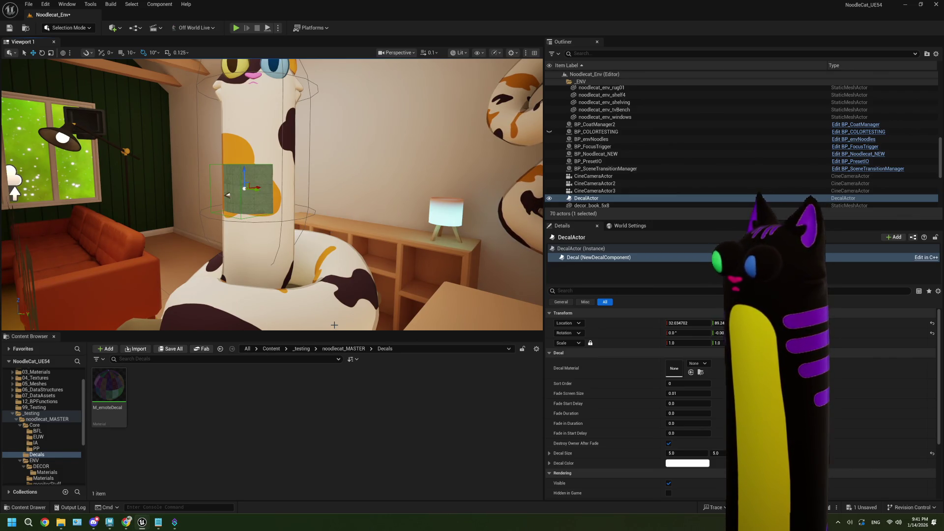
left_click(585, 199)
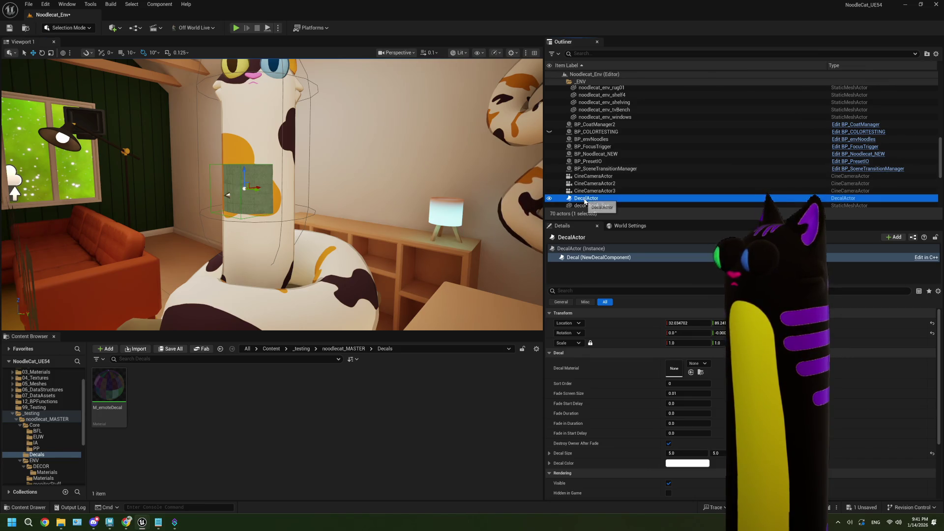
Step: Save the level and open BP_Noodlecat_NEW from the noodlecat_MASTER folder
left_click(8, 27)
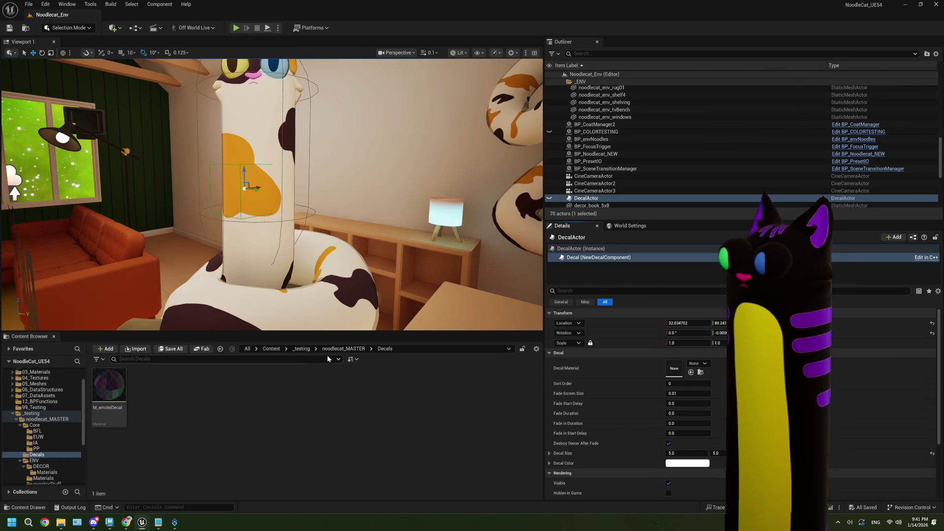
scroll(24, 455, "down", 3)
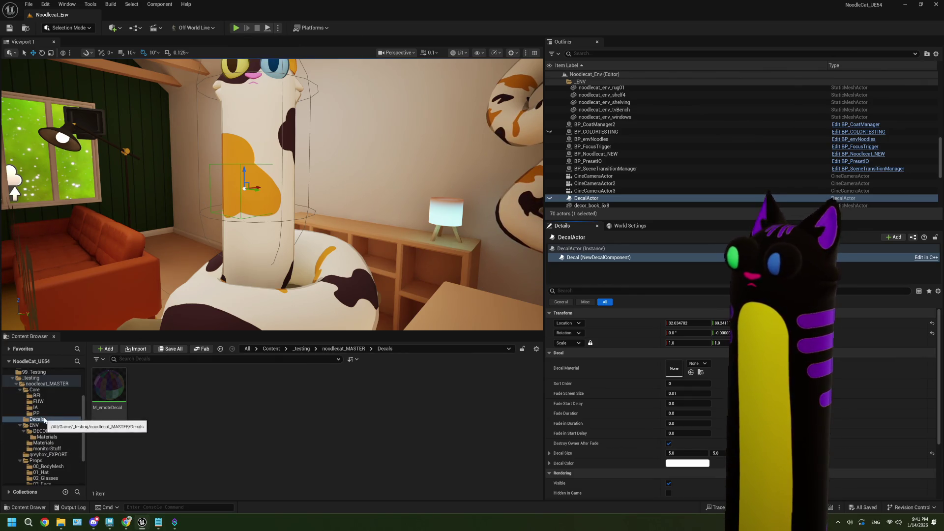
left_click(38, 390)
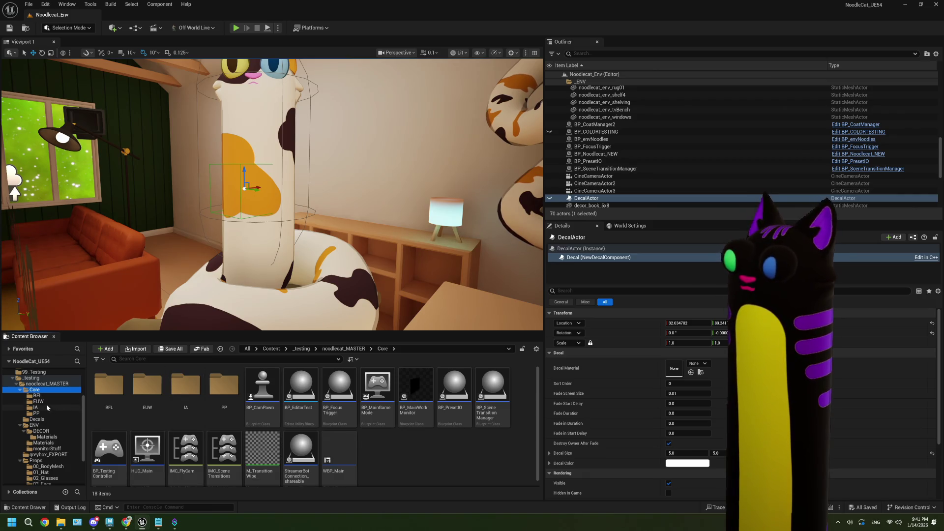
left_click(344, 348)
double_click(373, 388)
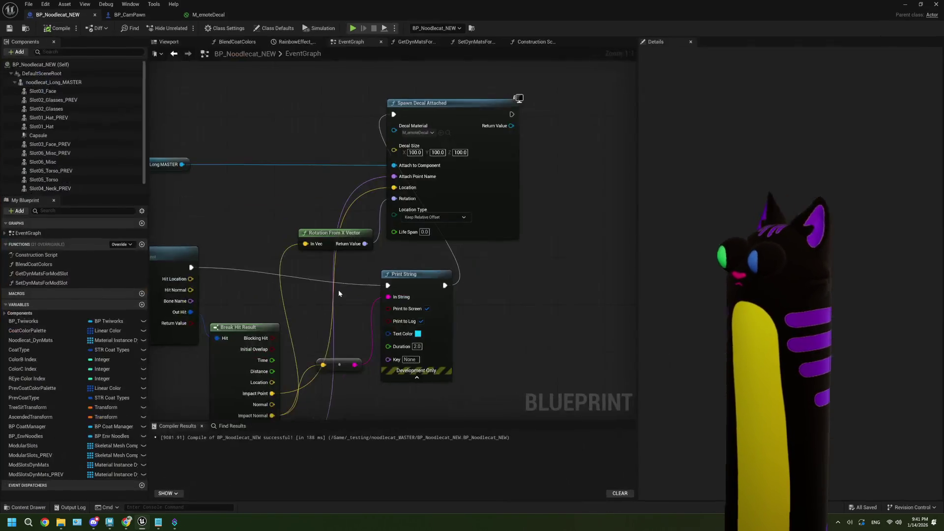
Step: Set the Spawn Decal Attached decal size to 5.0 on each axis
left_click(414, 152)
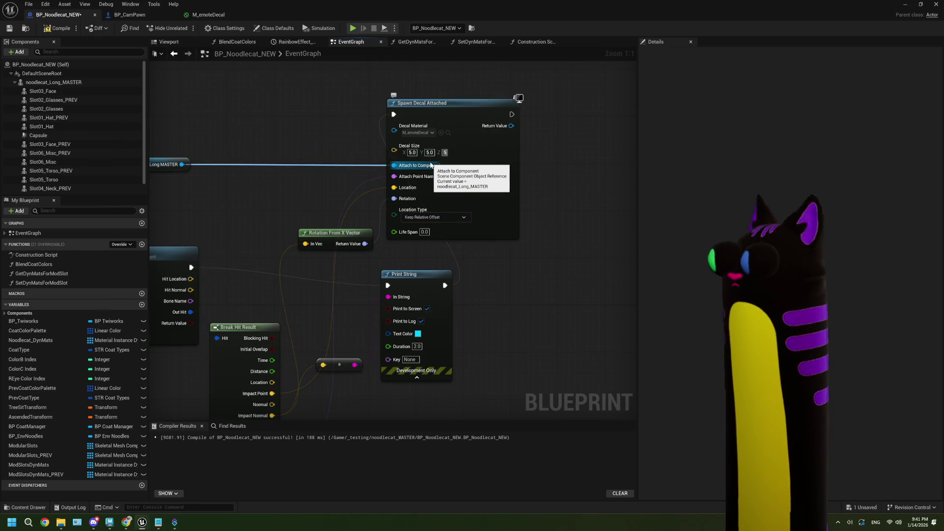
scroll(313, 341, "down", 2)
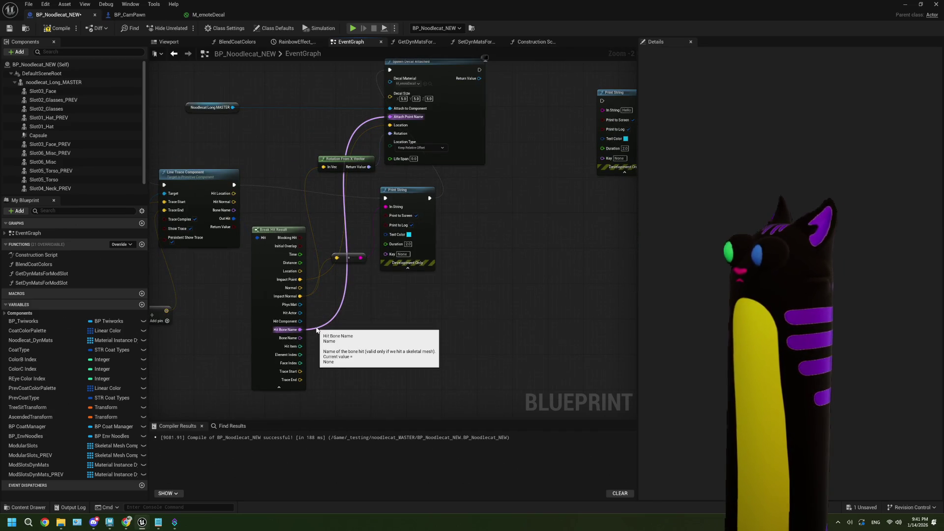
scroll(456, 298, "up", 2)
Step: Set the decal's Location Type to Keep World Position and return to the decal documentation in Chrome
left_click(417, 181)
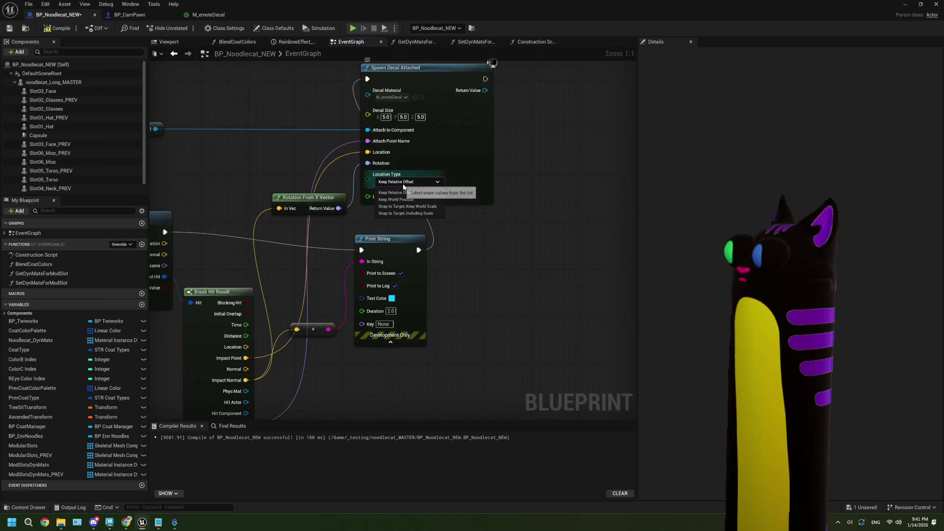
left_click(428, 200)
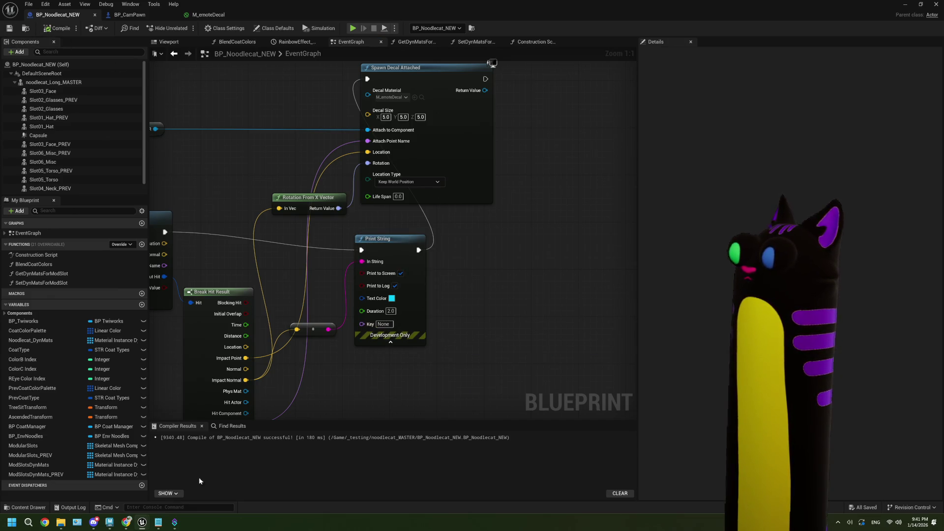
key("alt+Tab")
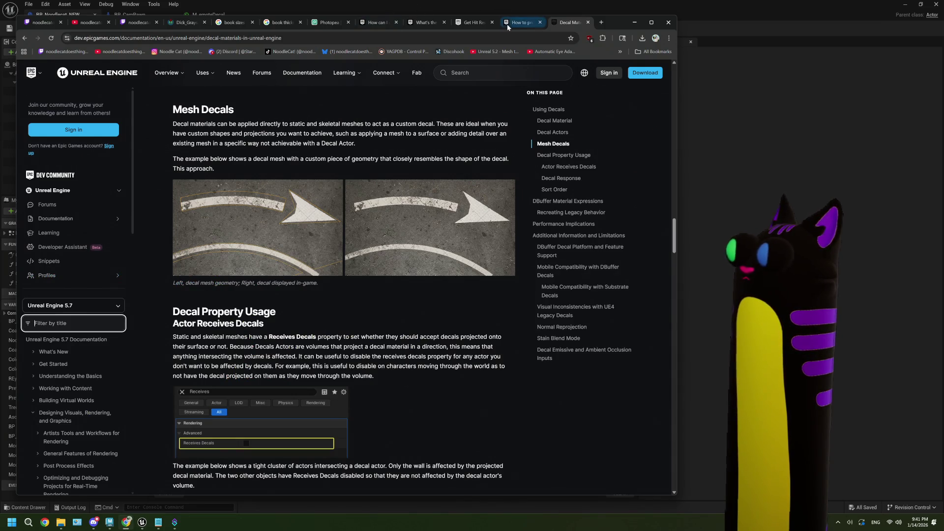
Step: Reopen the Skinned (Skeletal Mesh) Decals tutorial video from the Google results
left_click(25, 38)
scroll(221, 221, "up", 4)
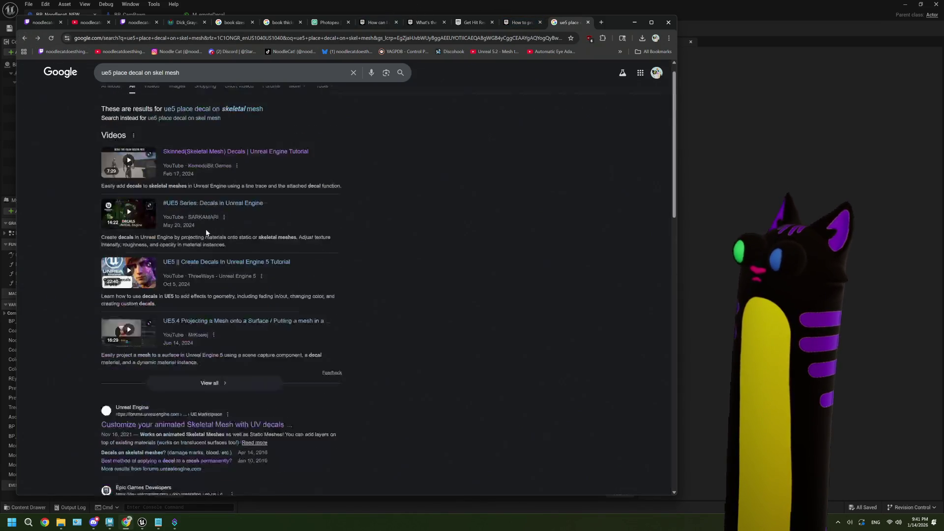
left_click(192, 168)
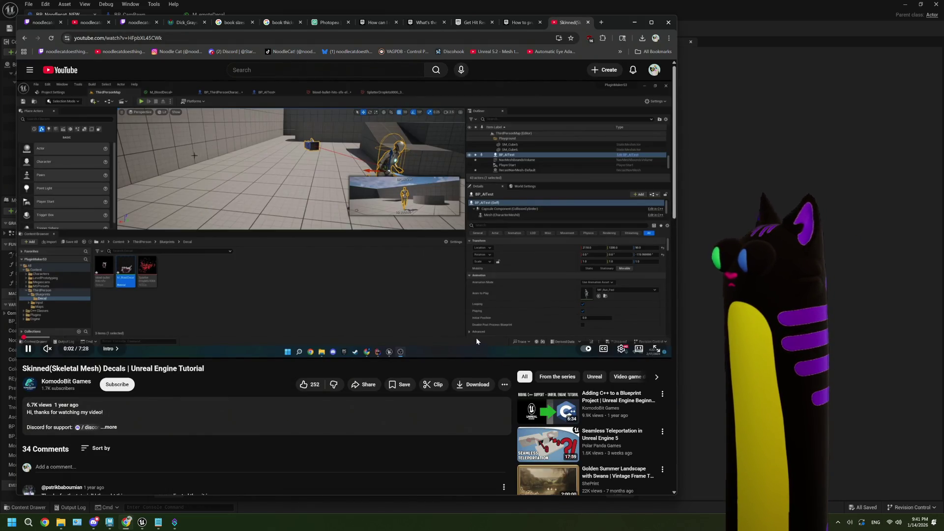
Step: Review the tutorial's decal setup around 5:01–5:10, pause it, and return to Unreal
left_click_drag(476, 337, 456, 337)
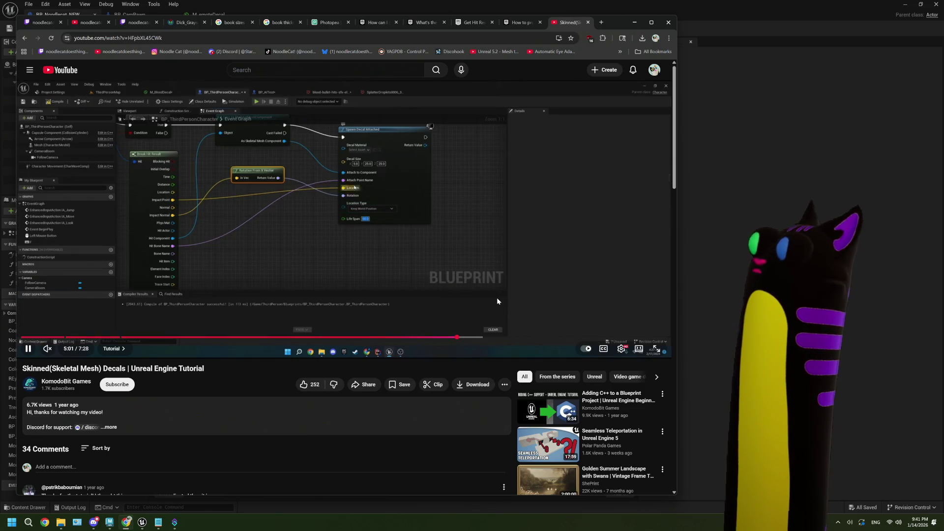
key("Right")
key("Left")
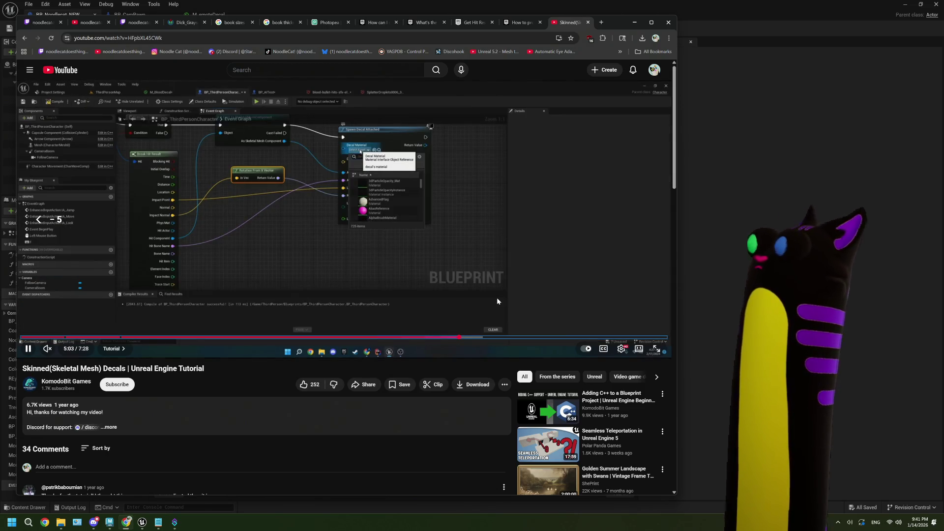
key("Right")
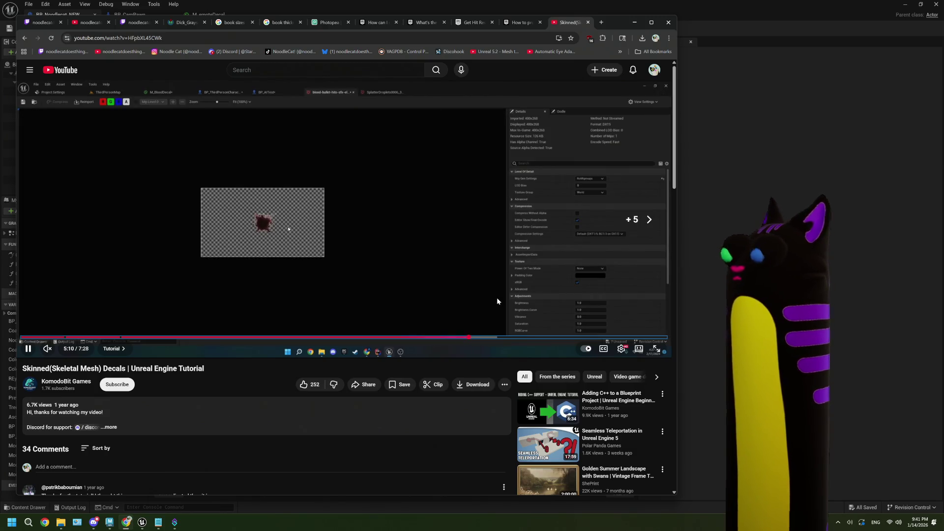
key("space")
left_click(635, 22)
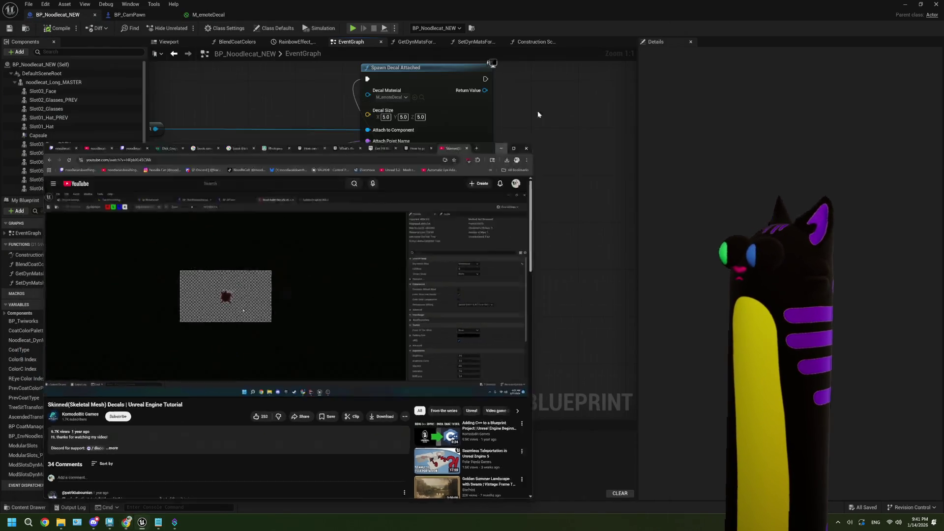
Step: Give Spawn Decal Attached a 10.0 Life Span and return to the Noodlecat_Env level editor
type("10")
key("Return")
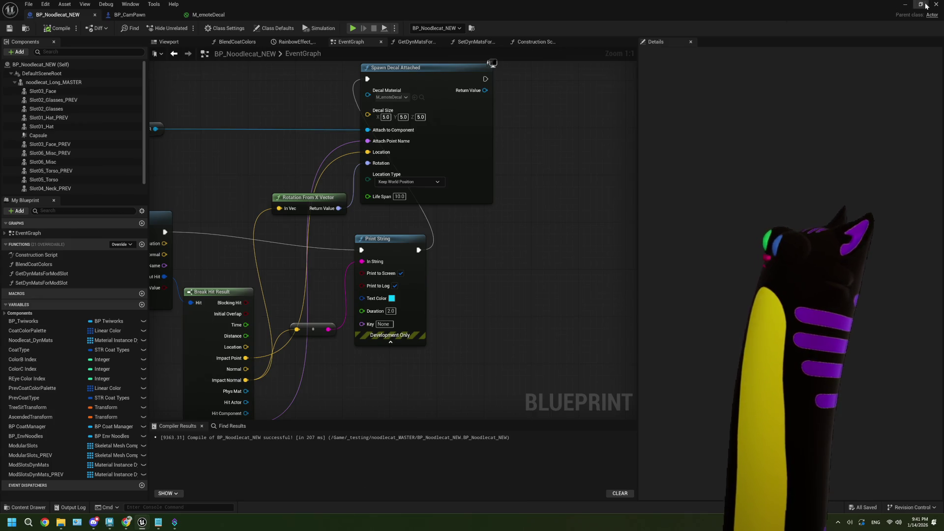
left_click(909, 6)
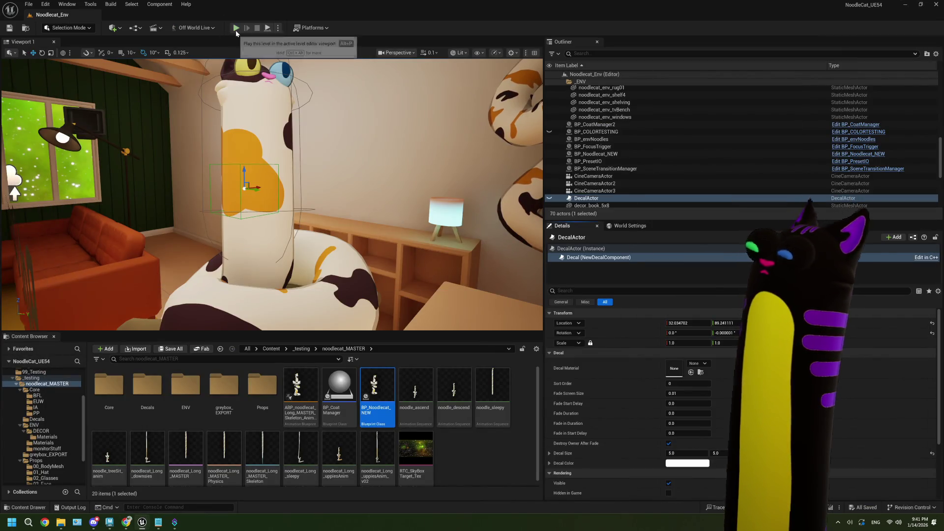
left_click(236, 28)
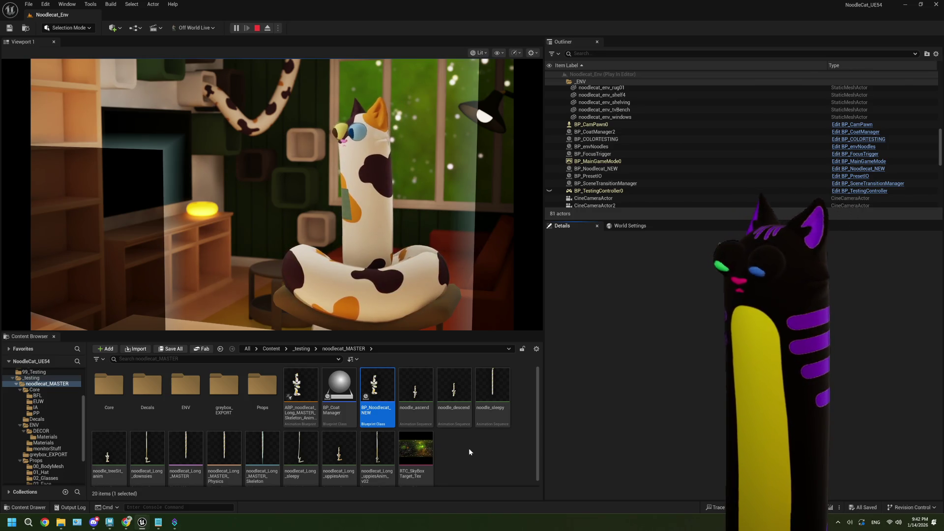
left_click(467, 295)
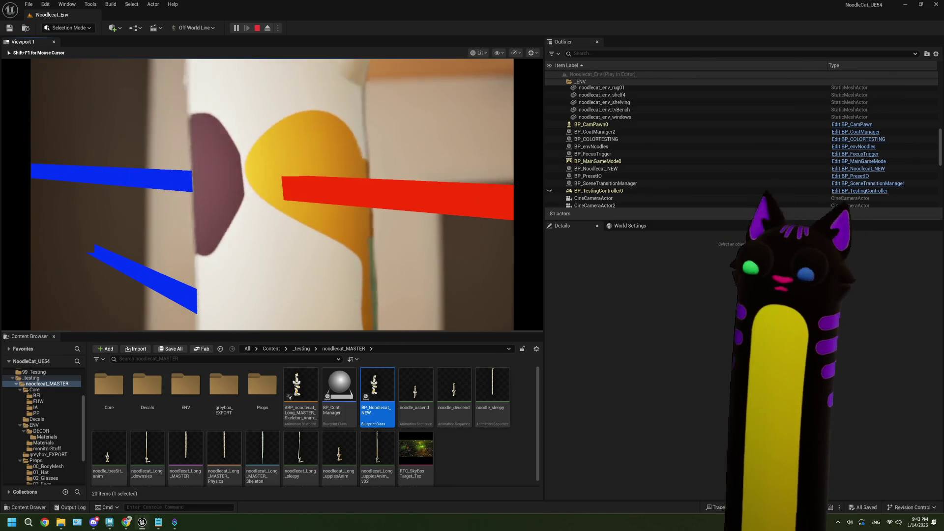
key("Escape")
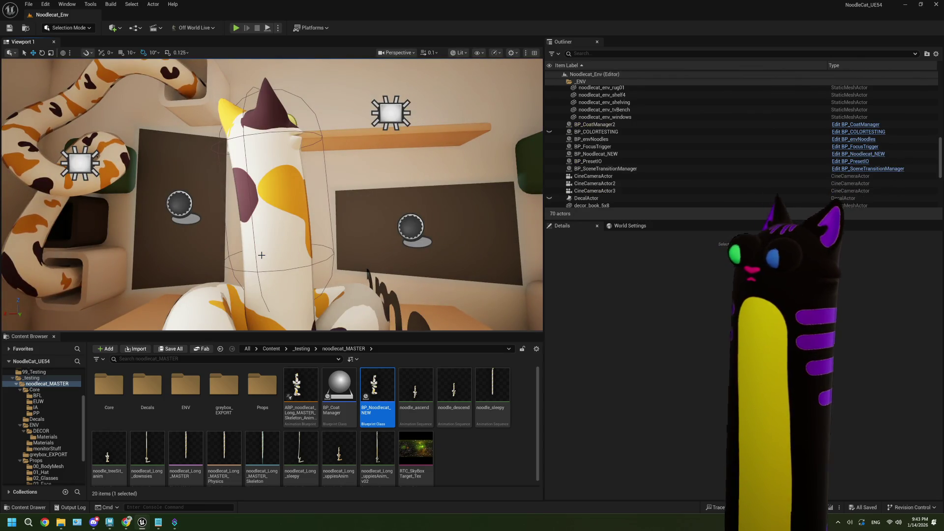
Step: In BP_Noodlecat_NEW, set the decal Life Span to 0.0, then switch to the M_emoteDecal material
double_click(377, 391)
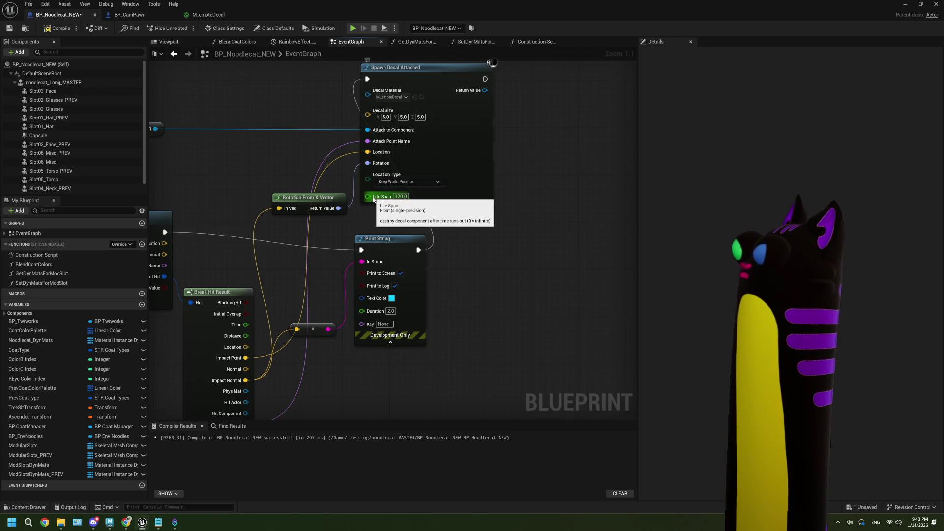
left_click(401, 196)
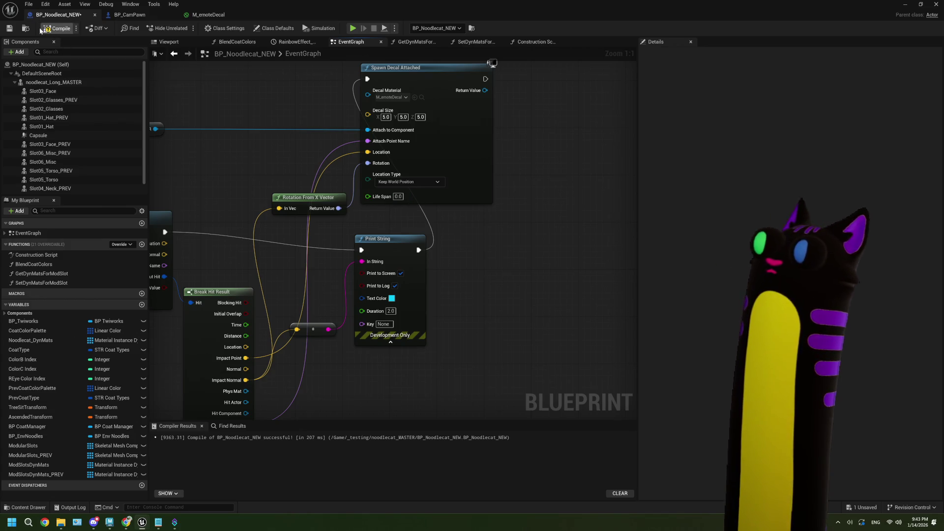
left_click(202, 15)
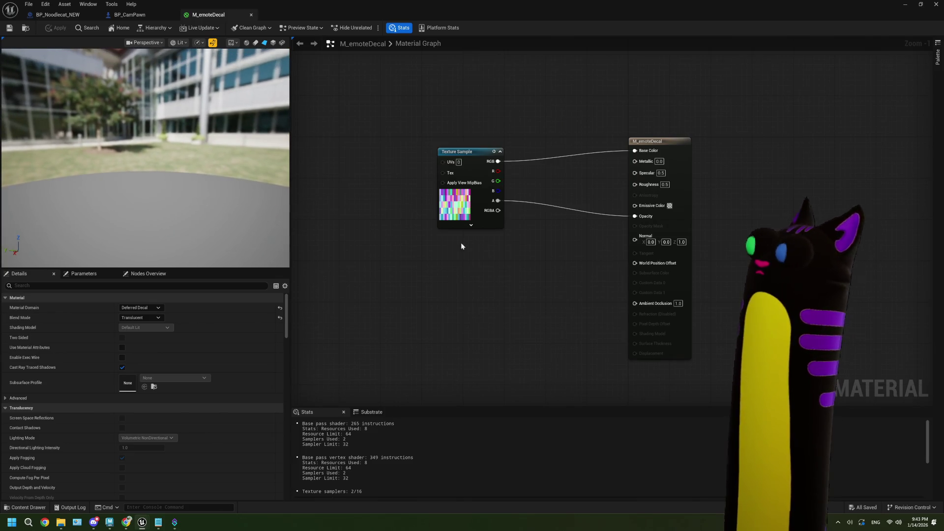
Step: Delete the Texture Sample node and give Base Color a pink-red colour
left_click(413, 204)
key("Delete")
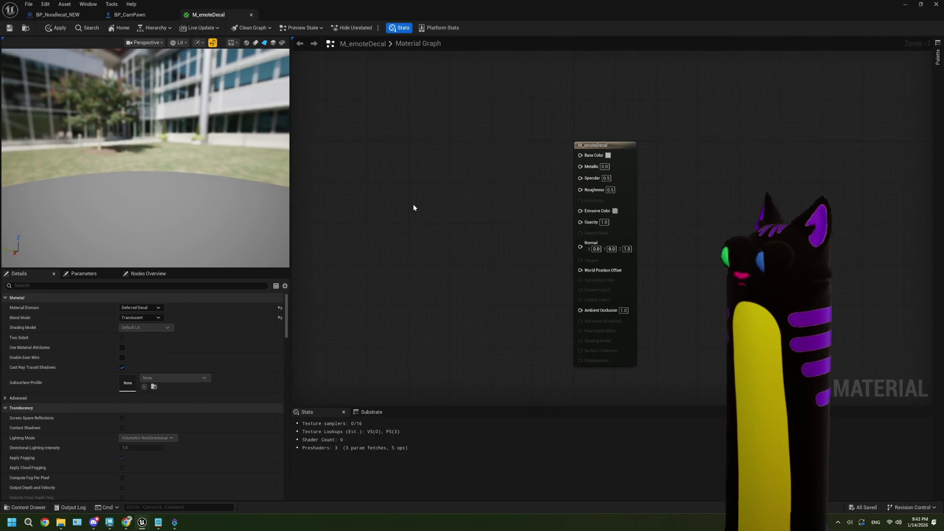
left_click_drag(413, 204, 391, 220)
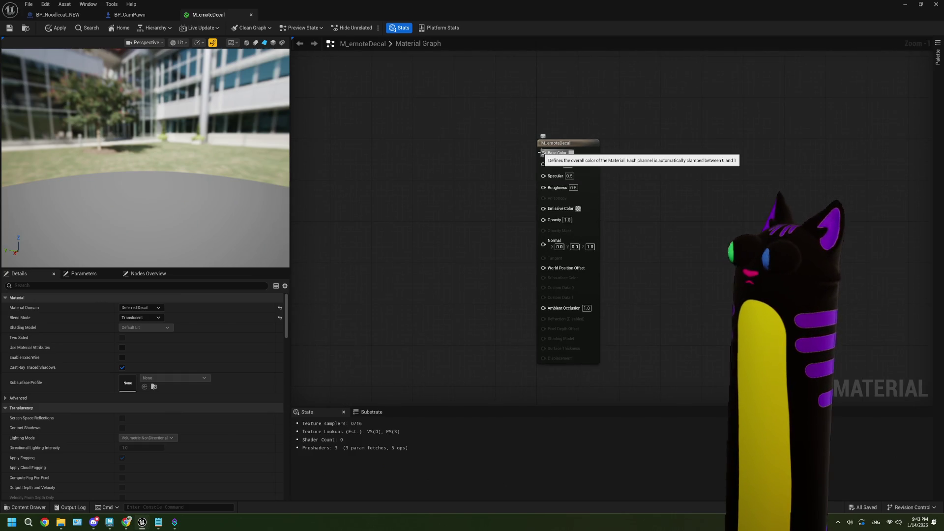
left_click(573, 154)
left_click_drag(629, 206, 647, 206)
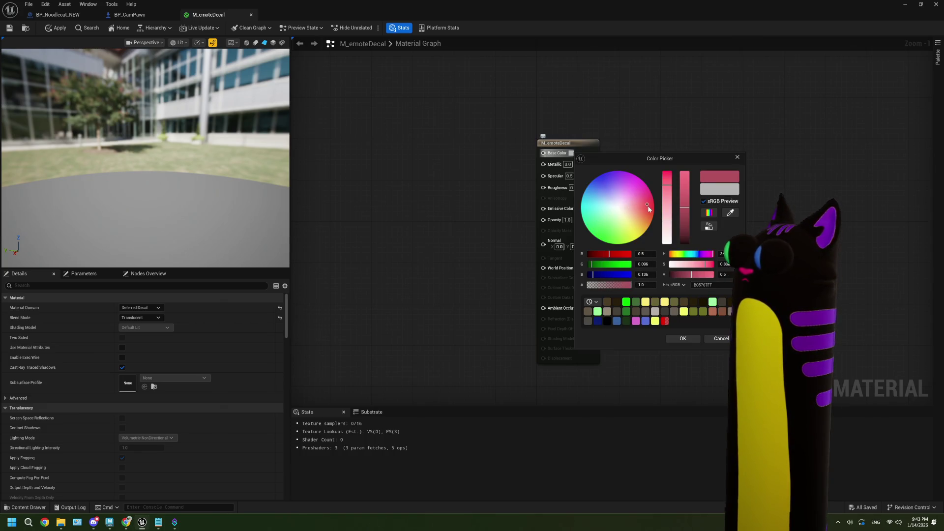
left_click(682, 339)
Step: Set Emissive Color to black with zero saturation and zero alpha
scroll(578, 217, "up", 1)
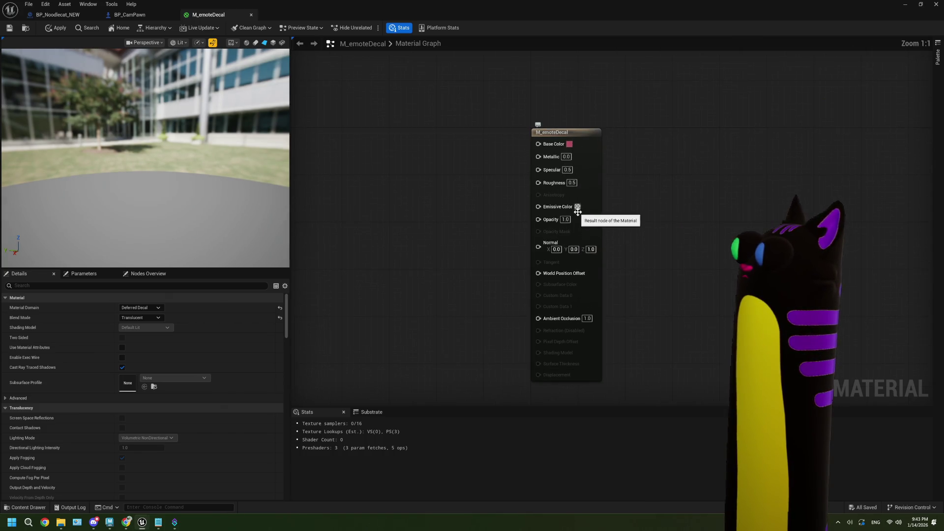
left_click(577, 207)
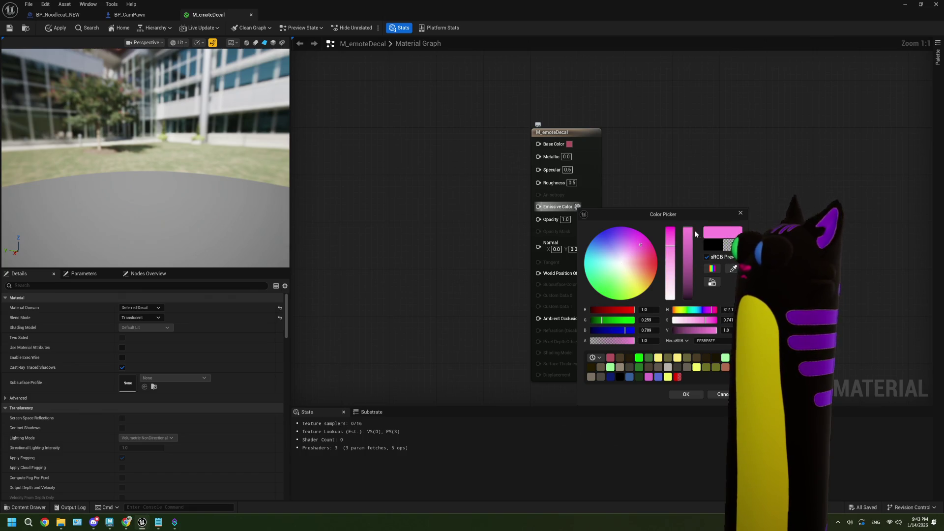
left_click(684, 394)
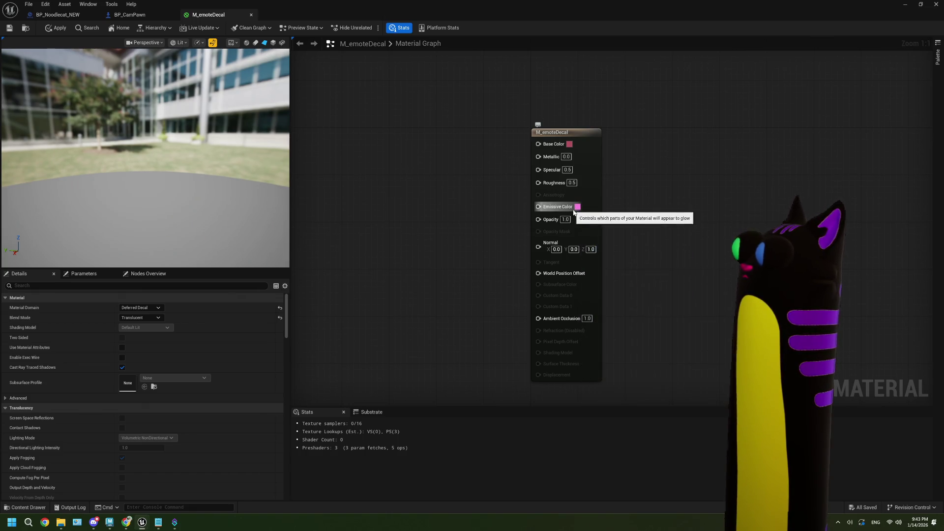
right_click(577, 208)
left_click(577, 207)
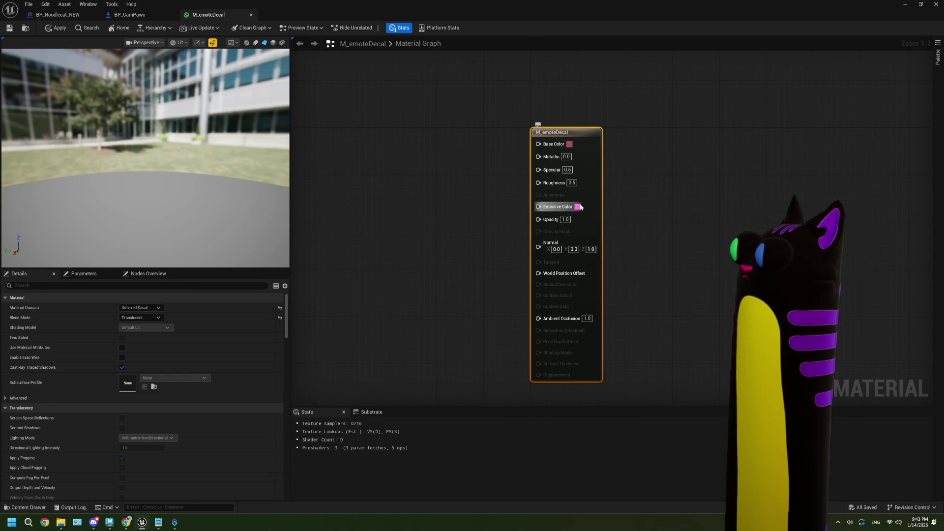
left_click(577, 207)
left_click_drag(690, 290, 689, 388)
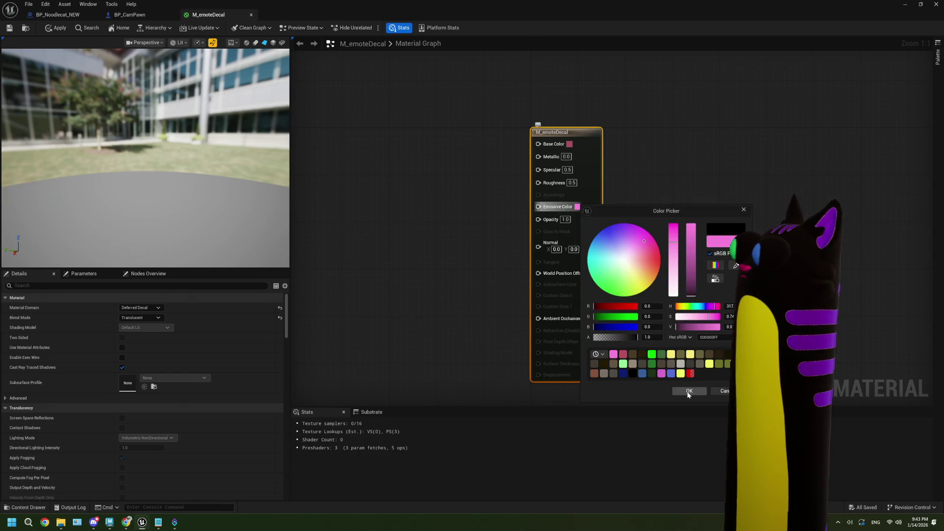
left_click(674, 297)
left_click(688, 390)
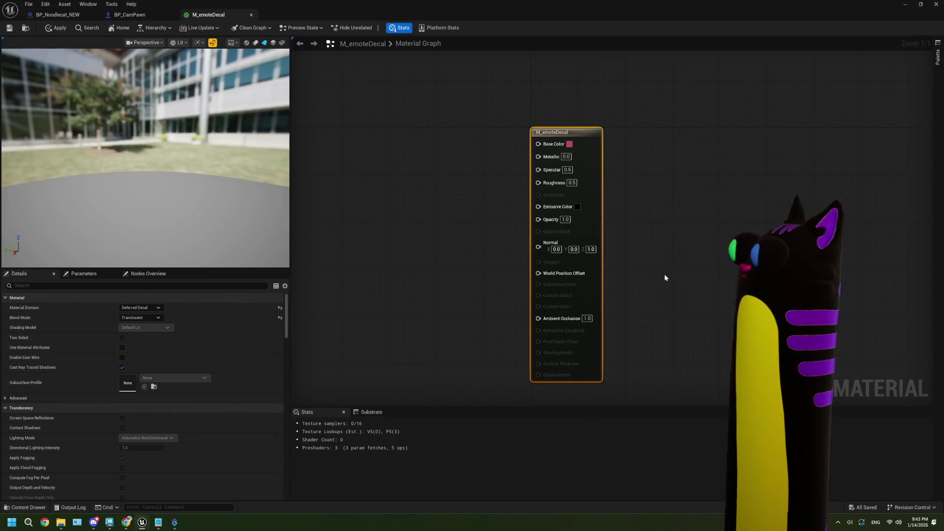
left_click(578, 206)
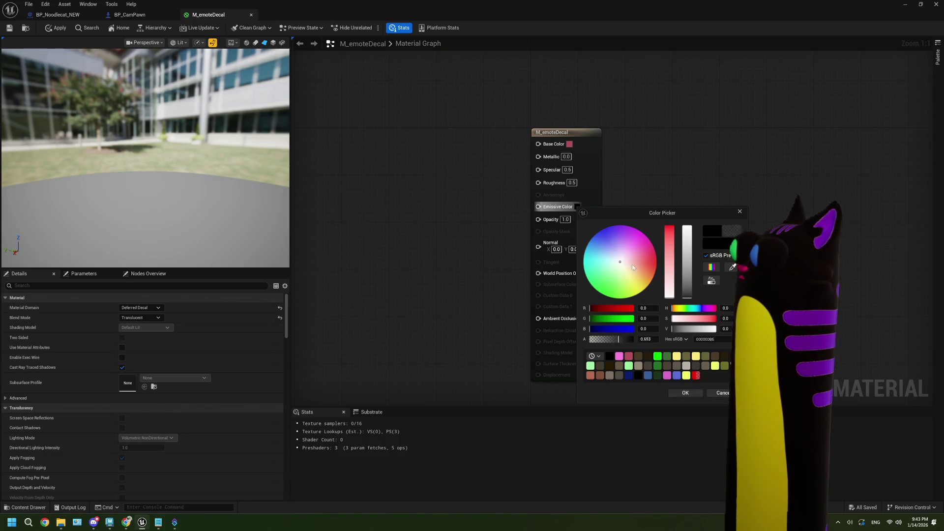
left_click(686, 394)
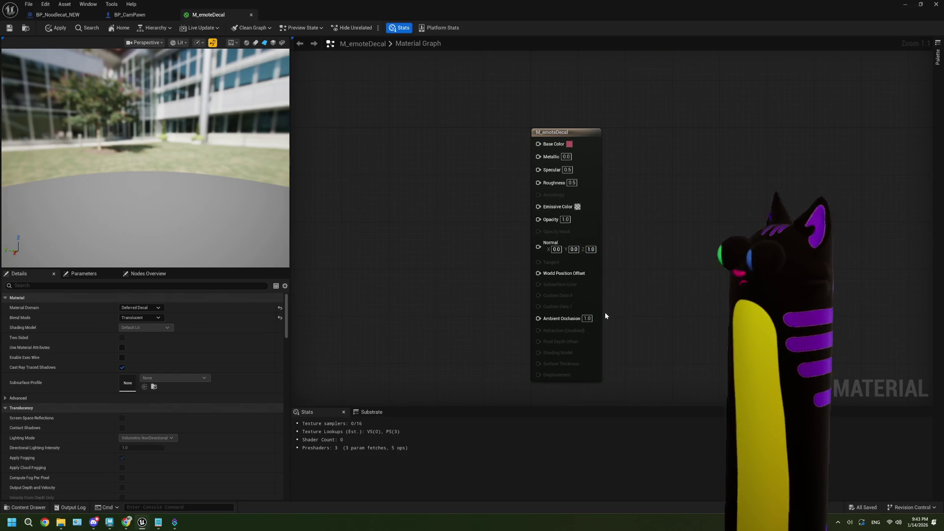
Step: Push Base Color to saturated red (R 1.0, G 0.0, B 0.099) and save M_emoteDecal
scroll(429, 306, "down", 1)
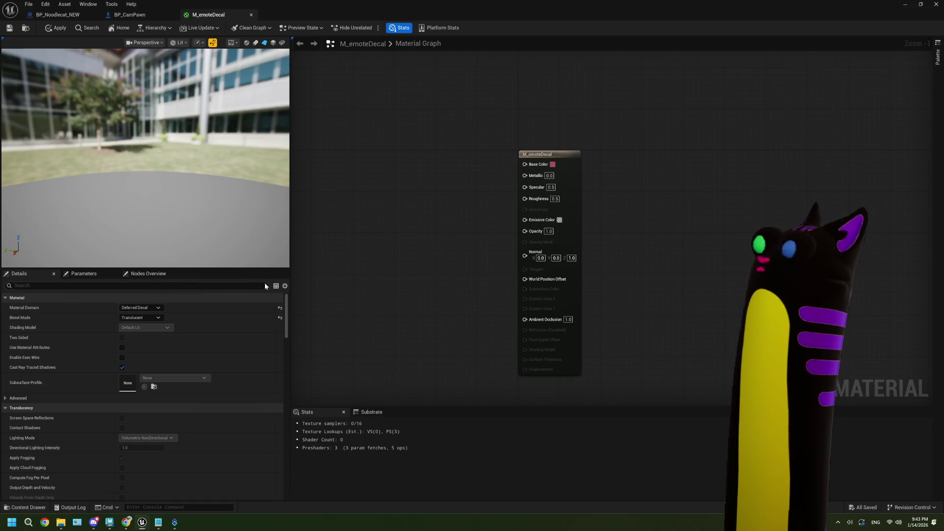
left_click(569, 181)
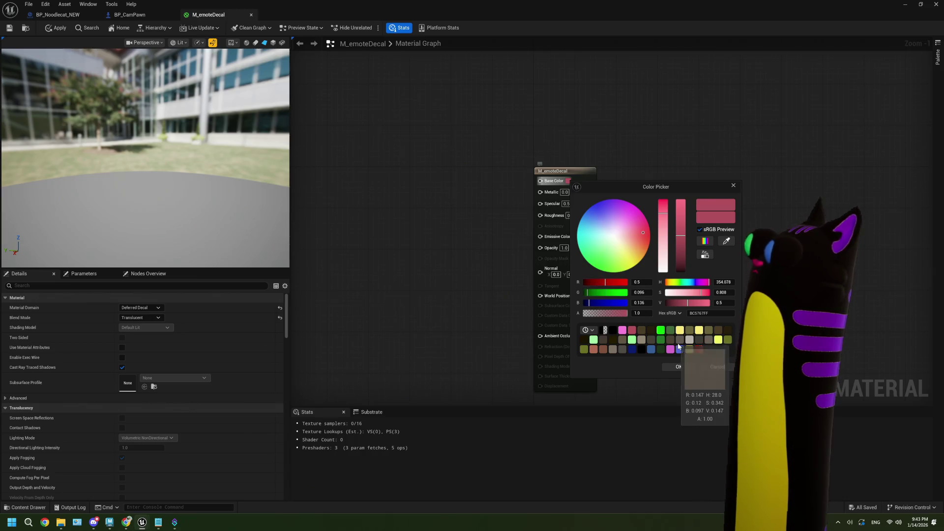
left_click_drag(664, 203, 671, 192)
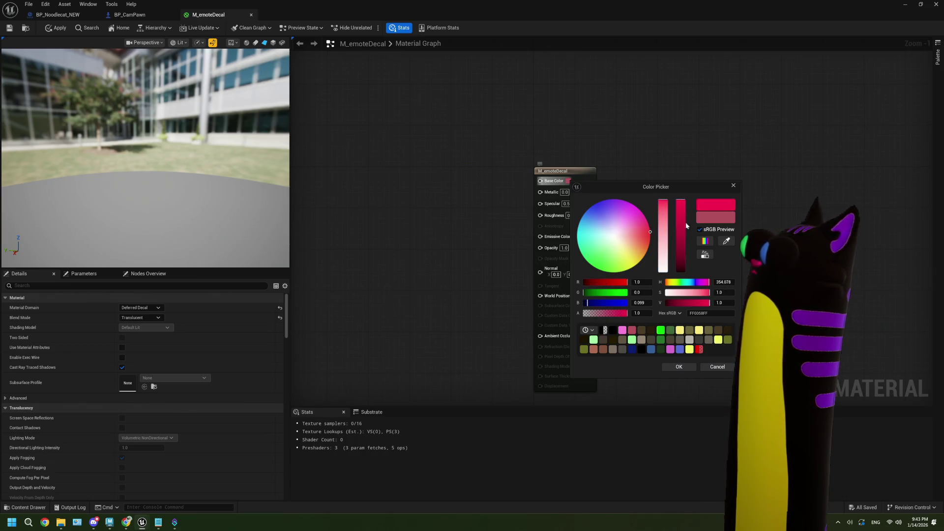
left_click(672, 366)
left_click(9, 28)
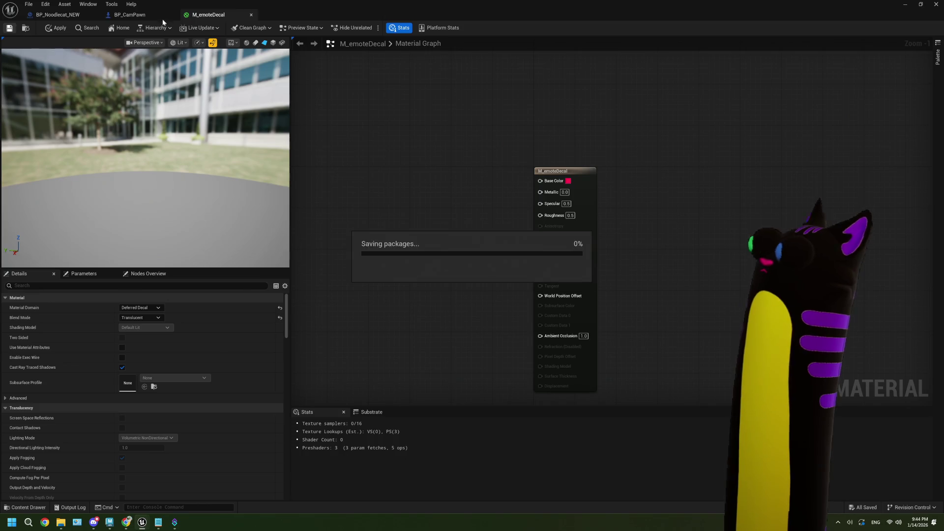
left_click(905, 7)
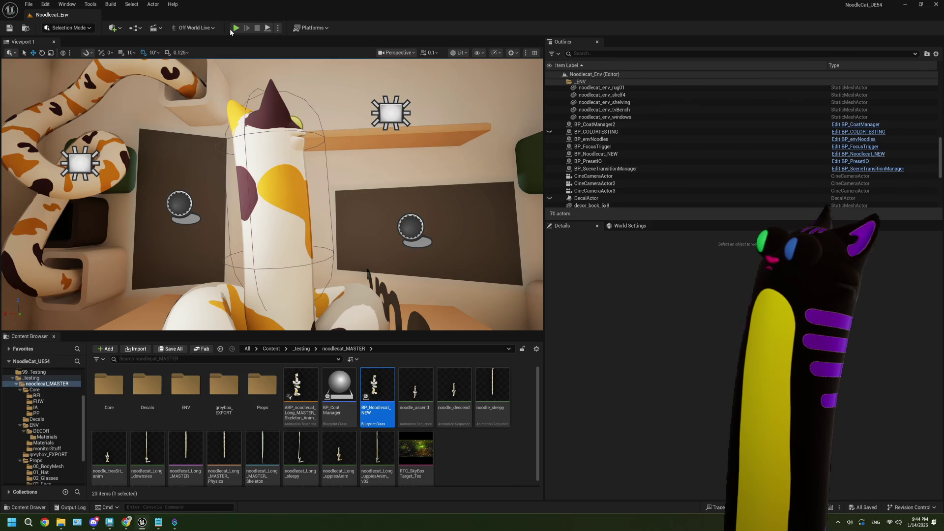
Step: Play-test the level to check the red decal, then reopen BP_Noodlecat_NEW
left_click(236, 28)
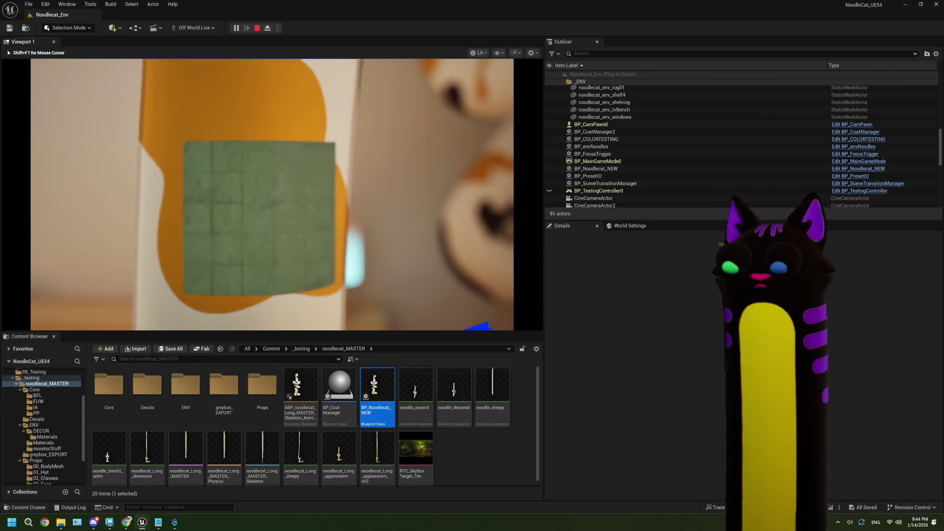
key("Escape")
double_click(377, 389)
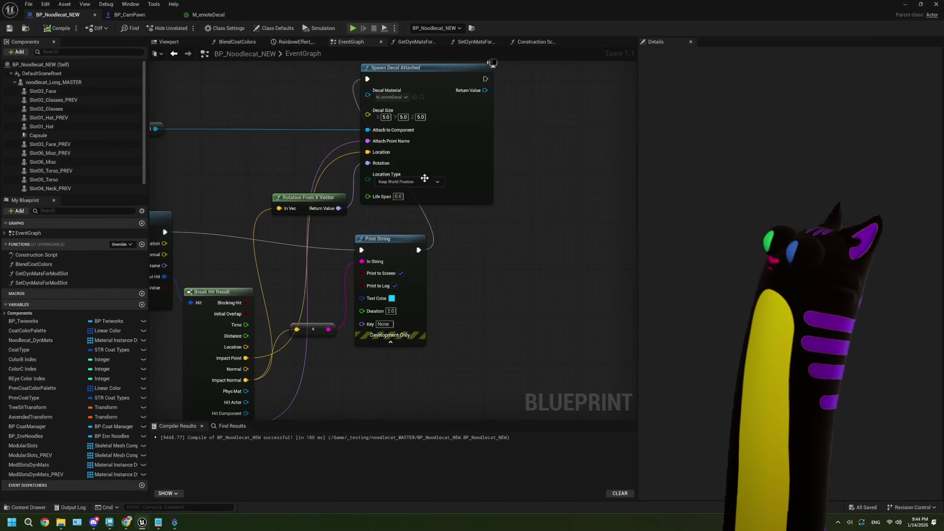
Step: Switch Spawn Decal Attached to Keep Relative Offset, compile and save, and return to the level
left_click(421, 181)
left_click(422, 193)
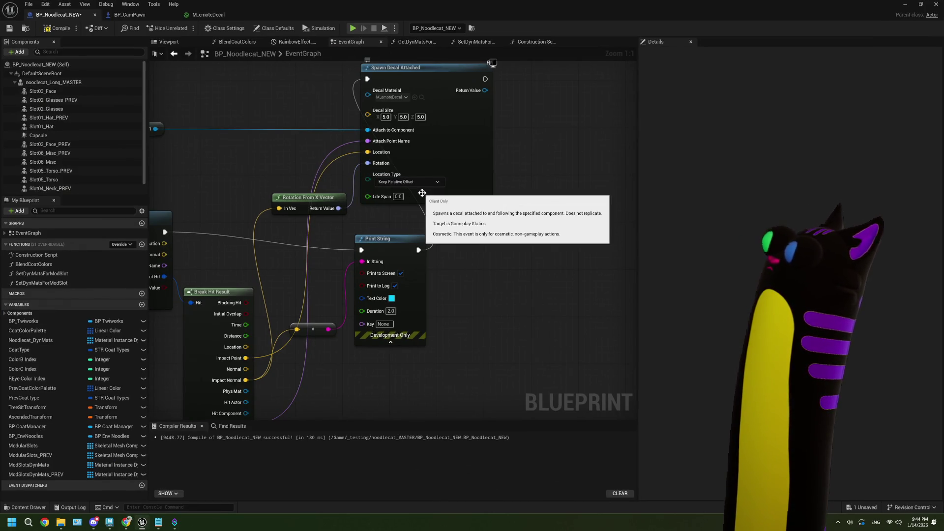
left_click(9, 28)
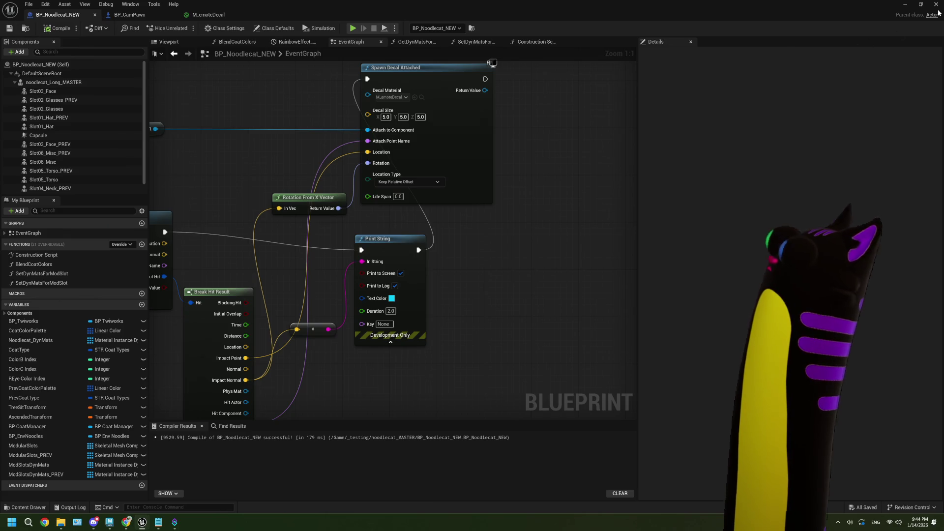
left_click(907, 4)
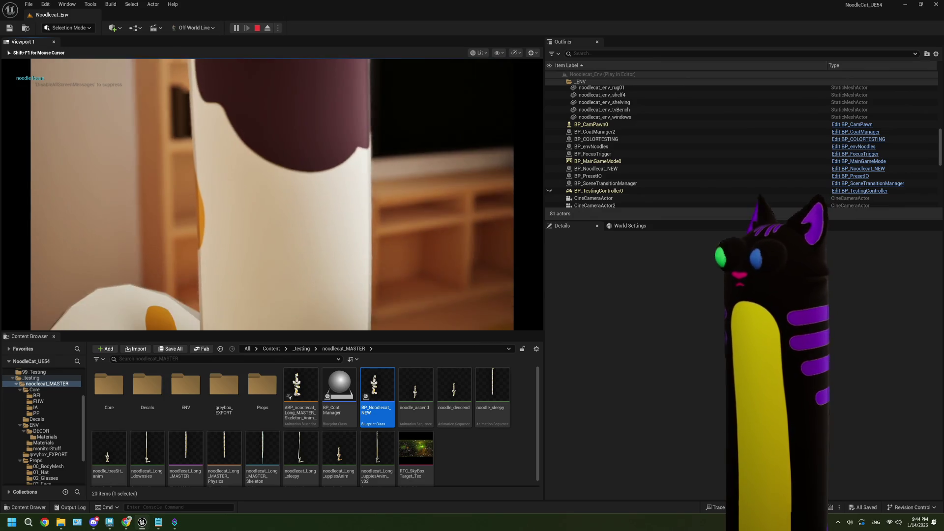
Step: In Play In Editor, fire the trace with key 1 to project a decal onto the noodle cat, then stop
key("1")
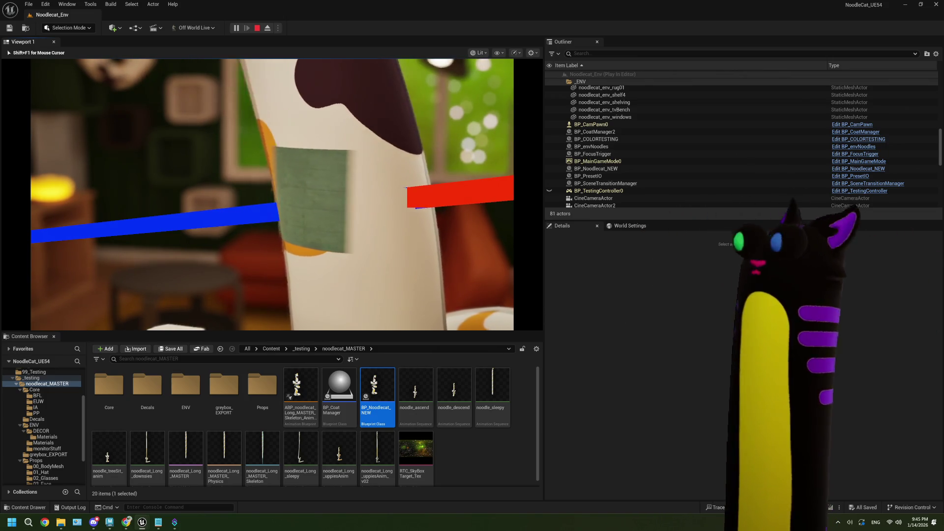
key("Escape")
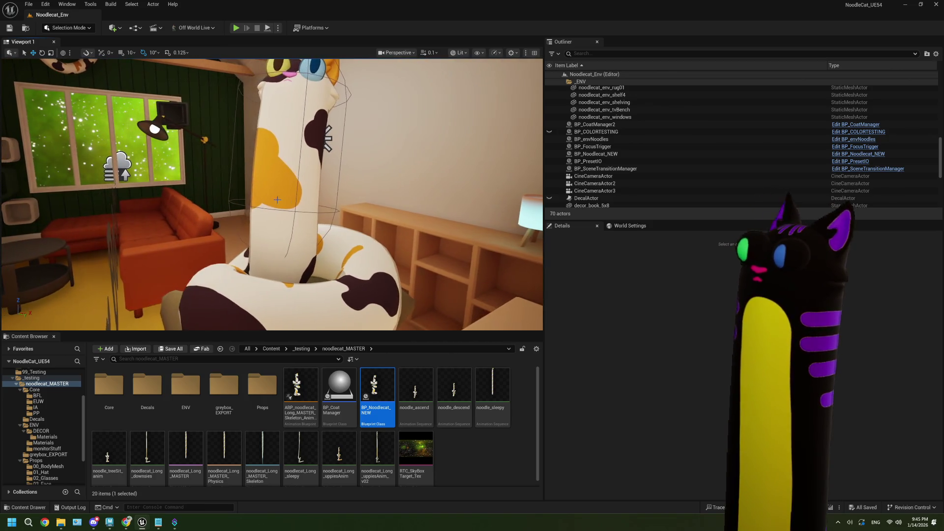
Step: Delete the leftover DecalActor, save Noodlecat_Env, and reopen BP_Noodlecat_NEW
left_click(610, 154)
left_click(614, 198)
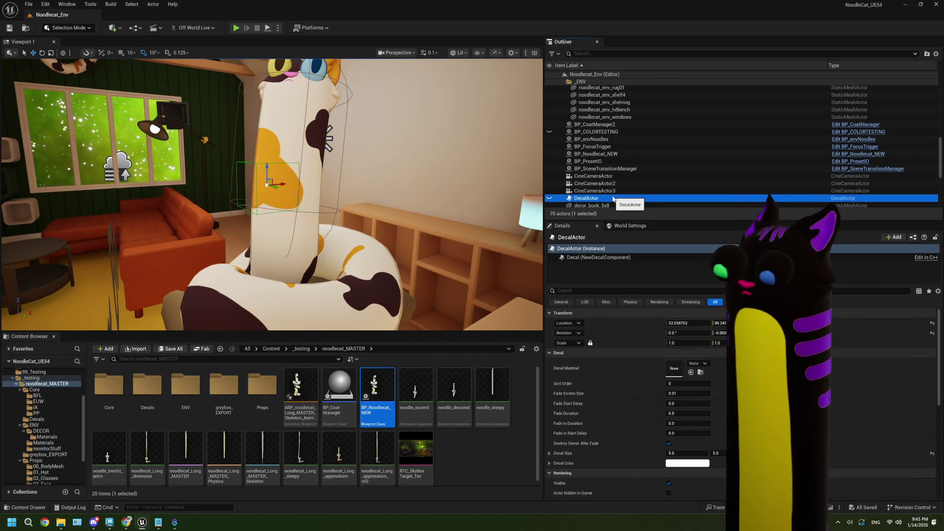
key("Delete")
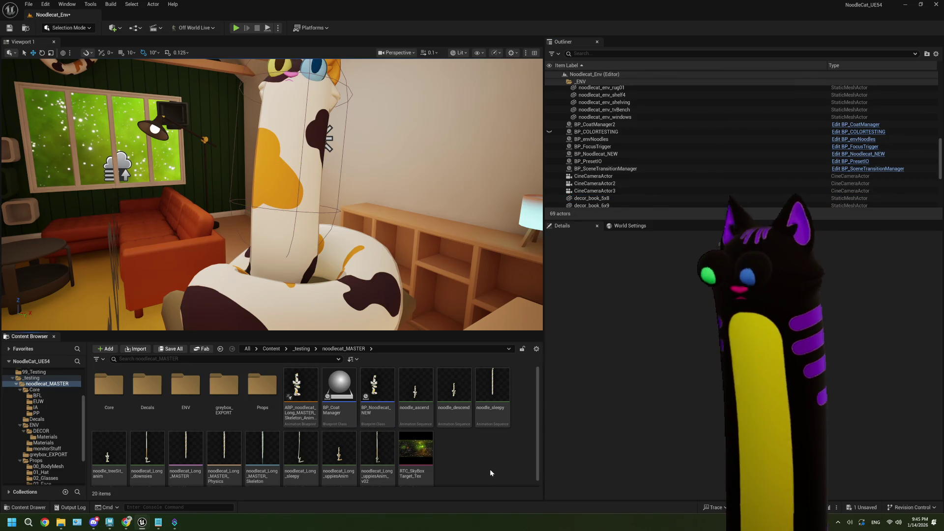
key("ctrl+s")
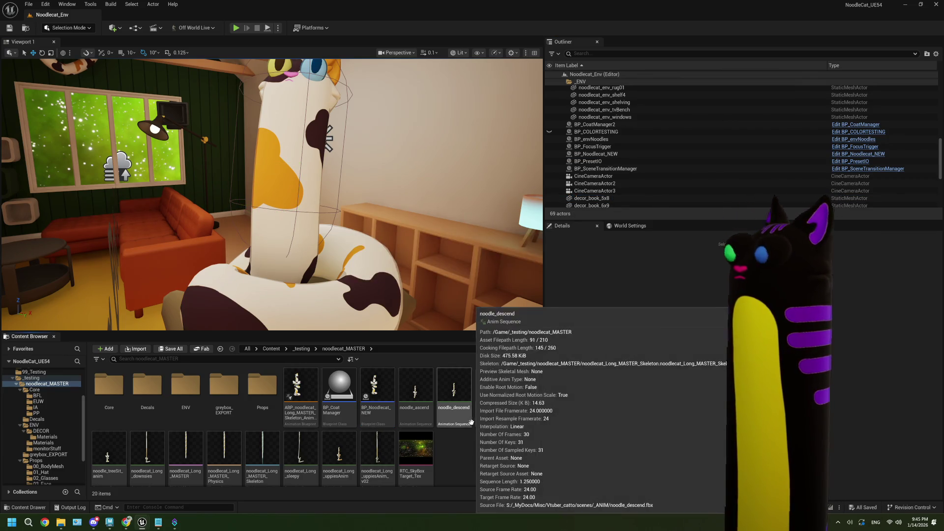
left_click(386, 392)
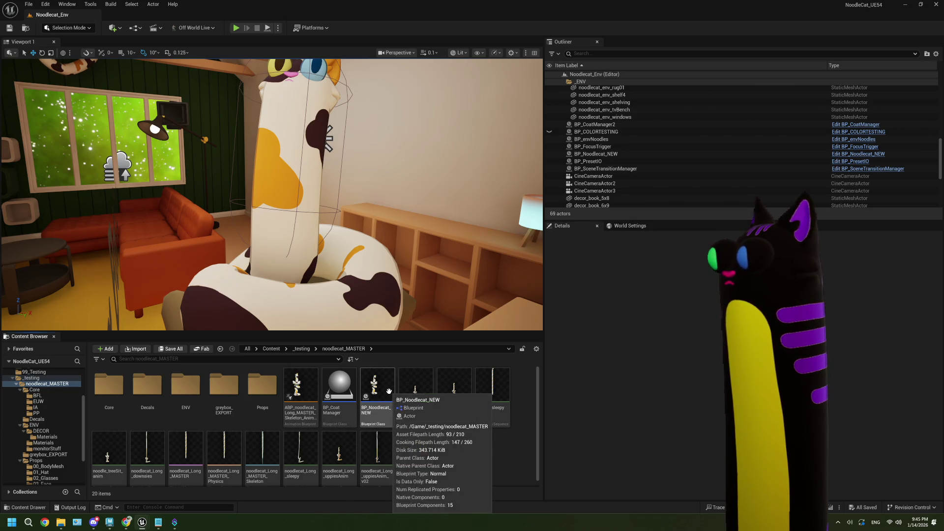
double_click(389, 391)
Step: Set Spawn Decal Attached's Location Type back to Keep World Position
left_click(422, 186)
left_click(420, 191)
left_click(420, 183)
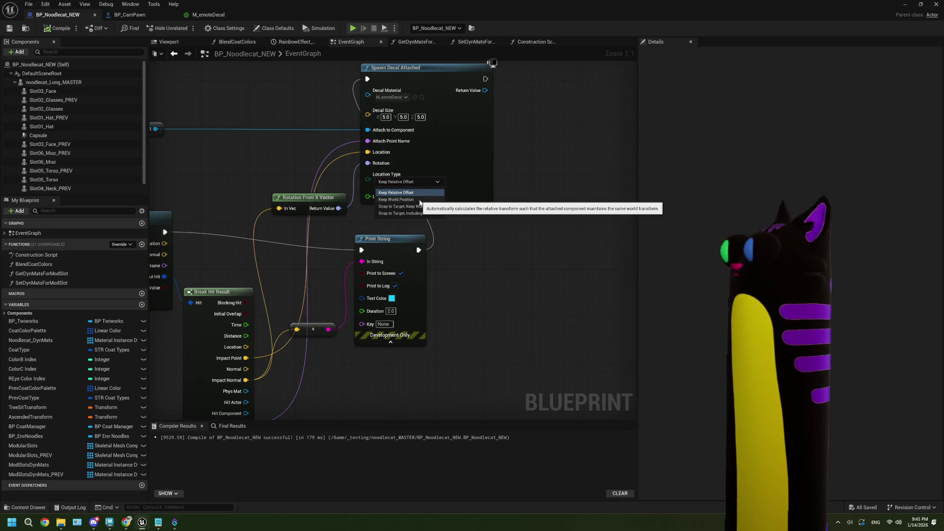
left_click(419, 200)
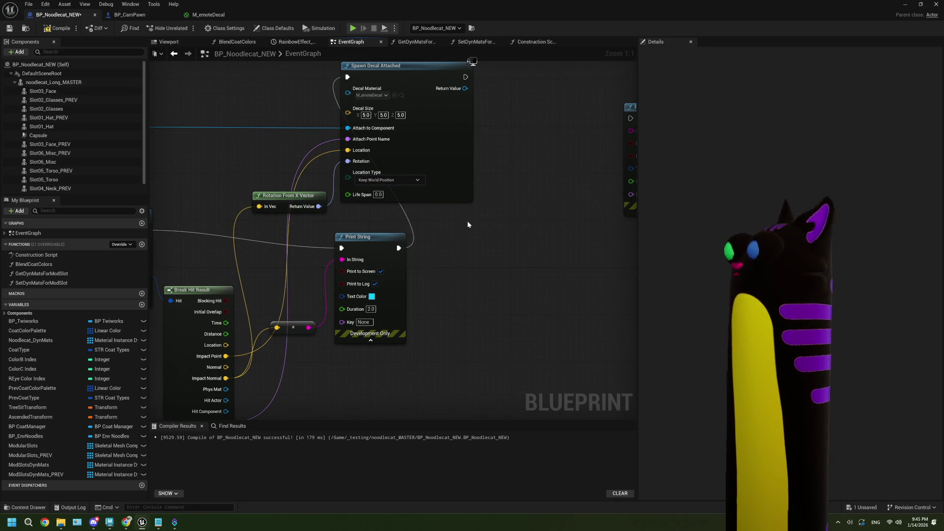
Step: Delete the leftover unused Print String node from the event graph
left_click_drag(503, 207, 376, 247)
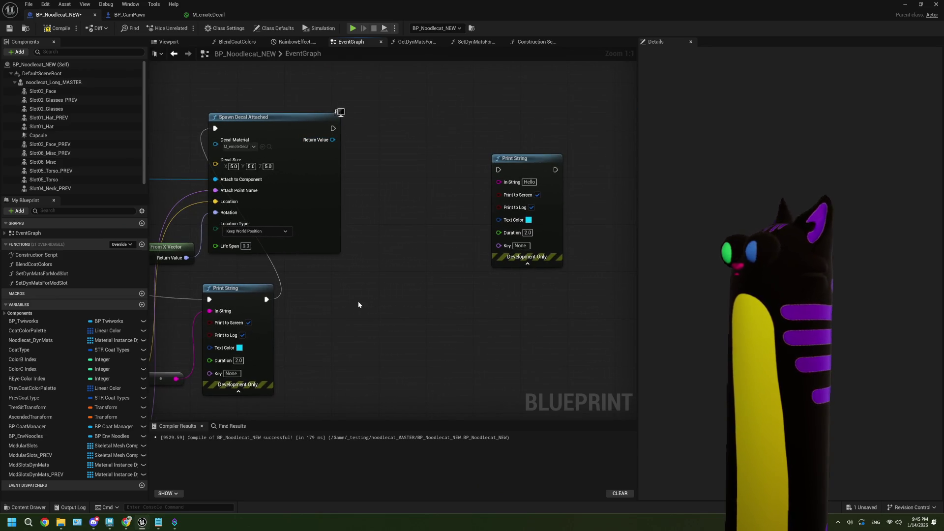
left_click_drag(357, 301, 400, 303)
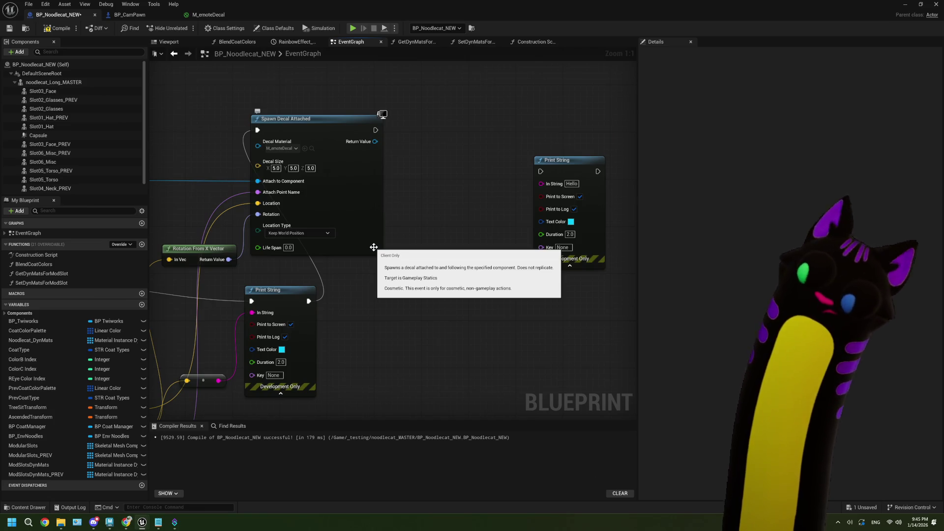
left_click_drag(181, 175, 287, 189)
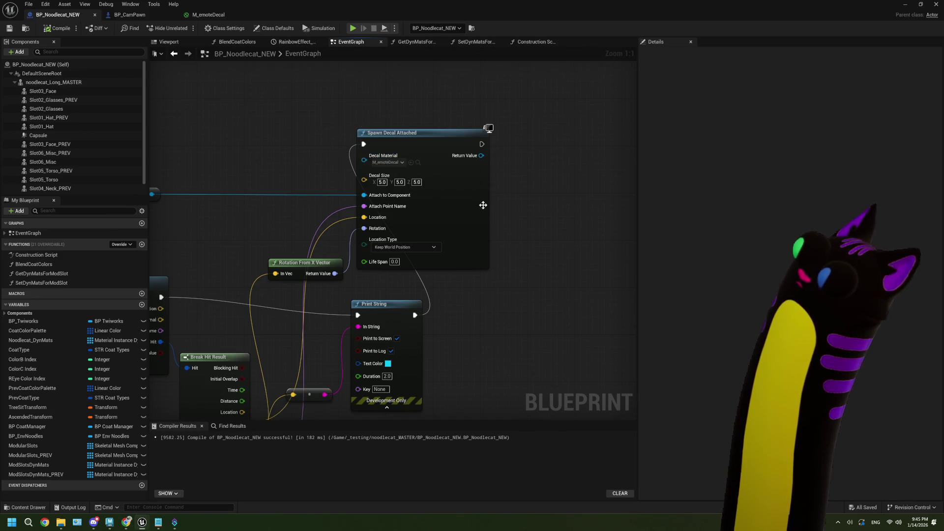
scroll(541, 228, "down", 2)
scroll(541, 227, "up", 2)
mouse_move(541, 227)
left_mouse_down()
mouse_move(488, 225)
mouse_move(533, 228)
mouse_move(522, 226)
left_mouse_up()
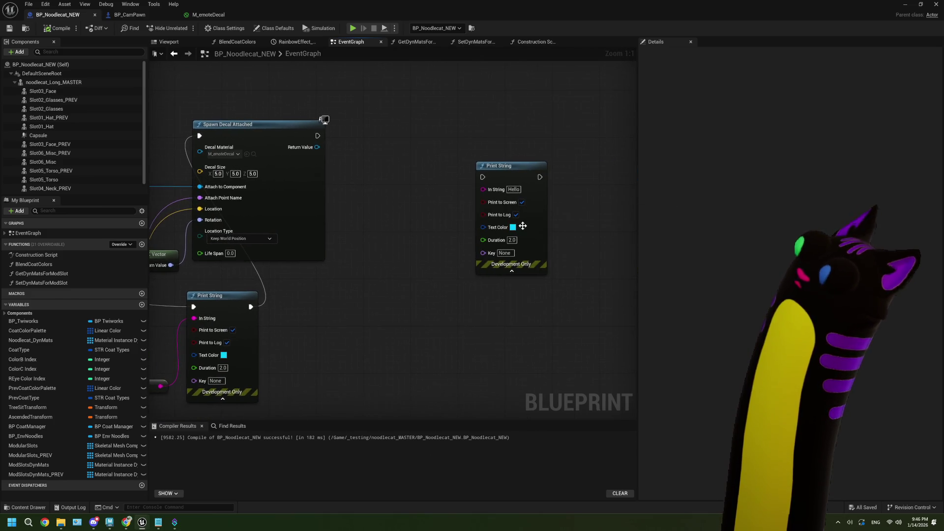
left_click(528, 226)
key("Delete")
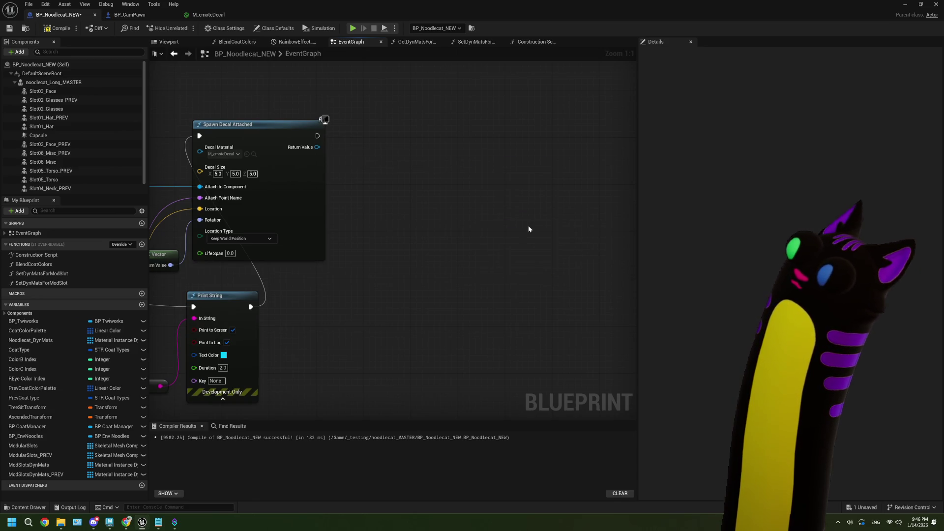
Step: Wire Break Hit Result's Hit Bone Name into Print String's In String, then play the level
left_click_drag(387, 263, 449, 256)
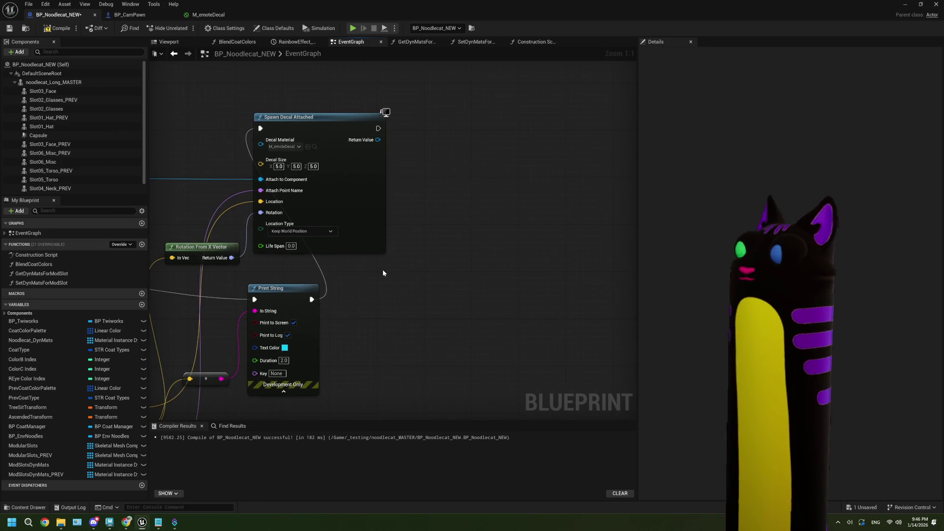
mouse_move(362, 275)
left_mouse_down()
mouse_move(455, 227)
mouse_move(481, 195)
left_mouse_up()
left_click_drag(266, 299, 269, 296)
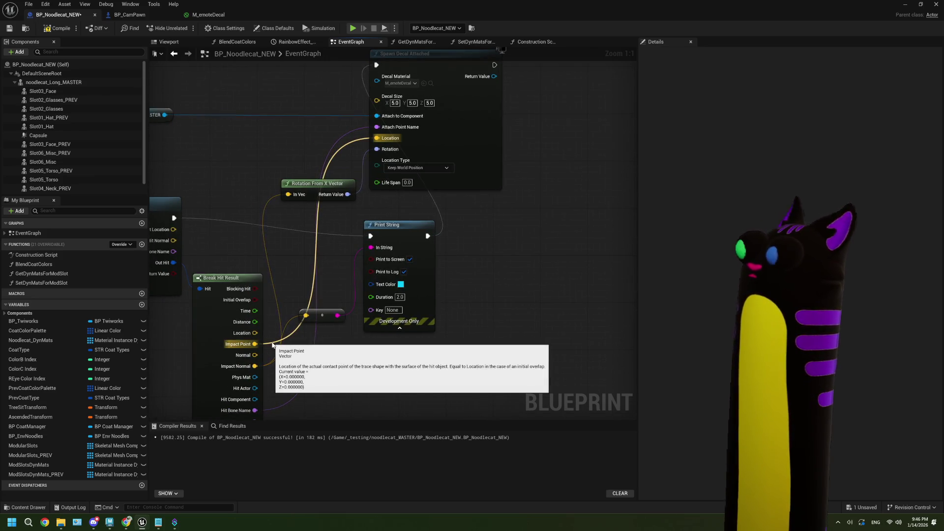
left_click_drag(270, 361, 273, 325)
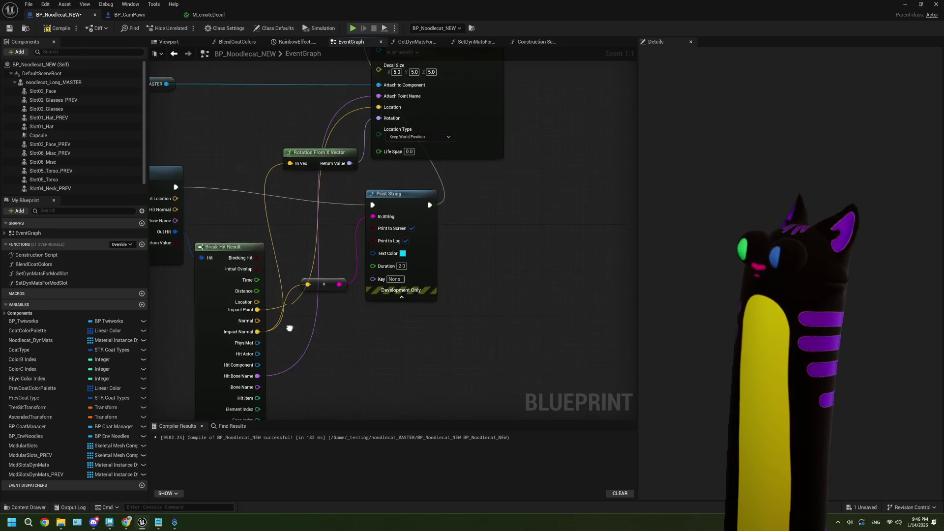
mouse_move(285, 365)
left_mouse_down()
mouse_move(250, 418)
mouse_move(304, 319)
mouse_move(301, 266)
left_mouse_up()
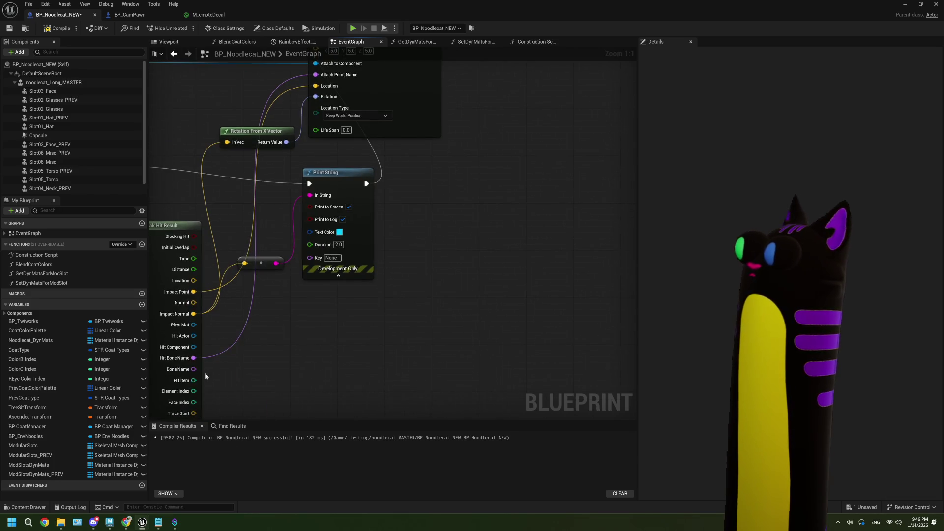
mouse_move(201, 360)
left_mouse_down()
mouse_move(479, 27)
mouse_move(477, 147)
mouse_move(251, 369)
mouse_move(244, 359)
left_mouse_up()
left_click_drag(302, 319, 315, 309)
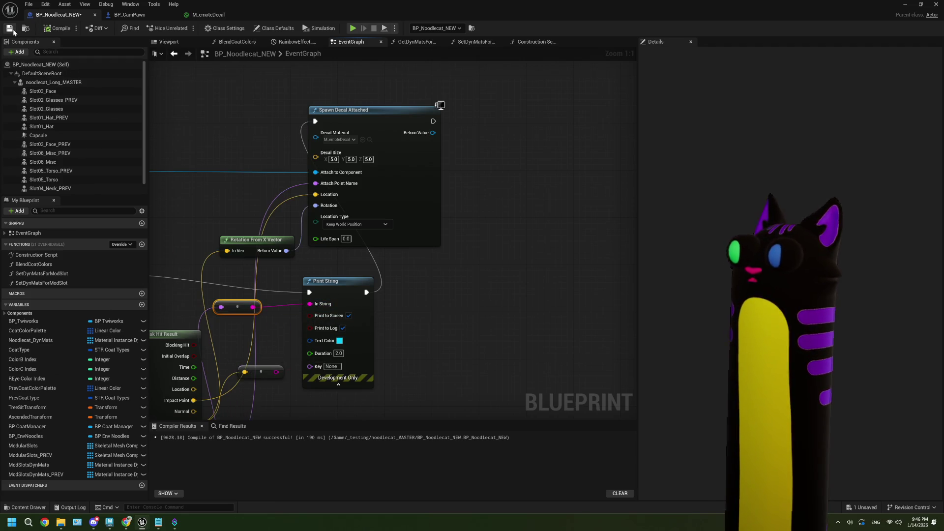
left_click(904, 5)
left_click(236, 28)
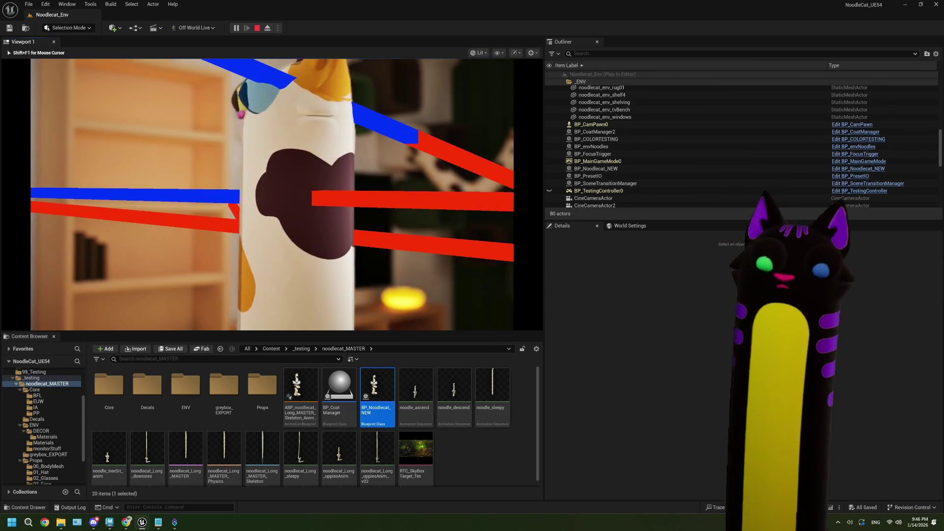
Step: End the play session and go back to the BP_Noodlecat_NEW event graph
key("Escape")
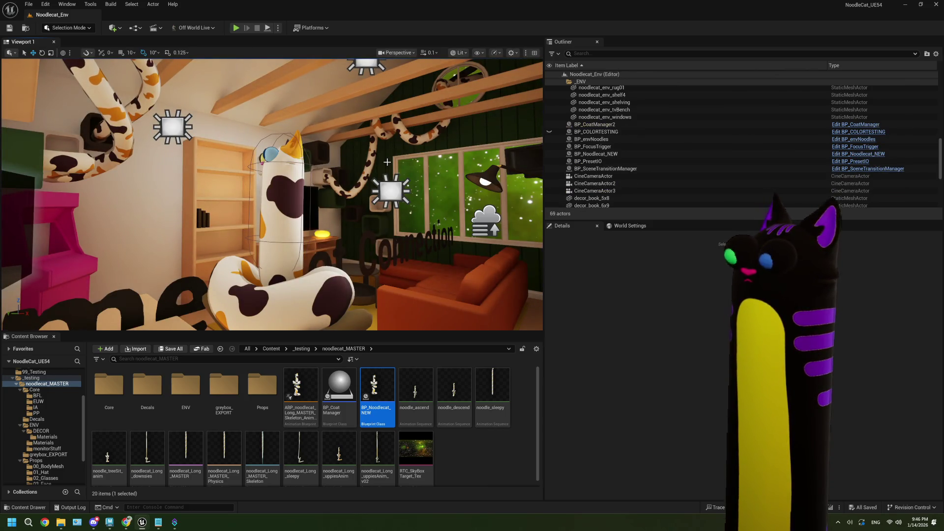
mouse_move(389, 383)
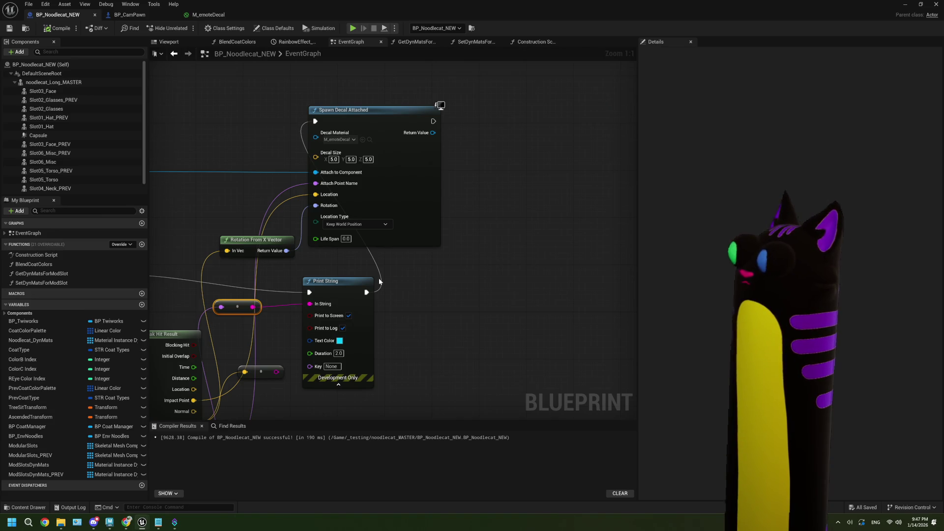
Step: Minimize the BP_Noodlecat_NEW editor and start a new play session in Noodlecat_Env
left_click(389, 183)
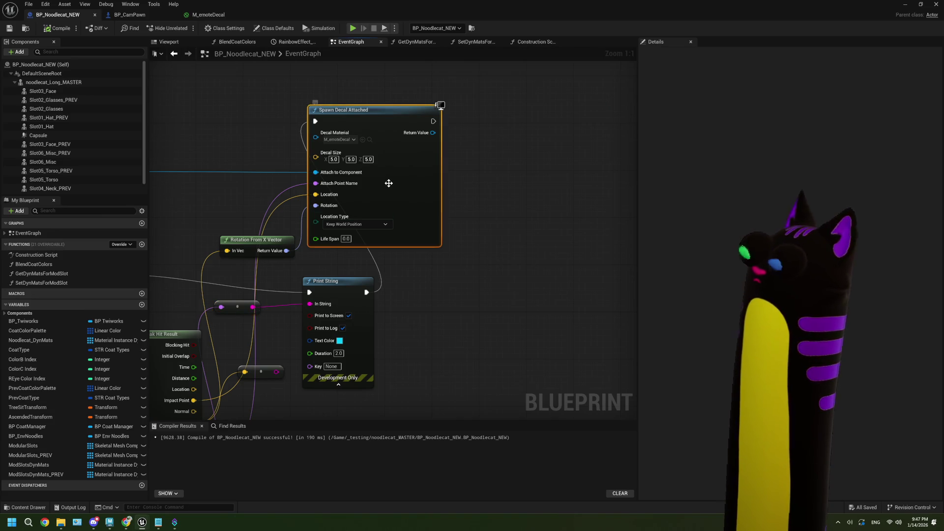
scroll(395, 288, "down", 2)
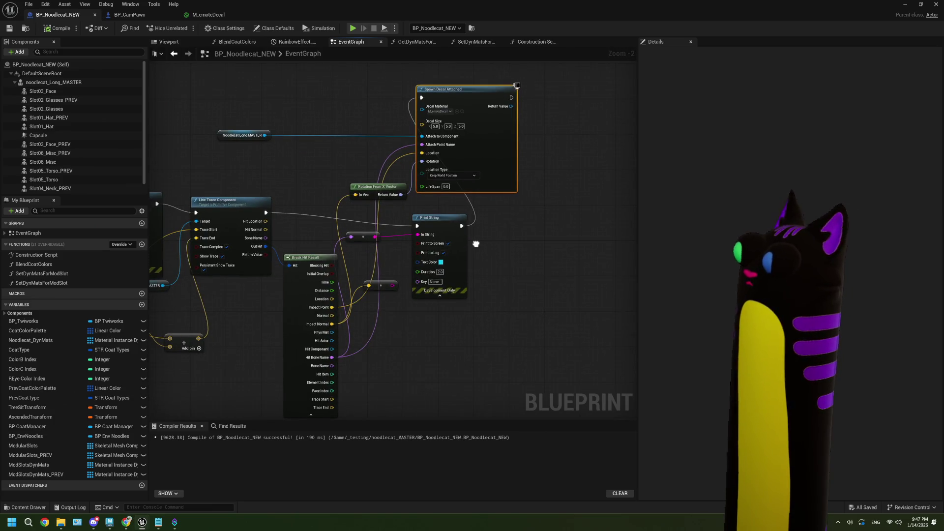
left_click(900, 6)
left_click(237, 28)
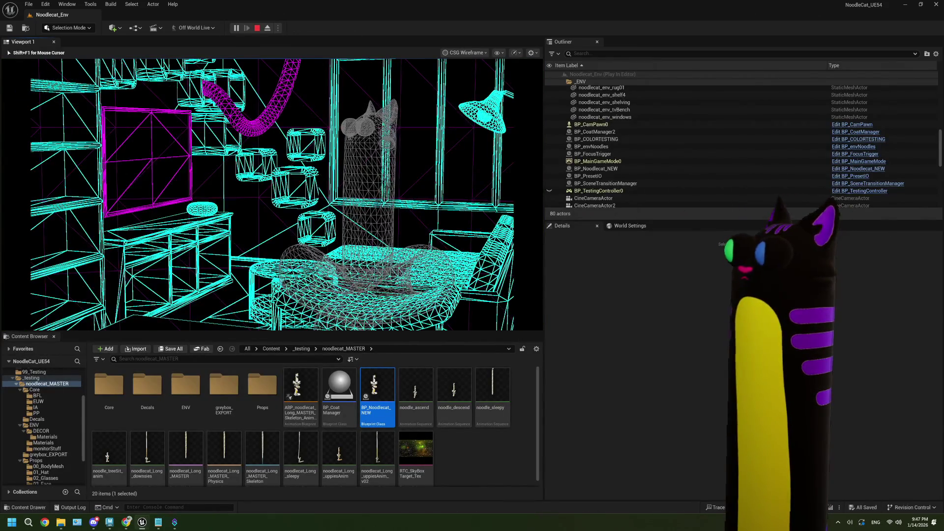
Step: Cycle through lit, lighting-only and shader complexity views, eject, save a screenshot, go fullscreen
key("F3")
key("F4")
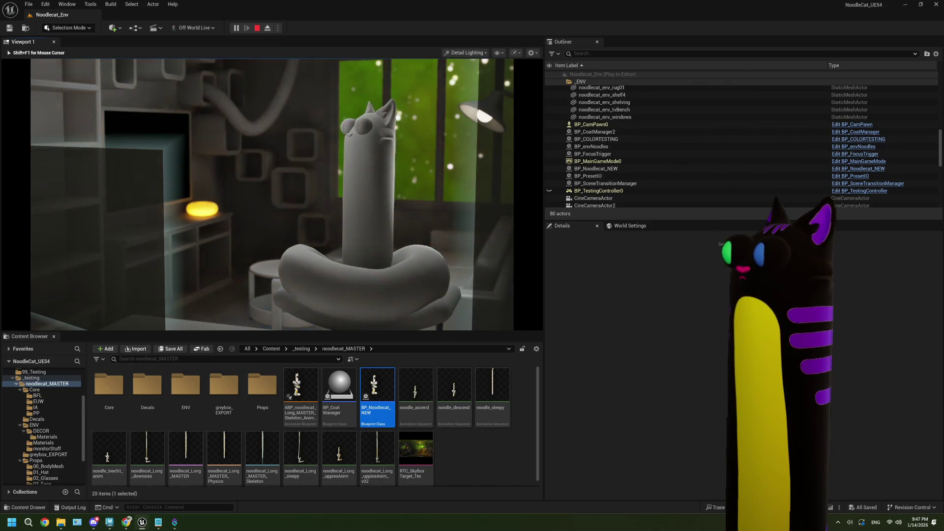
key("F5")
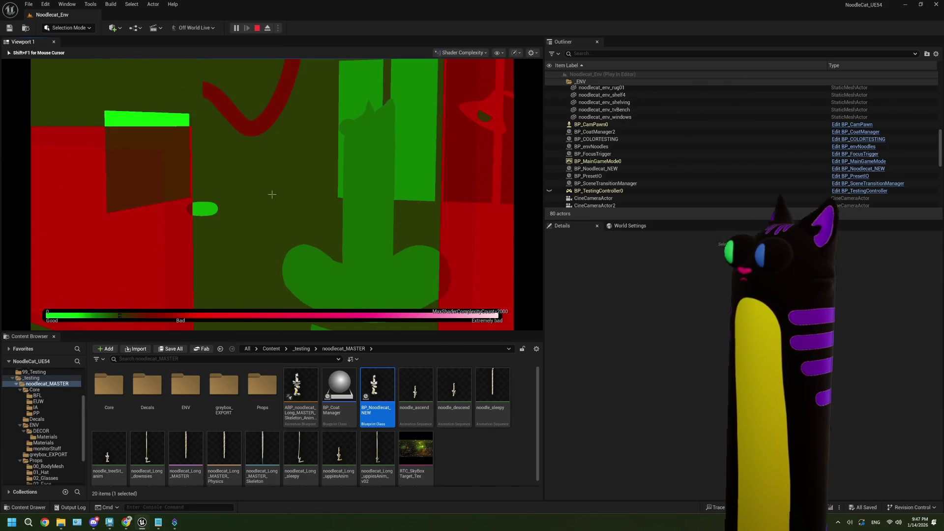
key("F8")
key("F9")
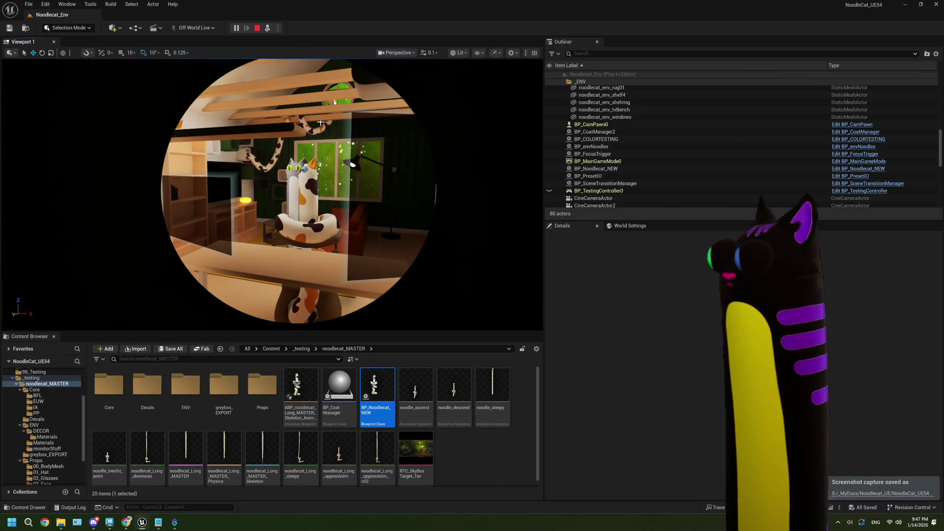
key("F11")
key("F11")
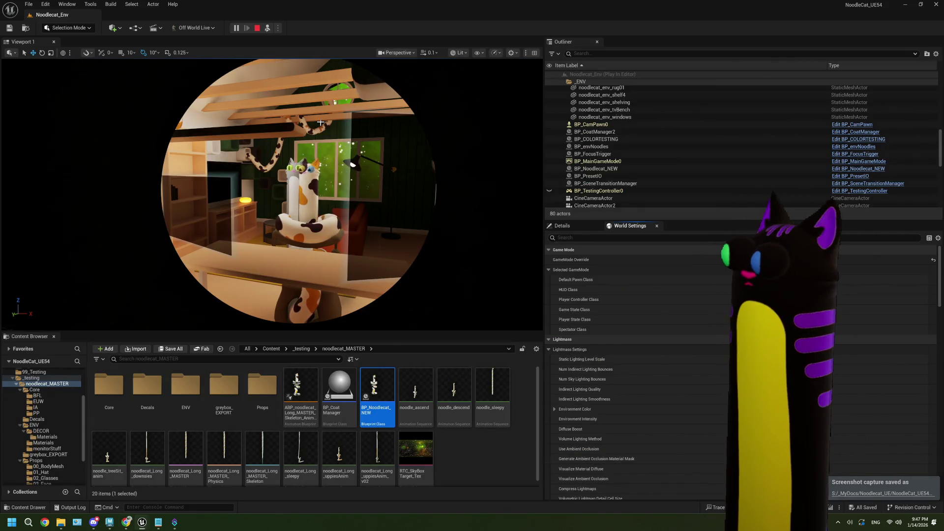
Step: Select HDRIBackdrop, restart play, view the traces in wireframe, then end the session
key("alt+Tab")
left_click(729, 11)
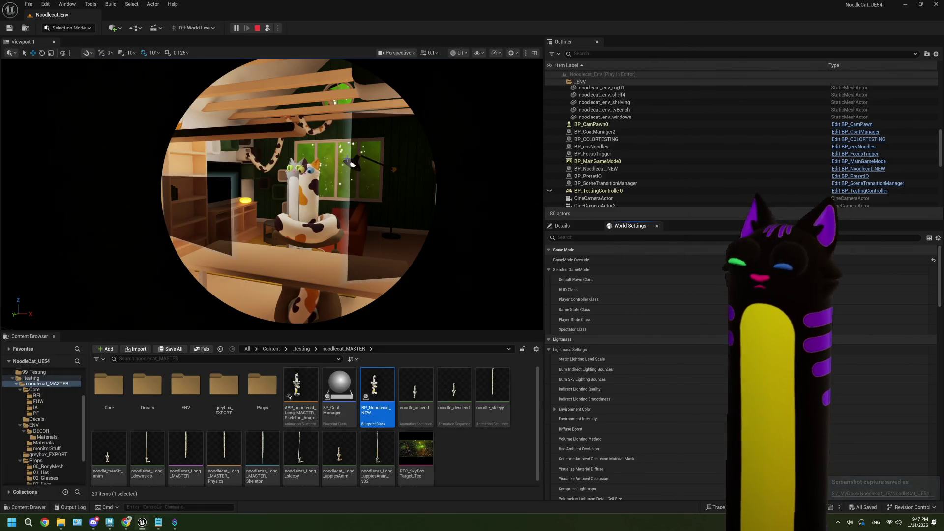
key("alt+Tab")
left_click(683, 52)
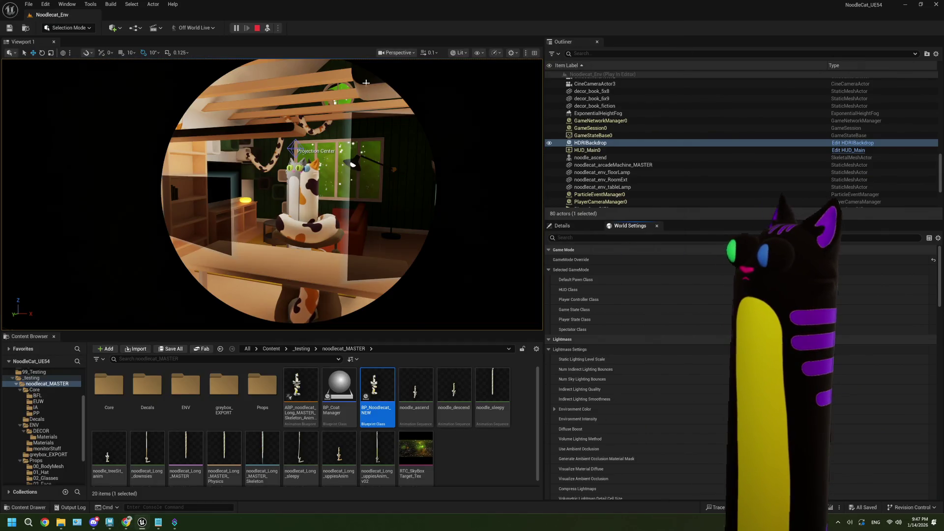
left_click(257, 28)
left_click(238, 30)
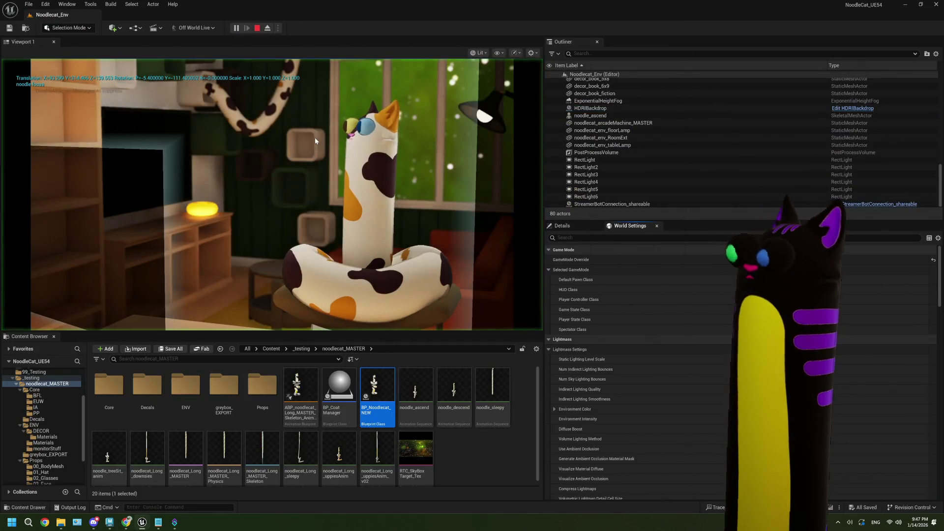
key("F1")
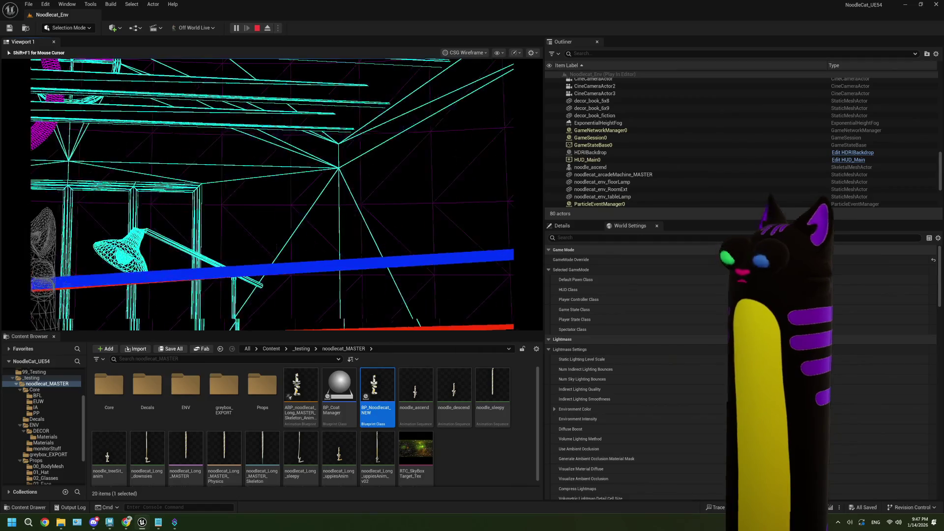
key("Escape")
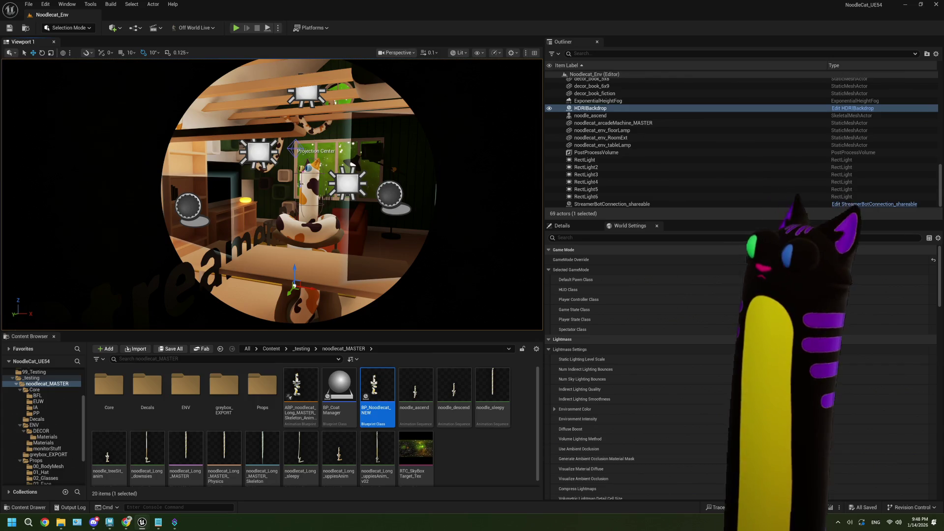
Step: Reopen BP_Noodlecat_NEW and bring the browser with the Level Editor docs forward
scroll(301, 183, "up", 5)
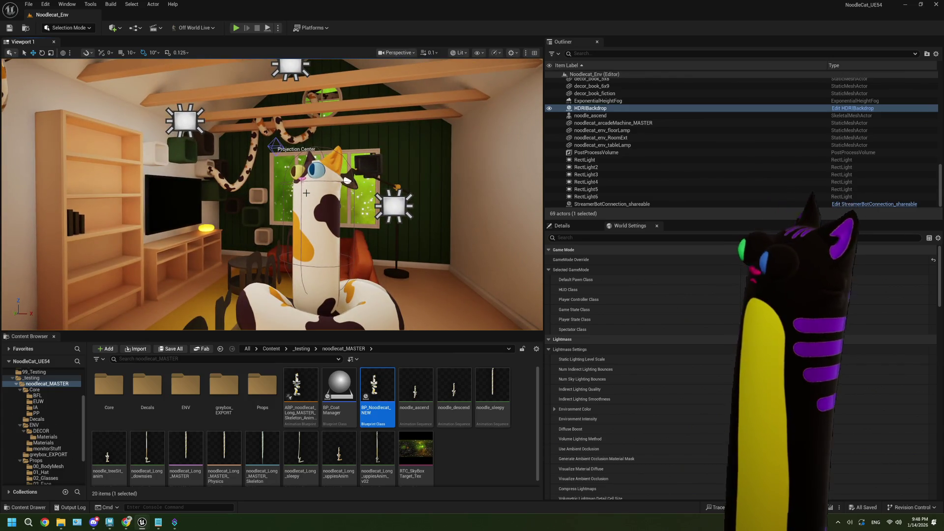
double_click(377, 386)
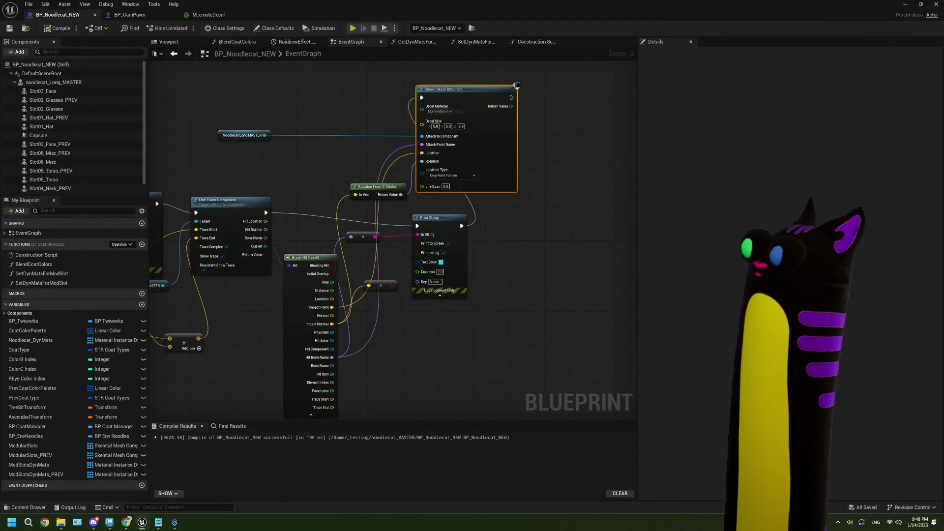
mouse_move(147, 528)
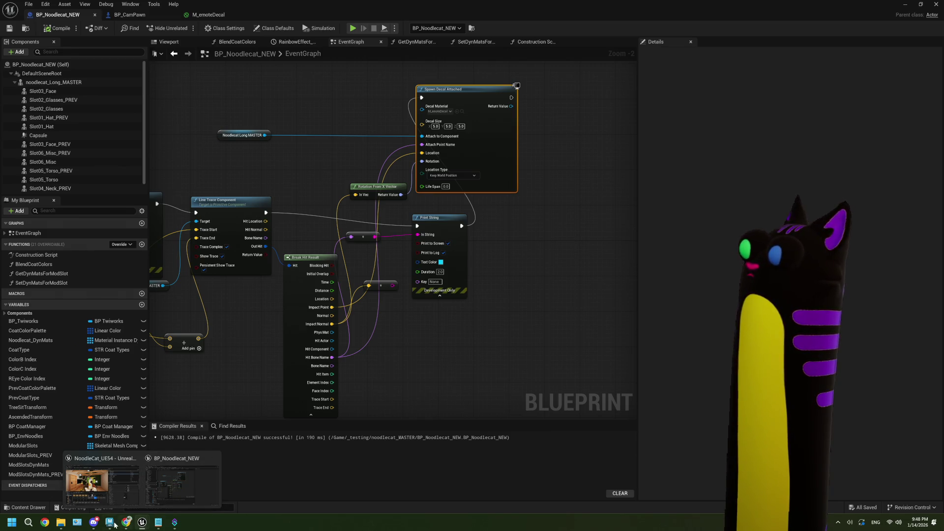
left_click(125, 524)
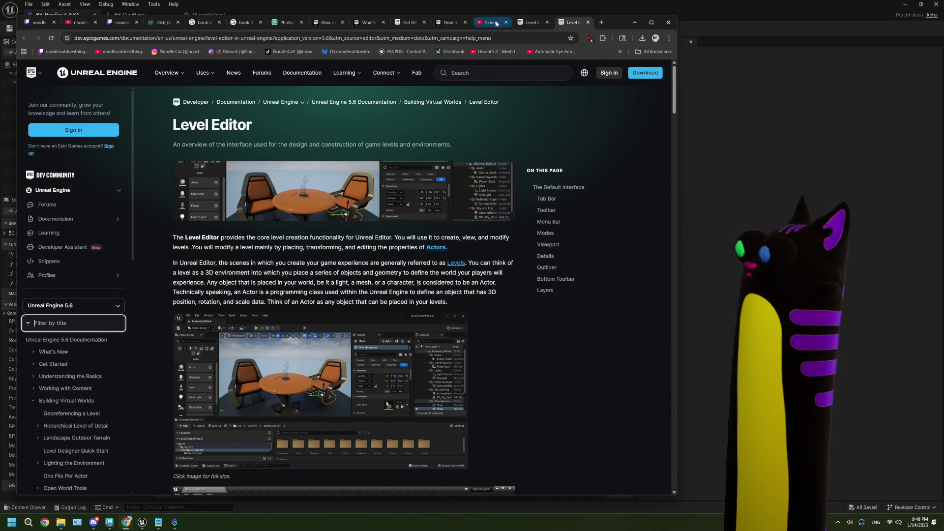
Step: Play the Skinned Mesh Decals tutorial and seek ahead, pausing on the collision settings
left_click(496, 23)
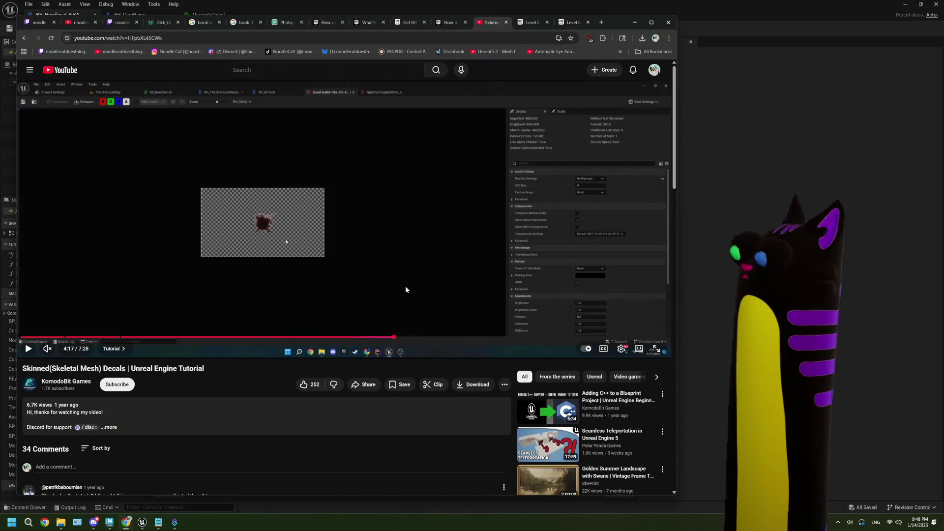
left_click(332, 234)
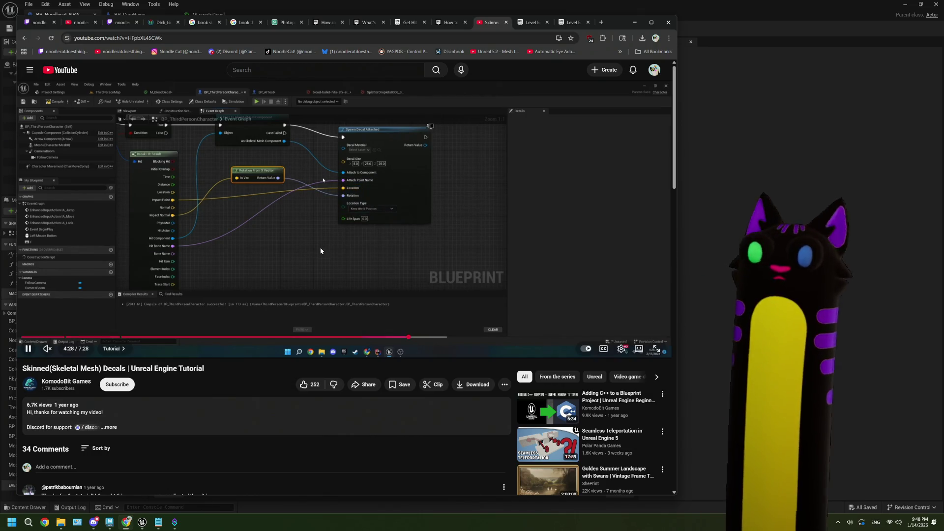
left_click(376, 233)
key("Right")
key("Right")
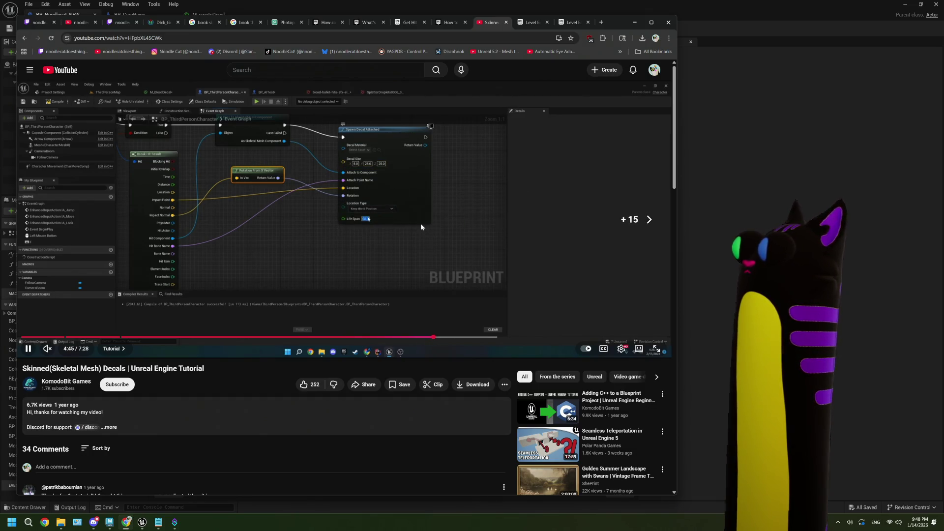
key("Right")
key("Right")
key("Right")
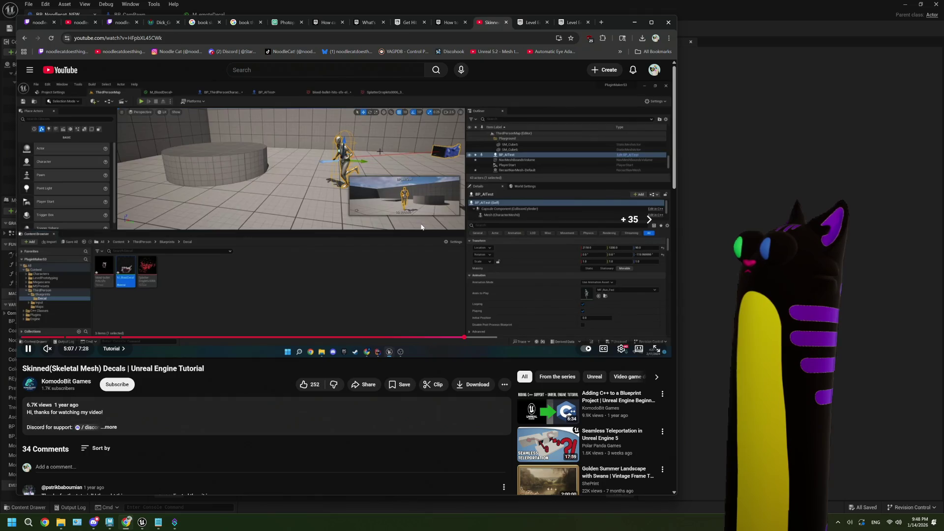
key("Right")
key("Right")
key("Right")
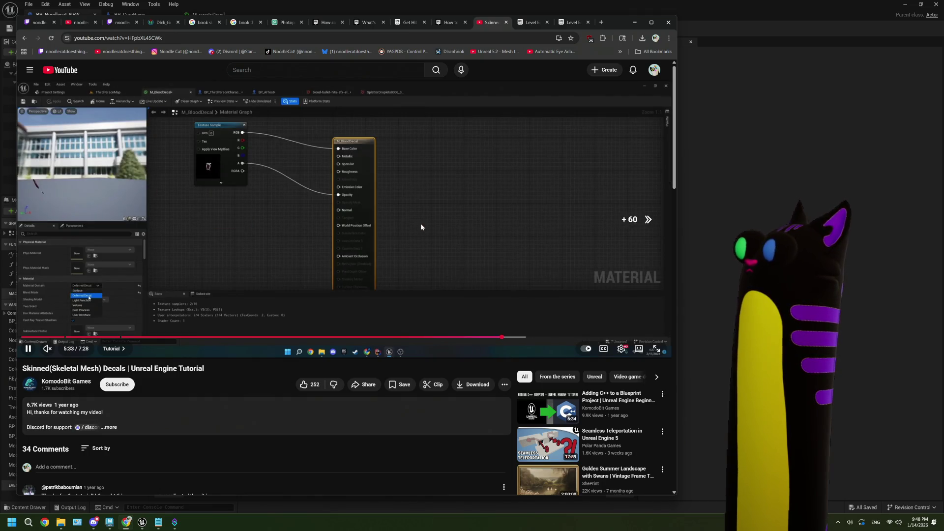
key("Right")
key("Right")
key("Right")
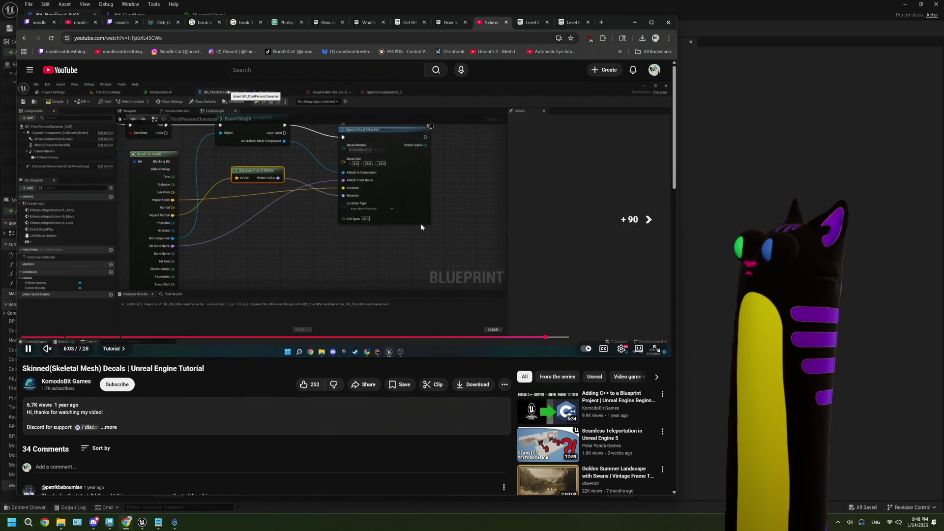
key("Right")
key("Right")
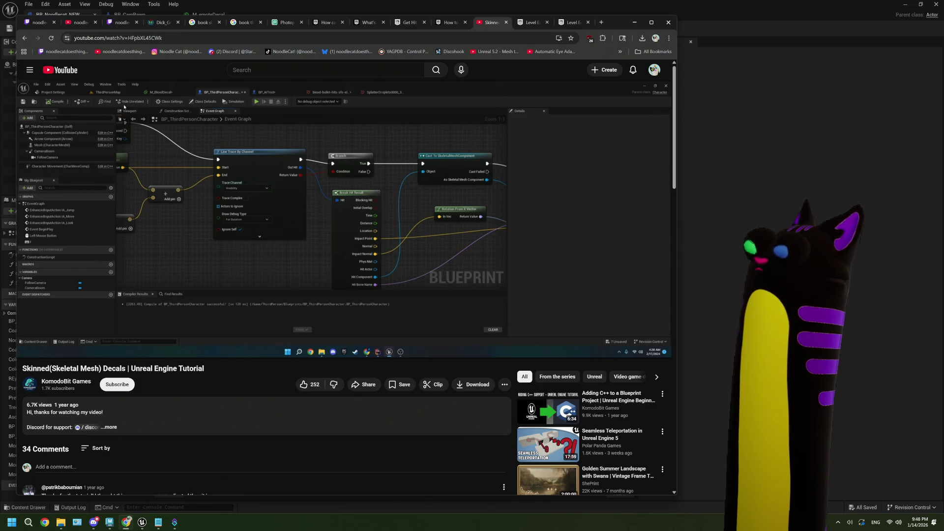
key("Right")
left_click(556, 146)
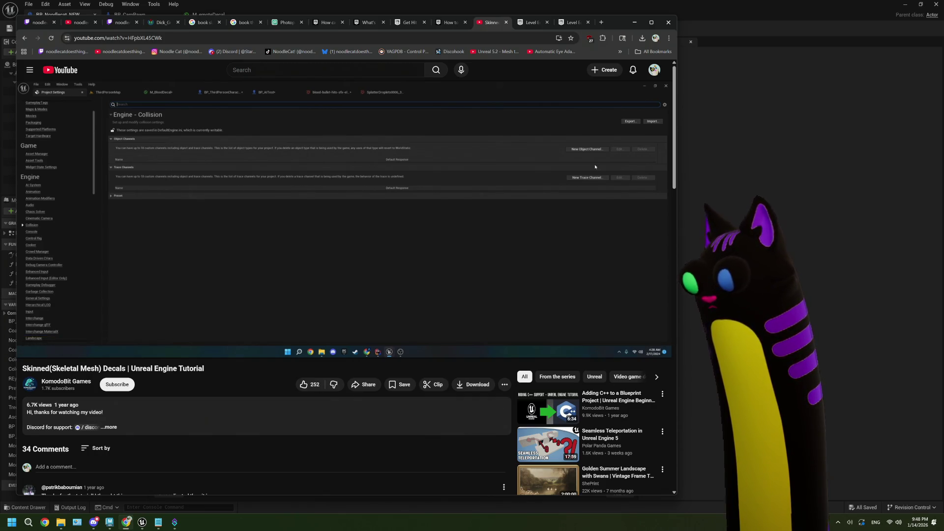
Step: Resume and skip to the blueprint graph section, pausing at 7:00, then return to Unreal
left_click(553, 208)
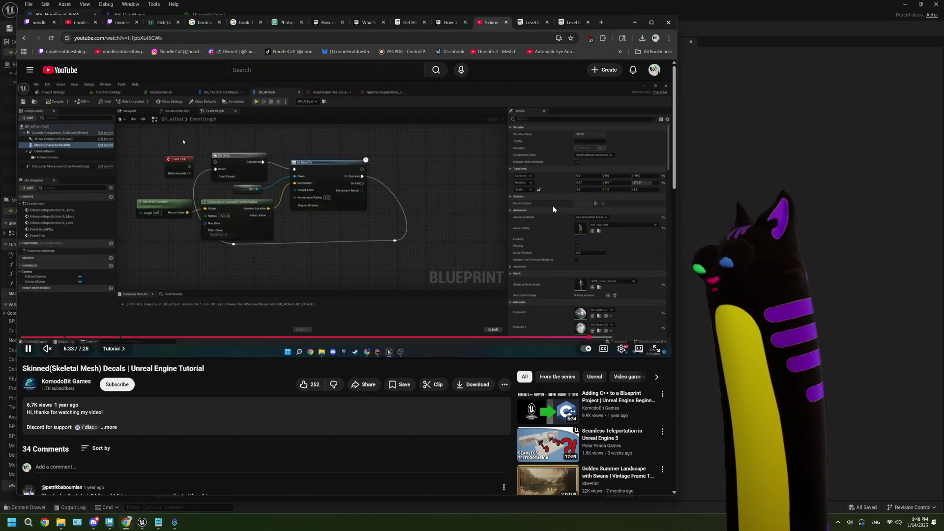
key("l")
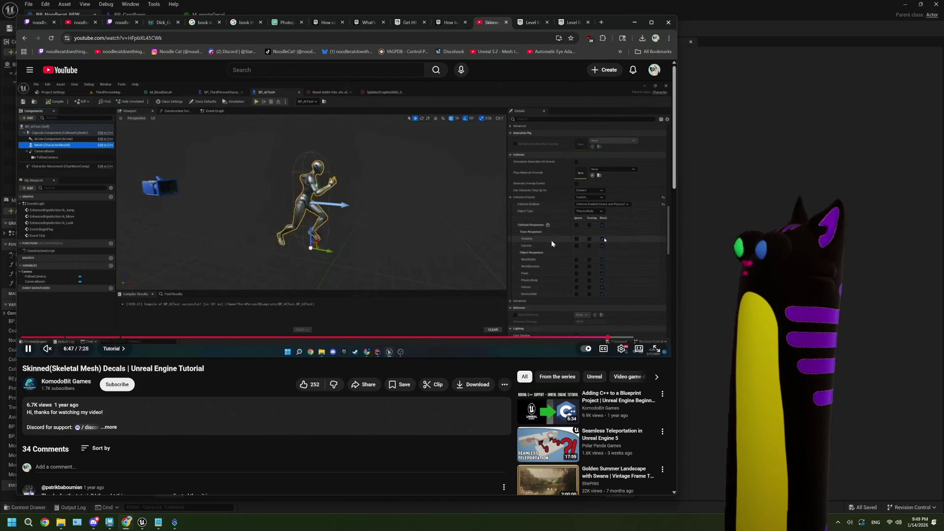
key("Right")
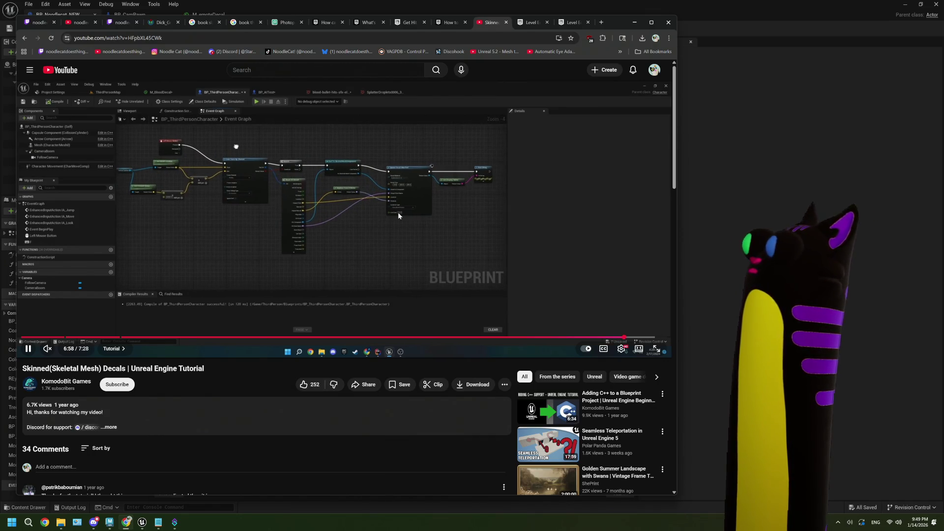
left_click(409, 210)
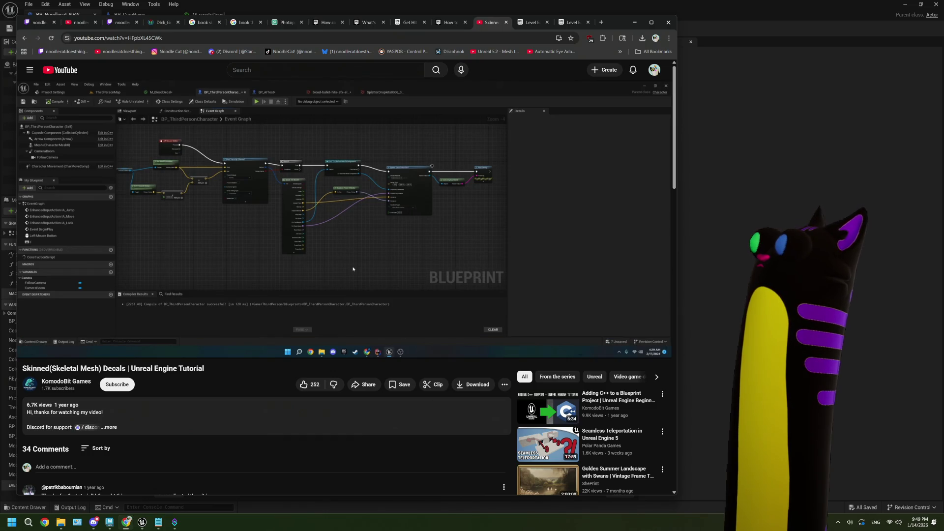
mouse_move(512, 208)
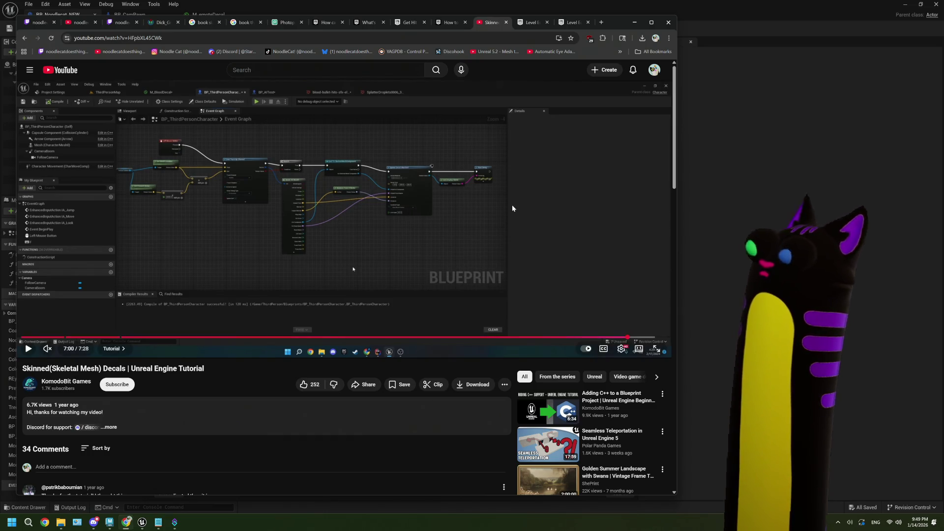
key("alt+Tab")
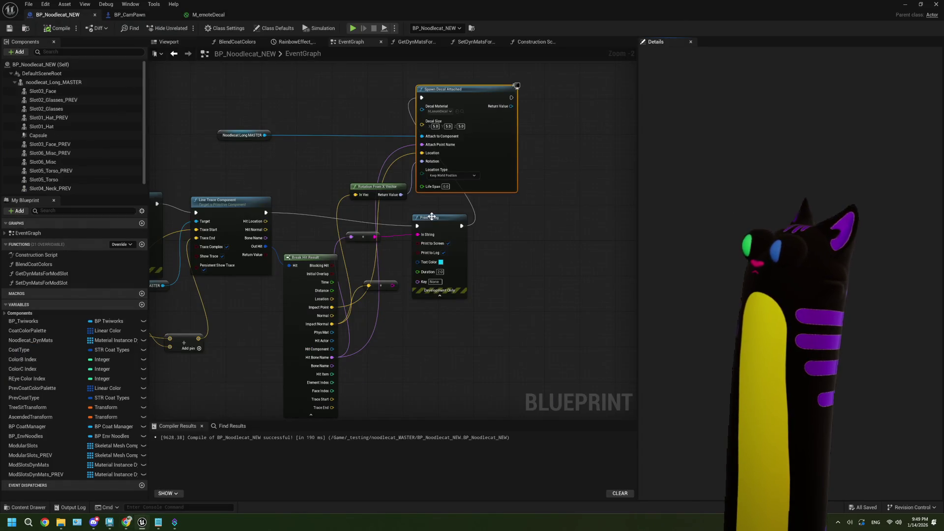
Step: Pan the BP_Noodlecat_NEW event graph over to the Spawn Decal Attached node
left_click_drag(431, 216, 491, 215)
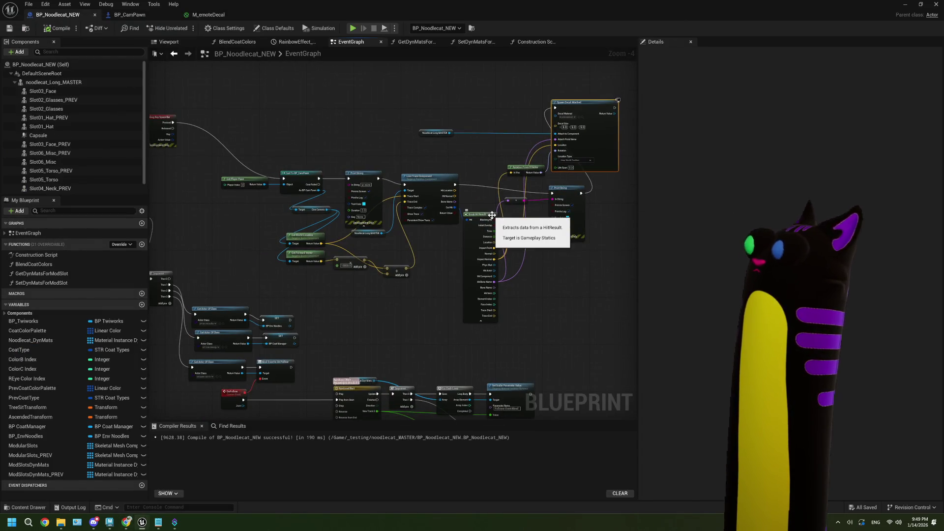
scroll(436, 228, "up", 2)
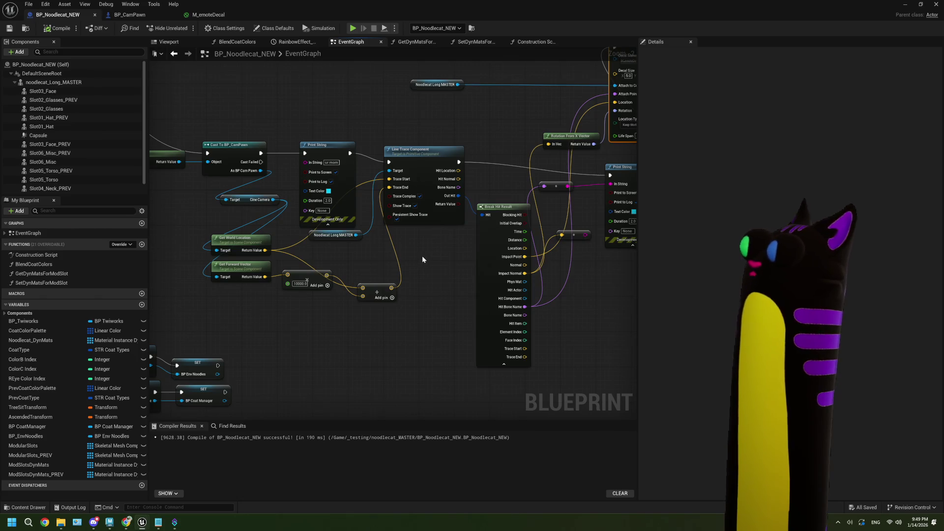
left_click_drag(415, 232, 349, 226)
mouse_move(466, 253)
left_mouse_down()
mouse_move(444, 249)
mouse_move(393, 267)
left_mouse_up()
left_click_drag(460, 272, 441, 306)
left_click_drag(480, 275, 389, 308)
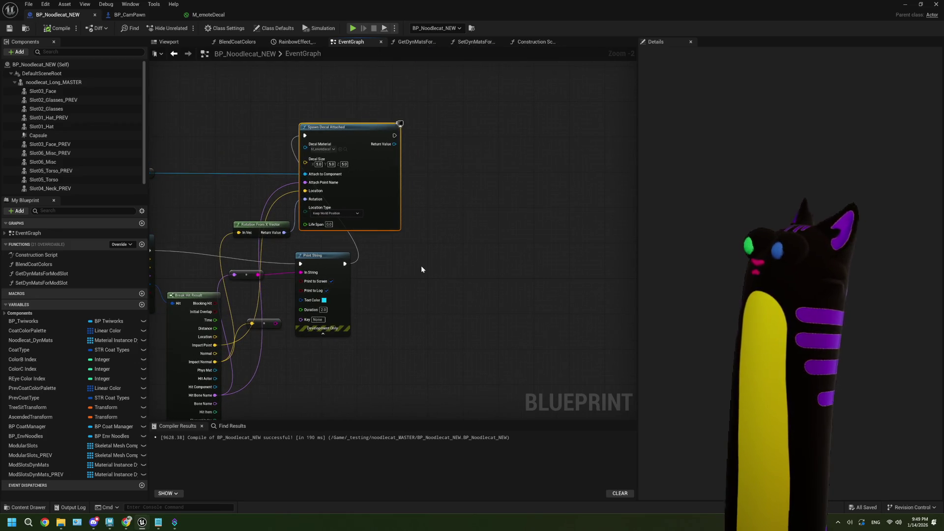
Step: Inspect the M_emoteDecal material graph, then minimize it back to the level
left_click(208, 15)
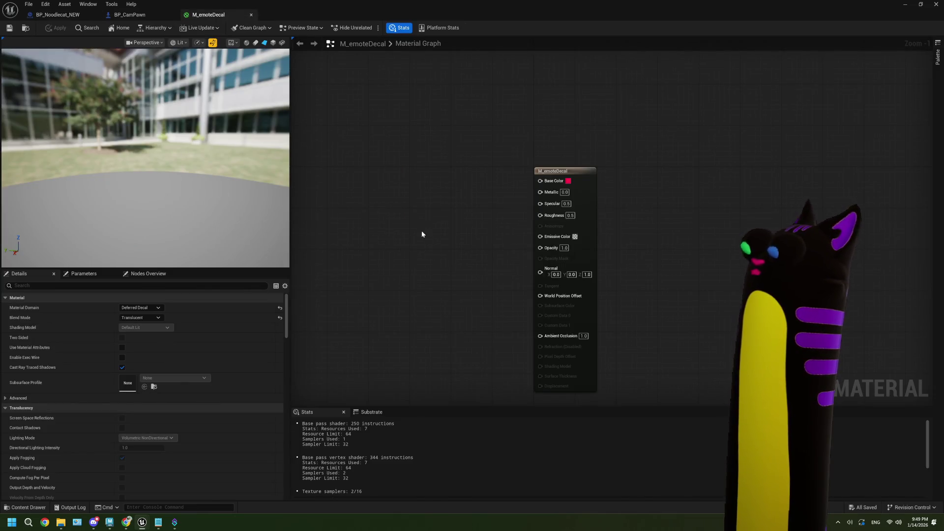
left_click_drag(422, 268, 415, 256)
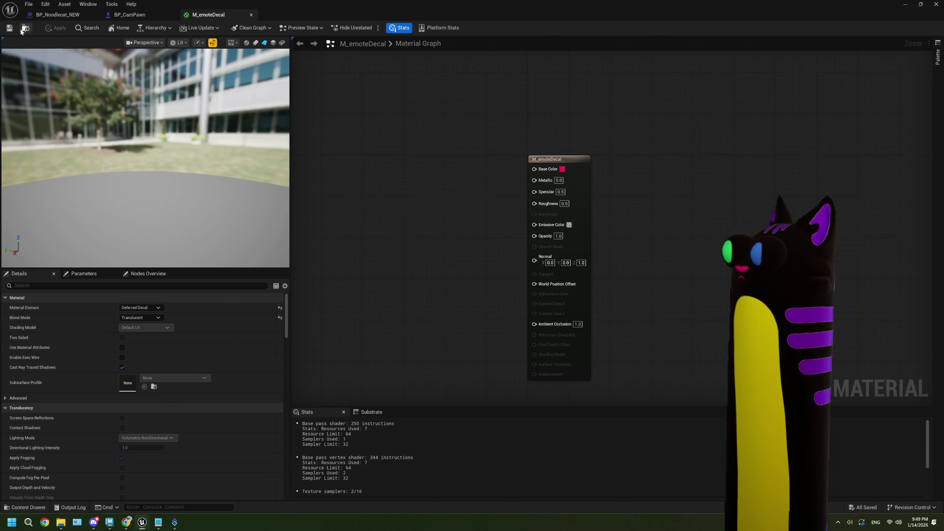
left_click(900, 6)
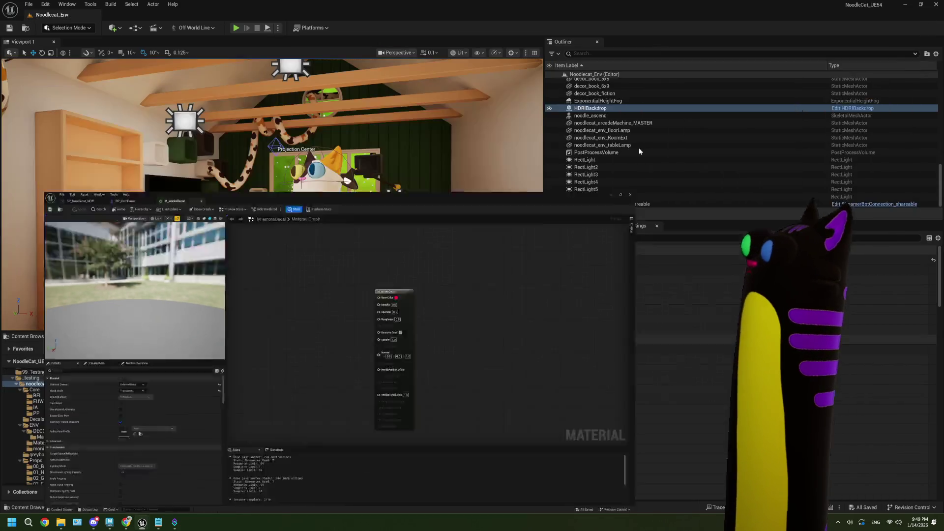
Step: Add a Decal Actor near the cat and assign M_emoteDecal as its decal material
left_click(116, 28)
left_click(137, 203)
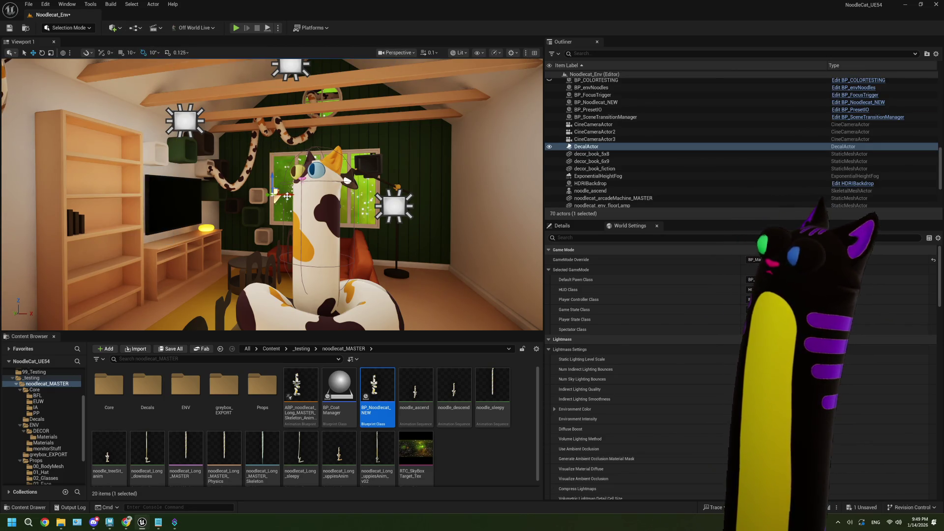
mouse_move(287, 193)
left_mouse_down()
mouse_move(357, 193)
mouse_move(472, 223)
mouse_move(496, 240)
mouse_move(465, 258)
mouse_move(361, 259)
mouse_move(325, 247)
mouse_move(291, 254)
mouse_move(180, 181)
mouse_move(274, 194)
mouse_move(301, 185)
left_mouse_up()
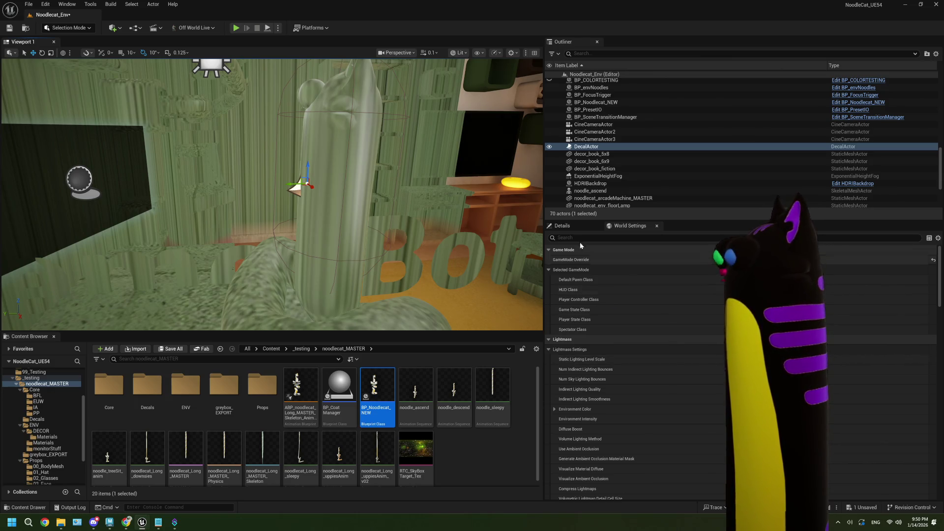
left_click(574, 225)
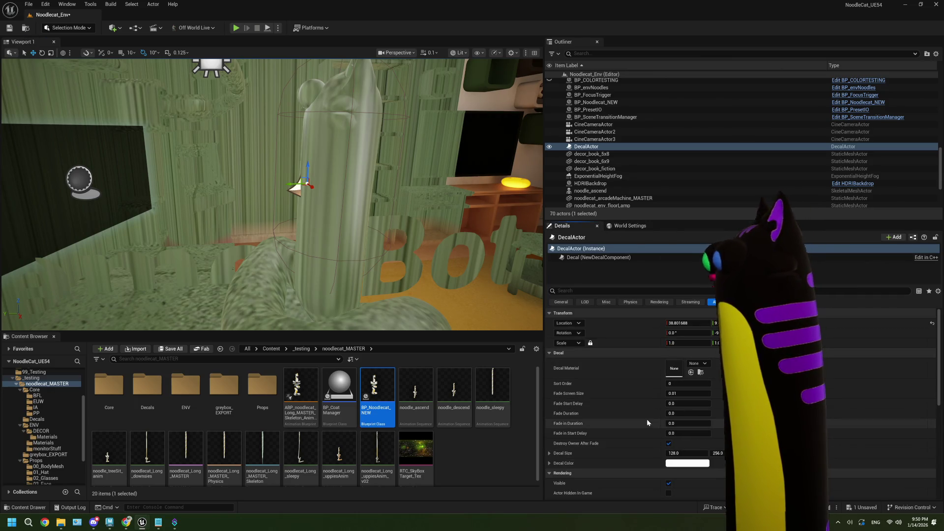
left_click(697, 363)
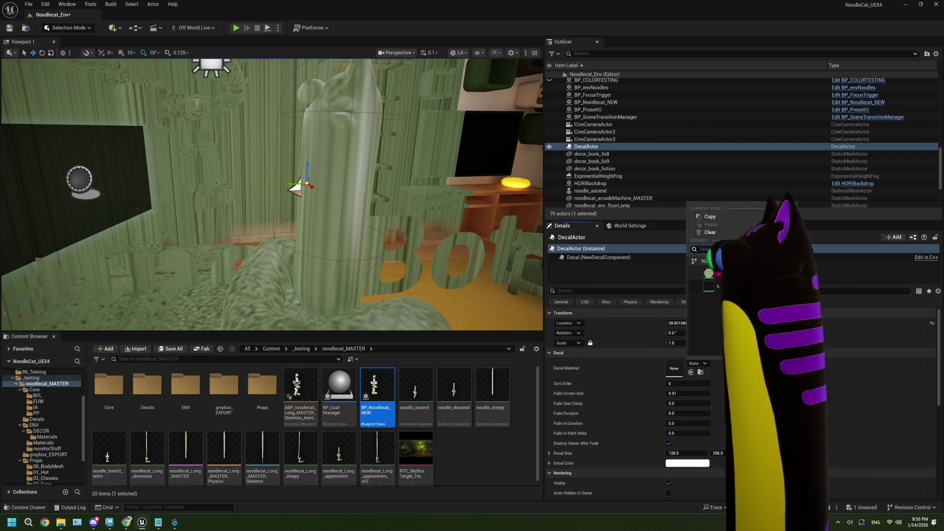
left_click(720, 287)
Step: Rotate the decal to face the cat's body and switch it to DefaultDeferredDecalMaterial
key("f")
key("e")
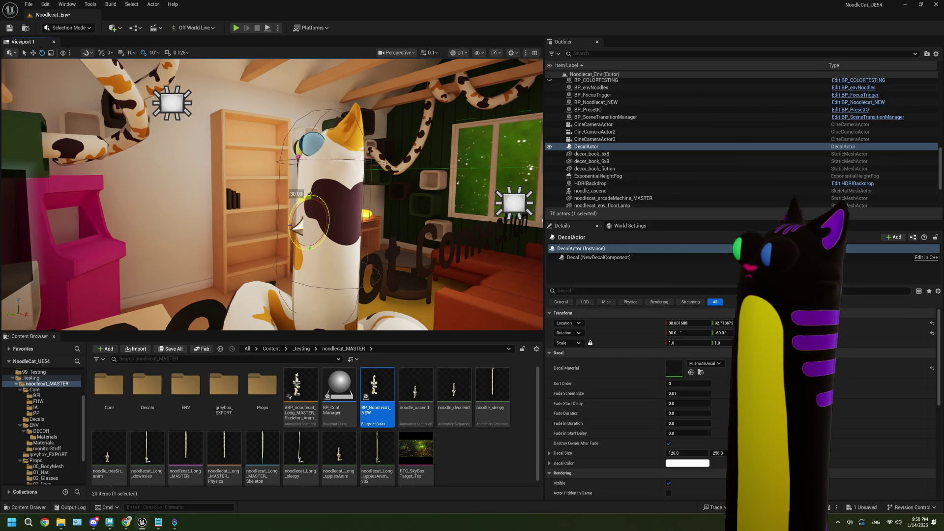
mouse_move(295, 224)
left_mouse_down()
mouse_move(311, 204)
mouse_move(266, 226)
mouse_move(287, 237)
left_mouse_up()
key("w")
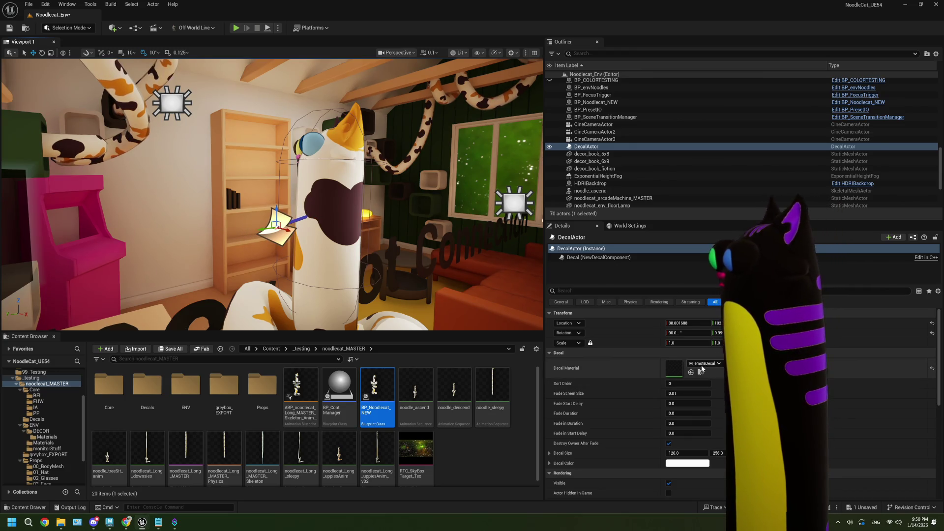
left_click(704, 363)
left_click(709, 273)
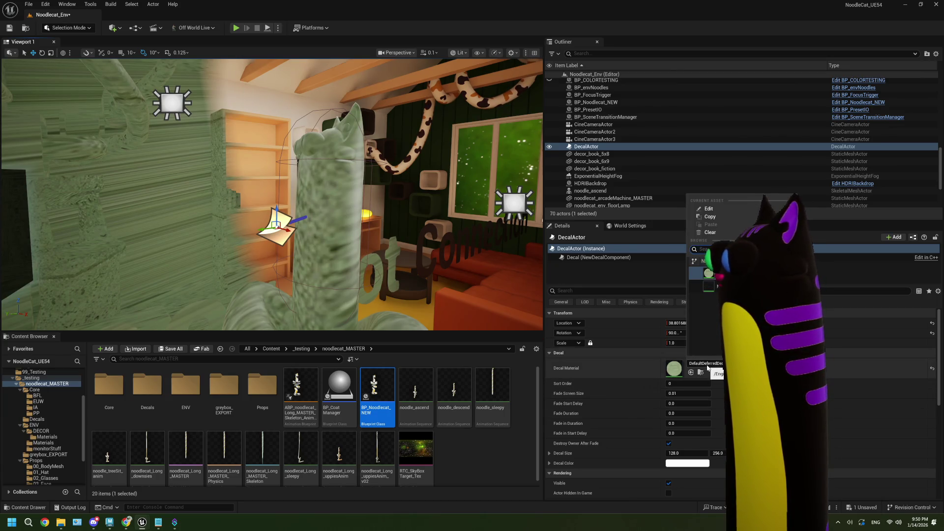
double_click(673, 369)
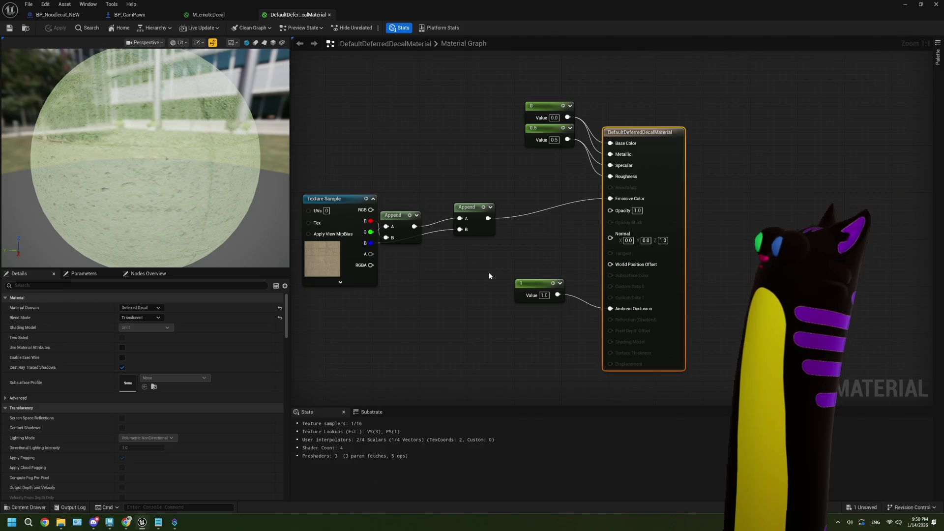
Step: Copy the texture, Append and constant nodes from DefaultDeferredDecalMaterial into M_emoteDecal
left_click(209, 15)
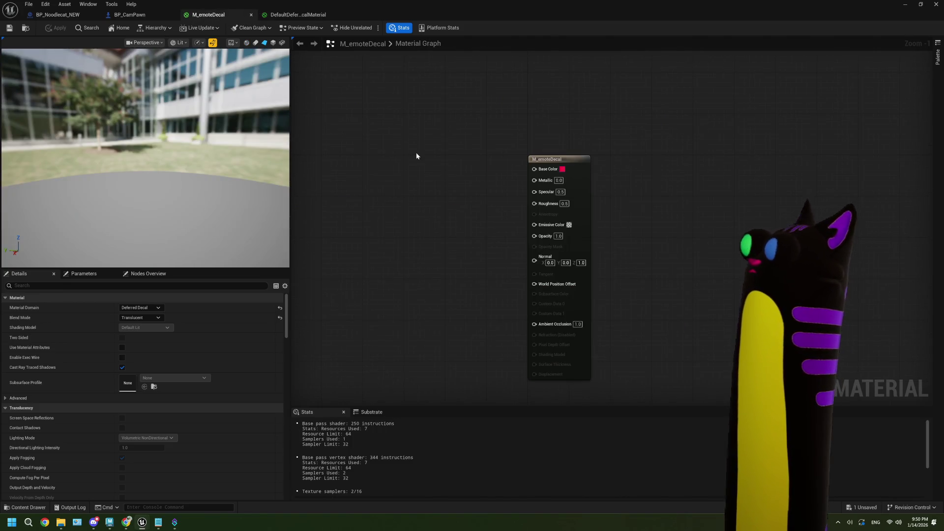
left_click(298, 16)
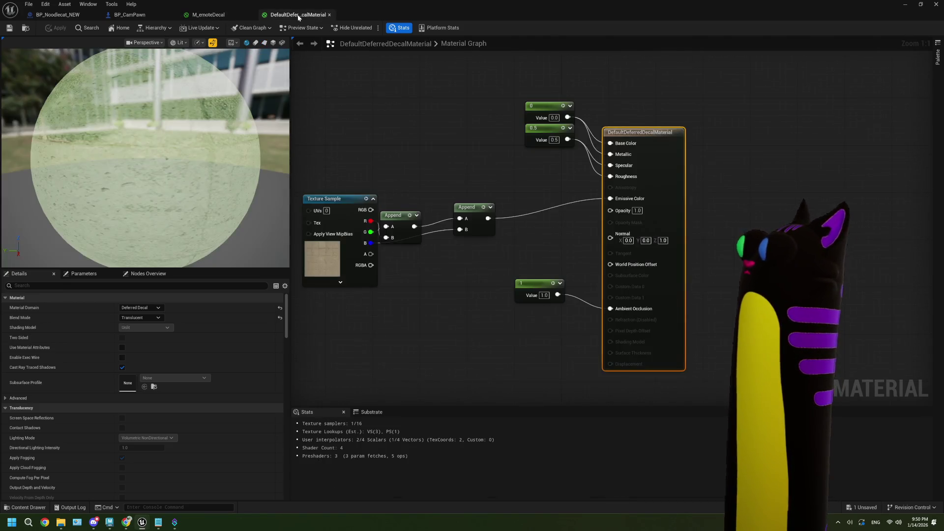
left_click_drag(545, 234, 559, 224)
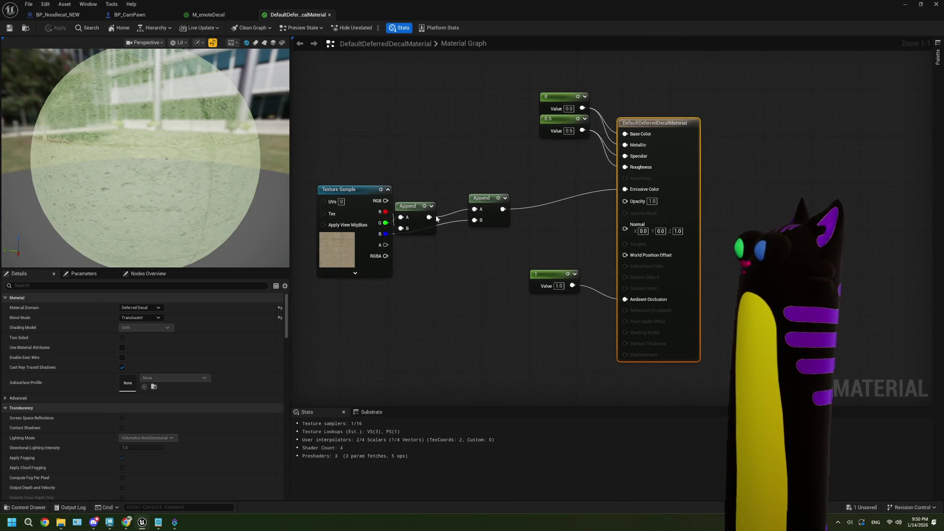
left_click_drag(407, 216, 414, 199)
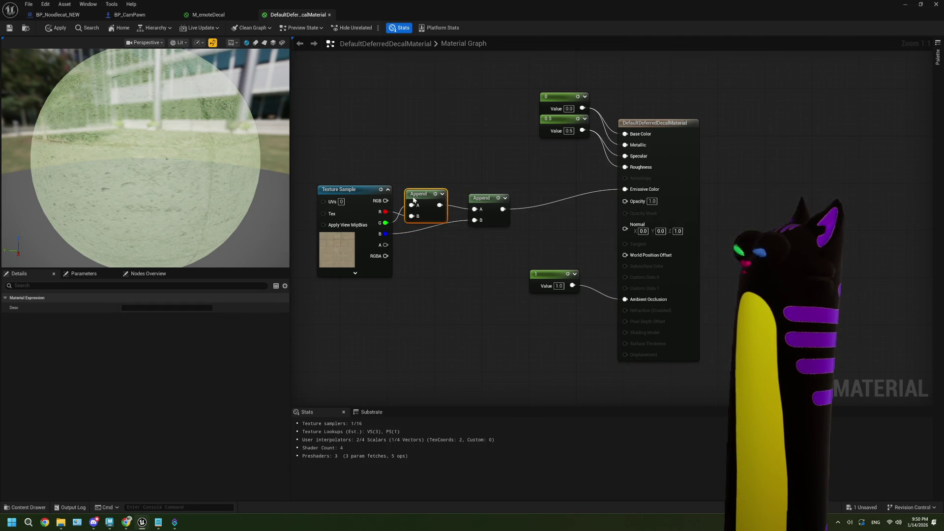
left_click_drag(350, 79, 592, 303)
left_click(589, 302)
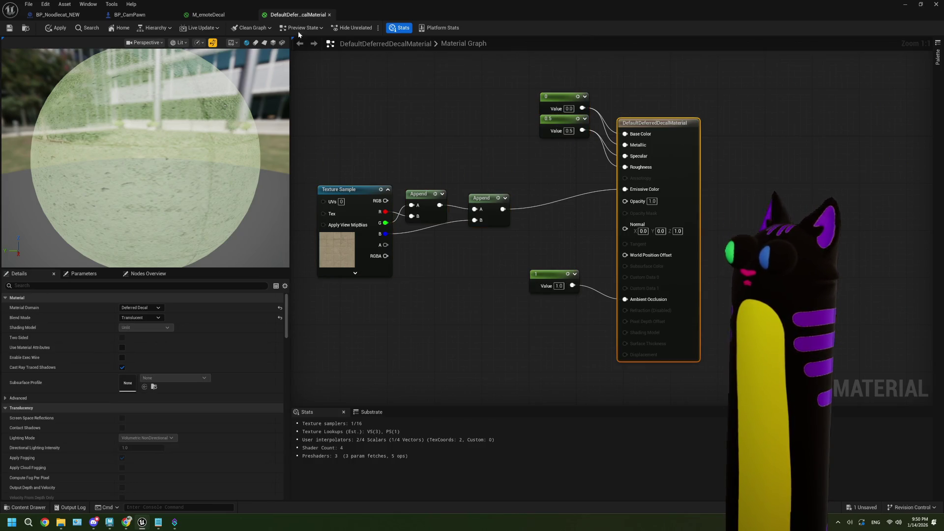
left_click(210, 14)
key("ctrl+v")
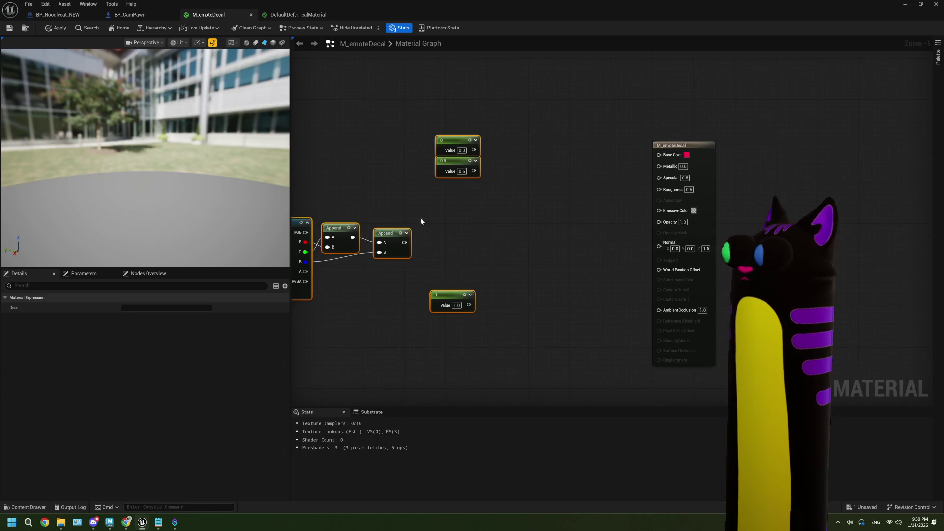
mouse_move(402, 248)
left_mouse_down()
mouse_move(660, 222)
mouse_move(659, 210)
left_mouse_up()
left_click(512, 242)
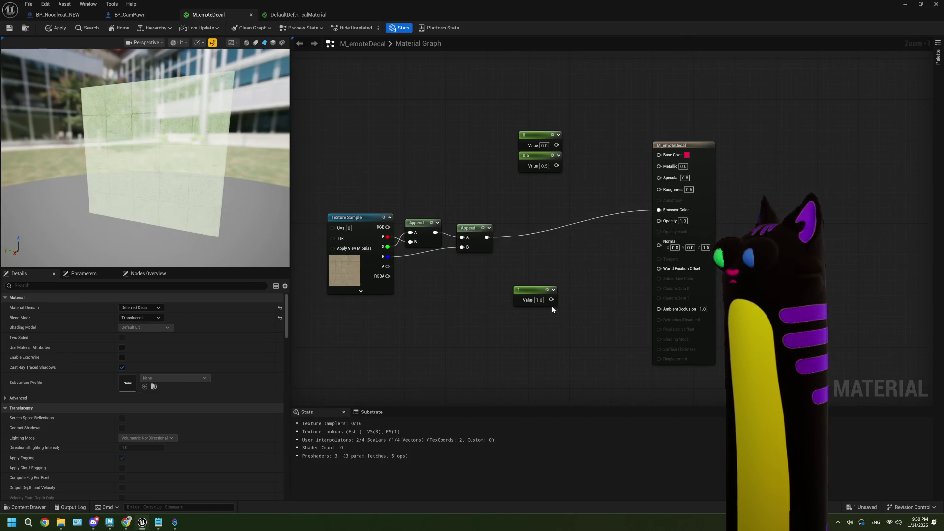
Step: Wire the 0 constant to Base Color and the 0.5 constant to Metallic
left_click_drag(499, 152, 609, 164)
left_click_drag(500, 172, 610, 177)
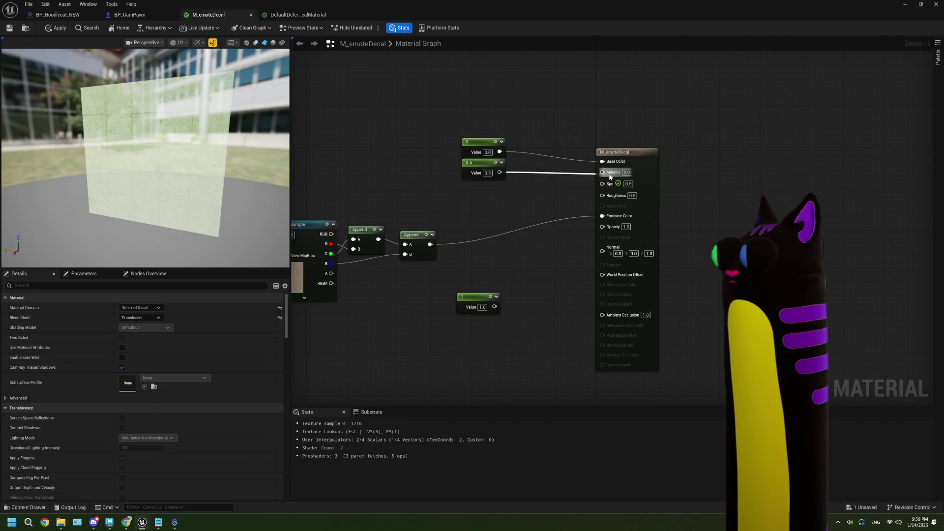
left_click_drag(610, 177, 609, 174)
mouse_move(526, 294)
left_mouse_down()
mouse_move(604, 268)
mouse_move(573, 292)
mouse_move(624, 299)
left_mouse_up()
Step: Set the Texture Sample to DefaultDiffuse_TC_Masks and save M_emoteDecal
scroll(462, 271, "up", 1)
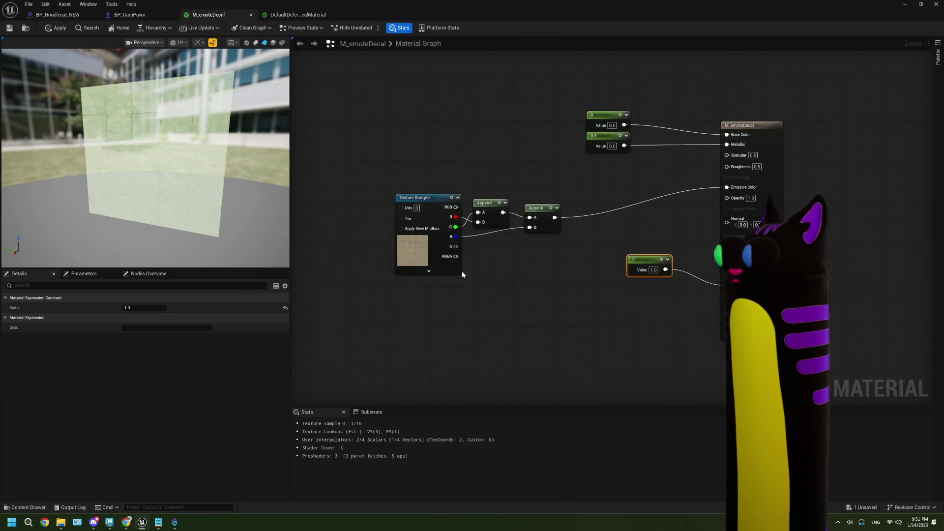
left_click(426, 257)
left_click(188, 398)
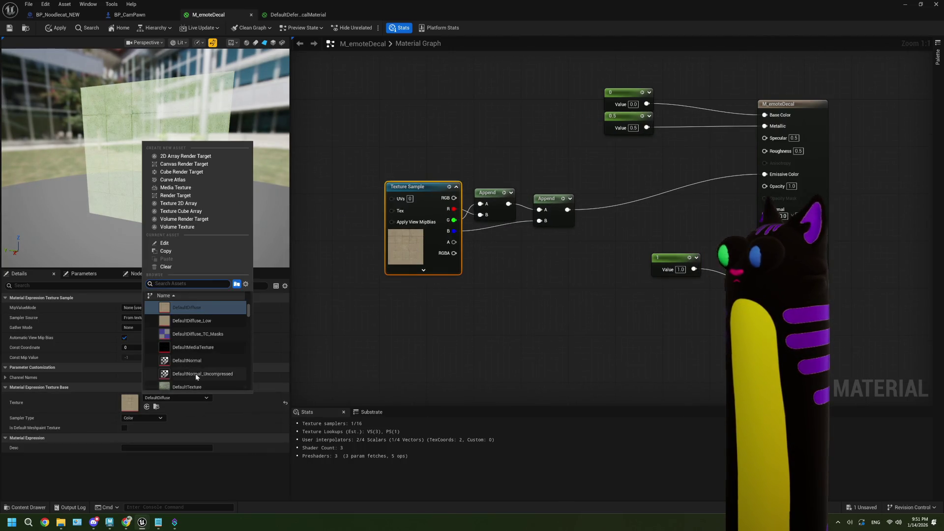
left_click(208, 335)
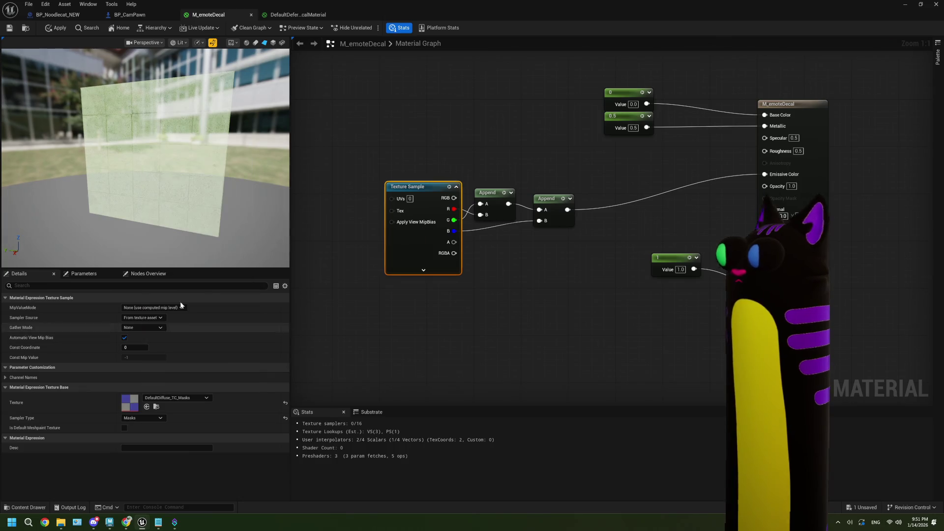
left_click(15, 30)
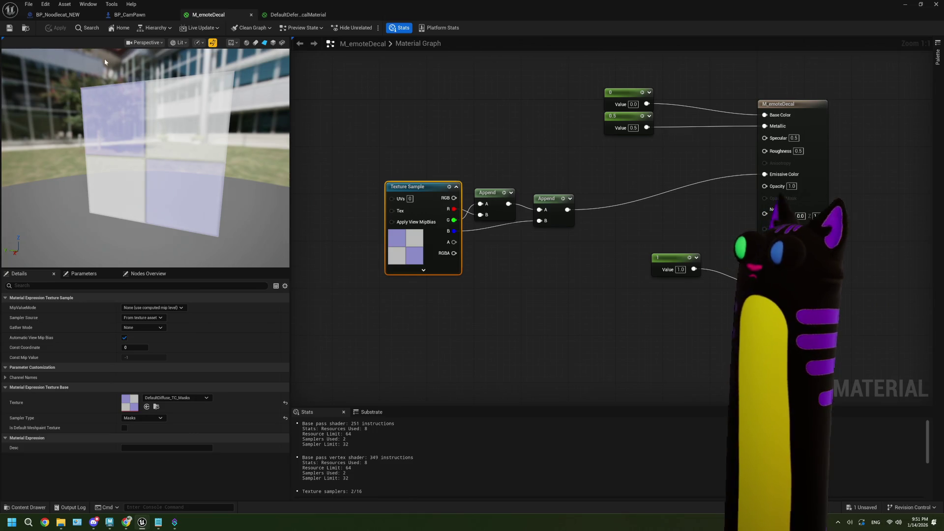
left_click(905, 4)
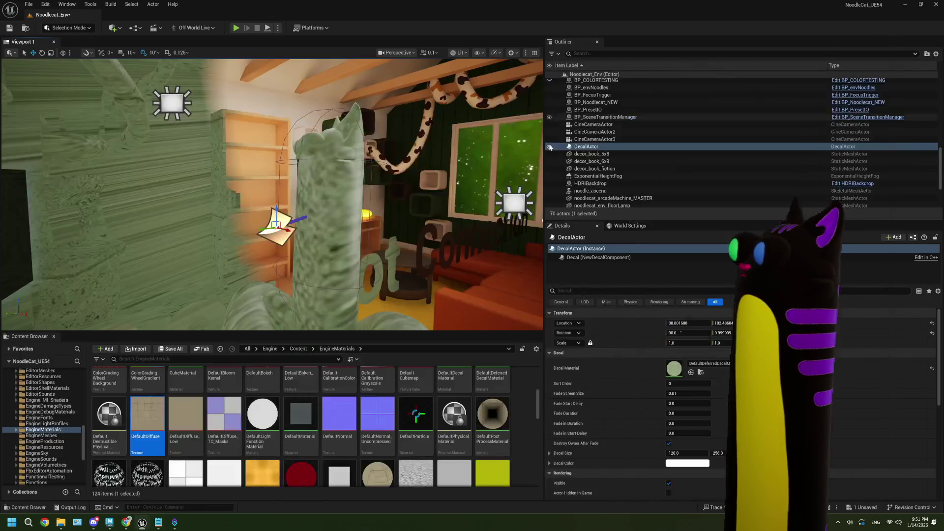
Step: Delete the test DecalActor, then play the level to see decals on the cat
left_click(598, 169)
left_click(601, 147)
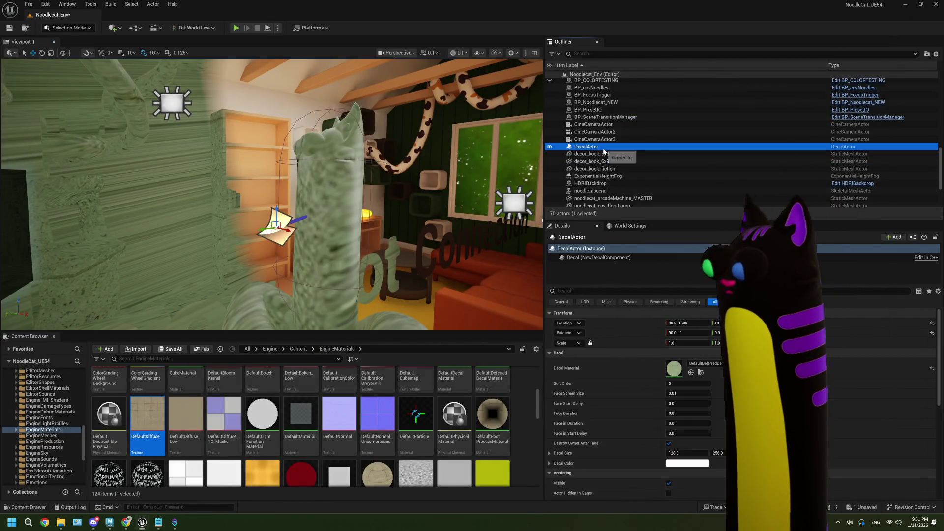
key("Delete")
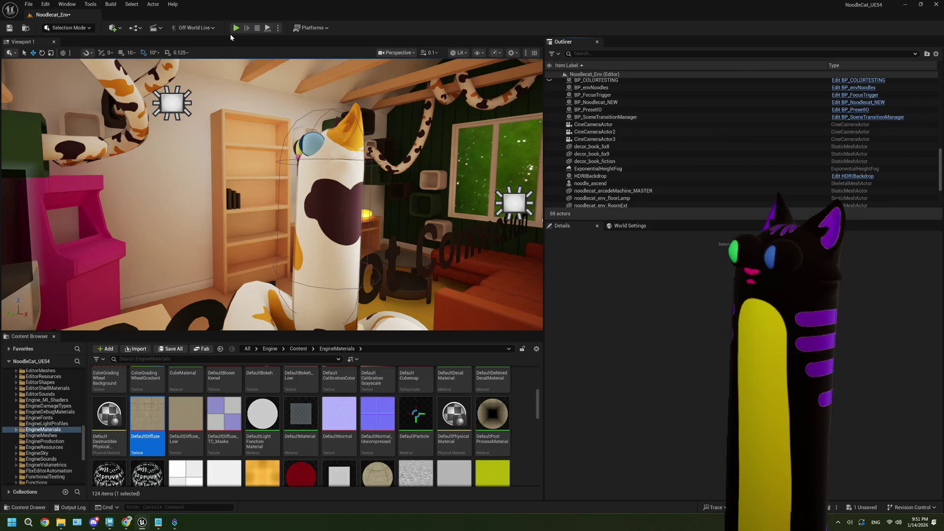
left_click(236, 28)
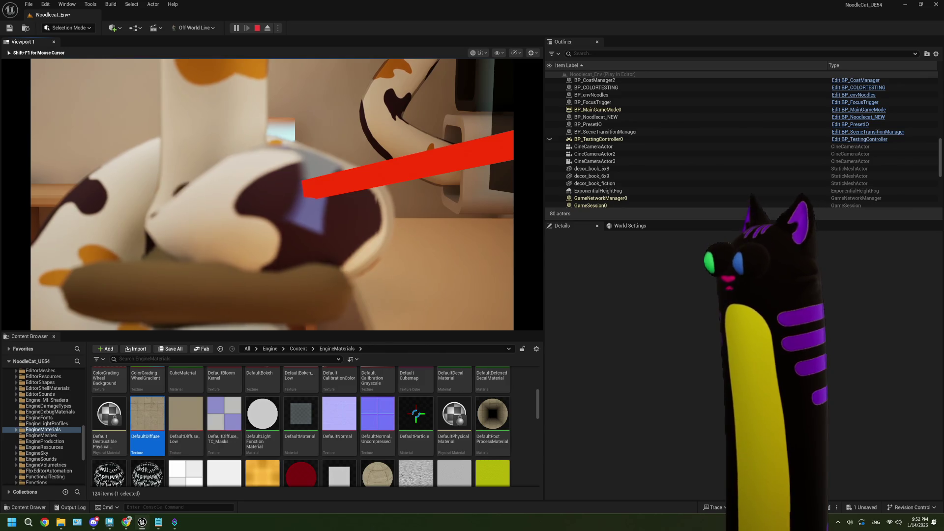
key("Escape")
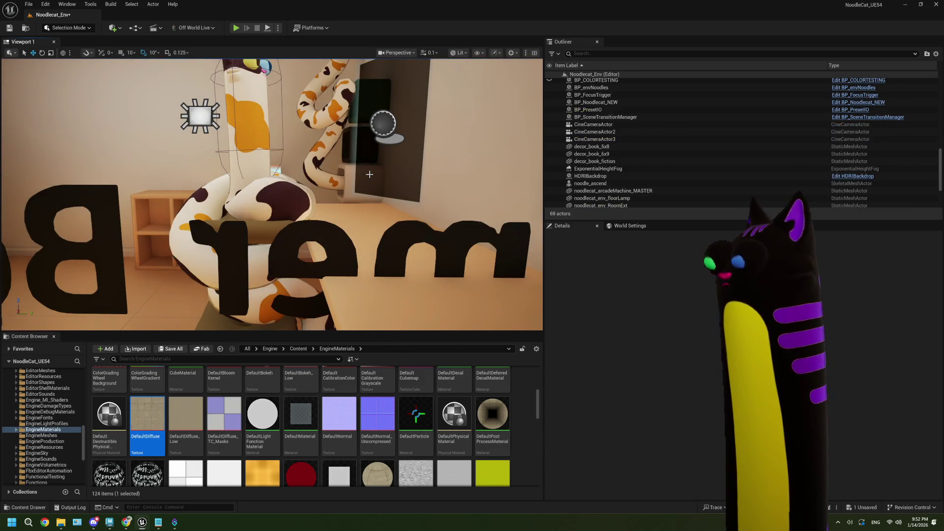
Step: Place a DecalActor via Quick Add search 'decal', then delete it again
left_click(113, 28)
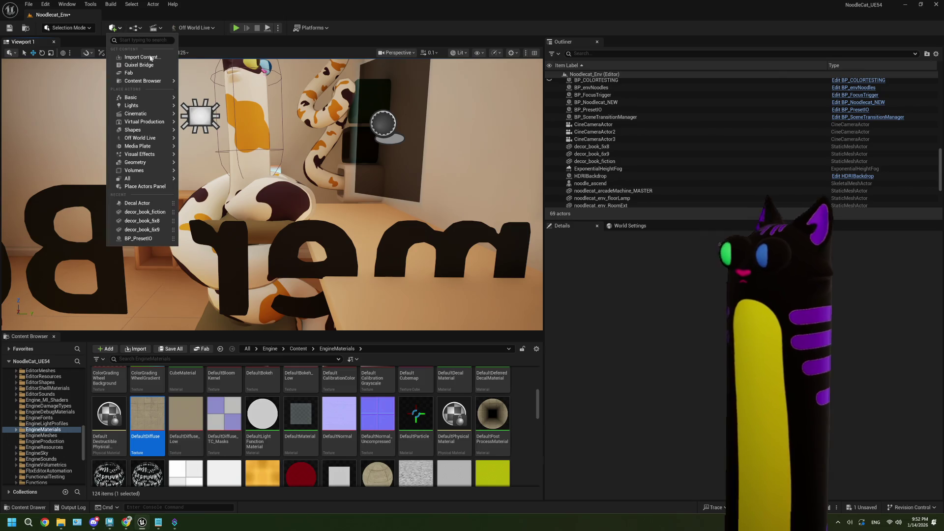
type("decal")
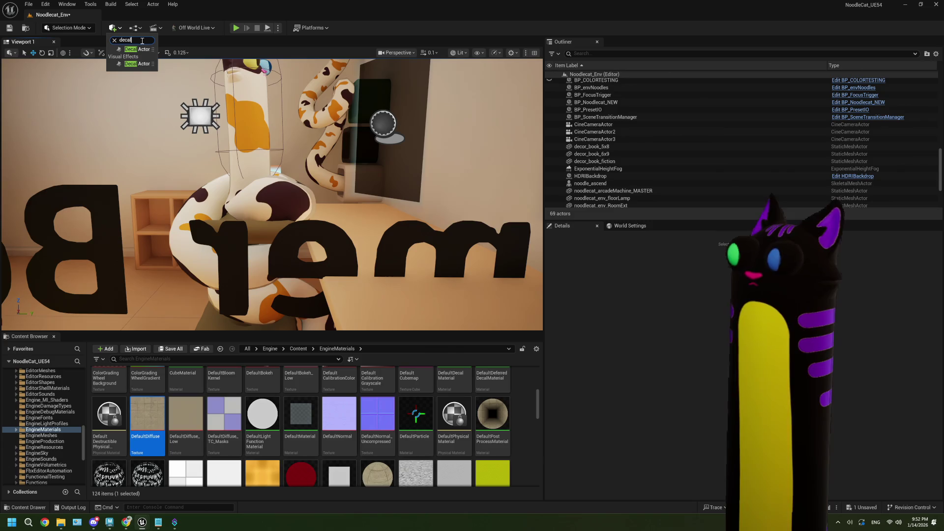
left_click(137, 49)
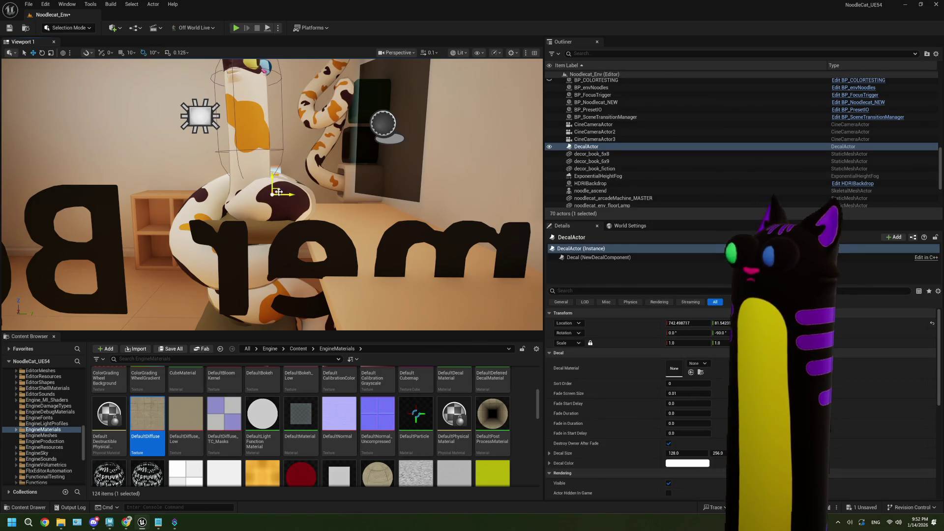
left_click(63, 53)
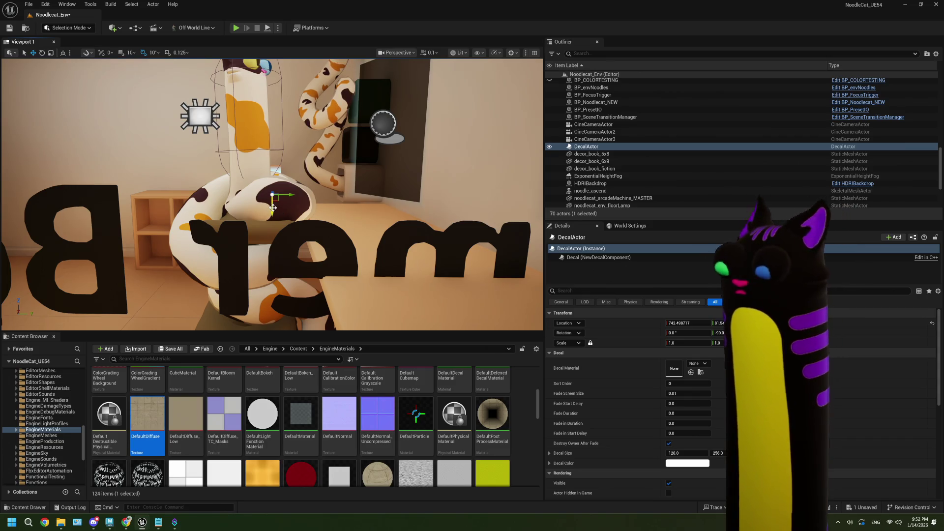
key("Delete")
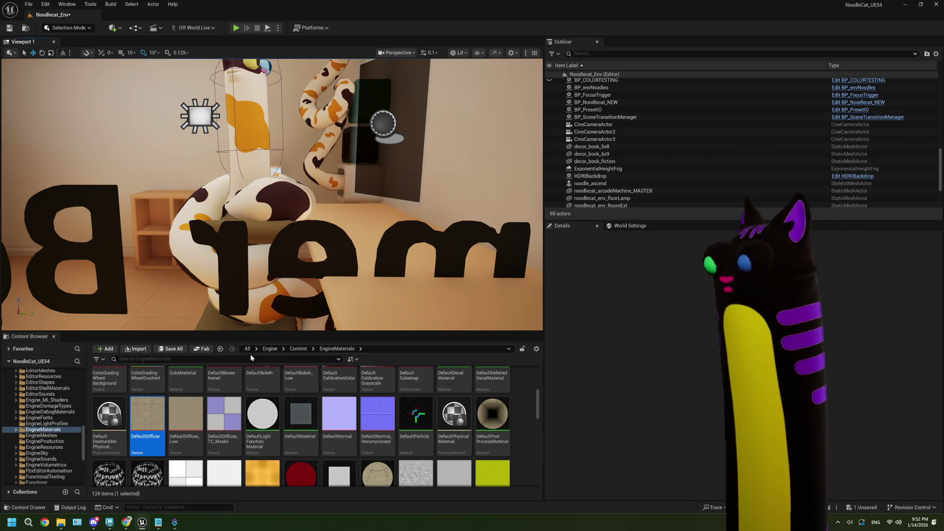
Step: Open the 01_Noodlecat folder in the Content Browser and select BP_Noodlecat_NEW
scroll(189, 436, "up", 2)
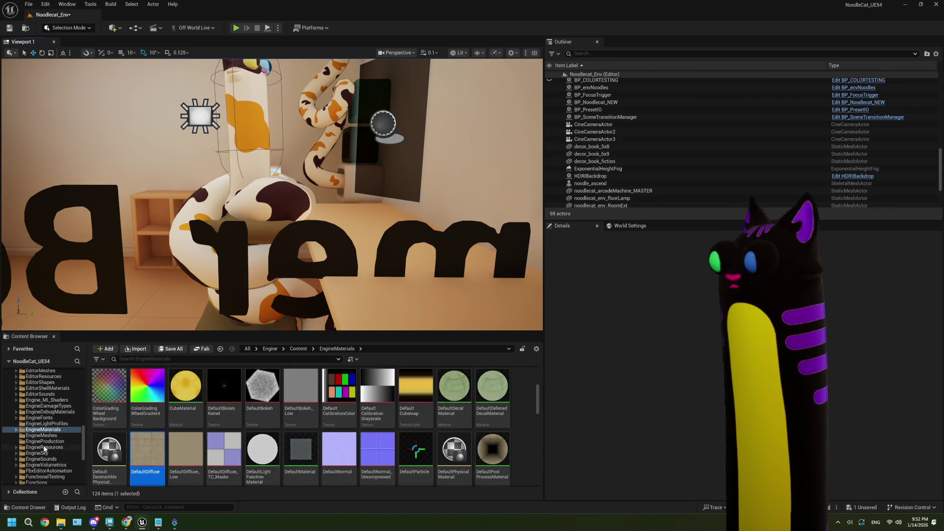
scroll(56, 433, "up", 15)
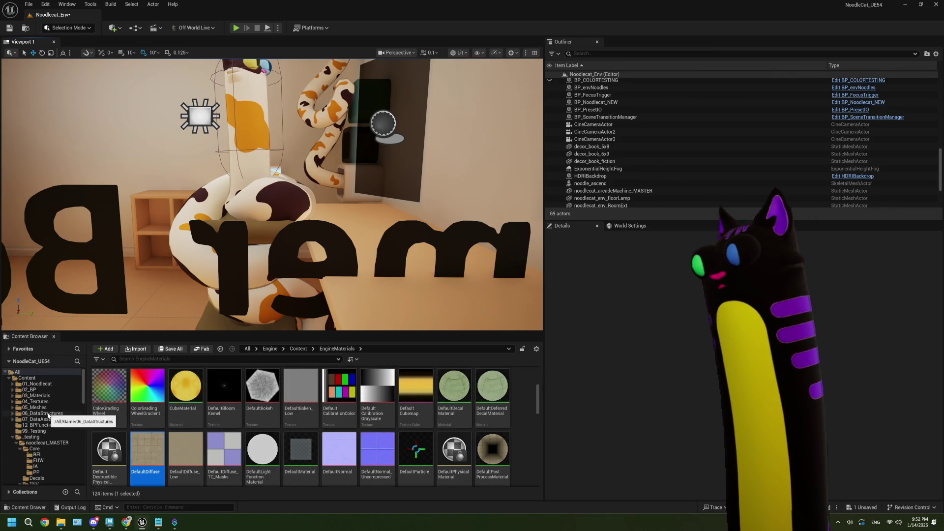
left_click(48, 385)
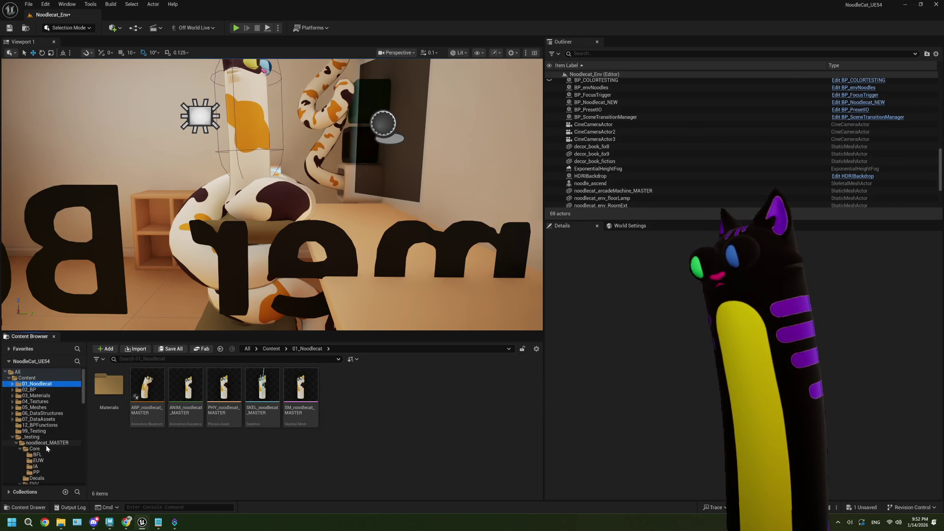
scroll(44, 434, "down", 1)
left_click(44, 435)
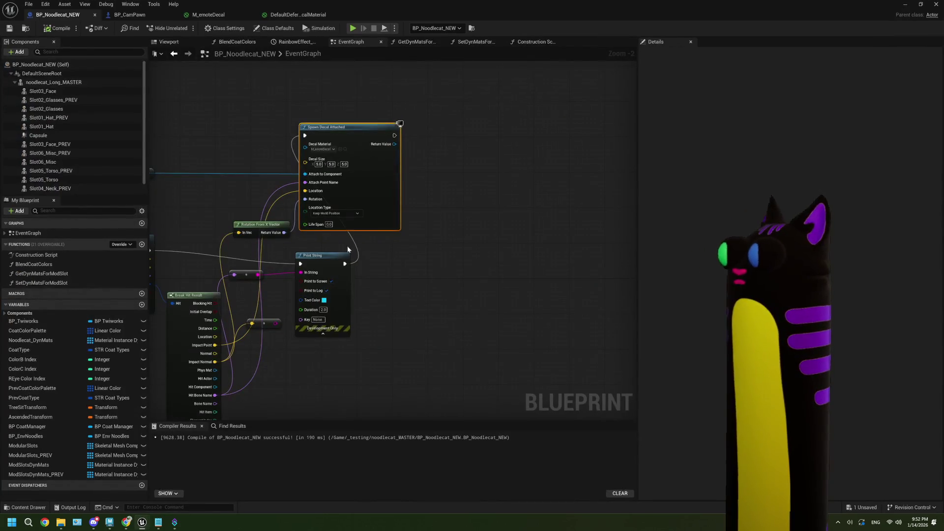
Step: Set Spawn Decal Attached's decal size to 7.0 × 5.0 × 5.0 and recompile BP_Noodlecat_NEW
scroll(348, 249, "up", 2)
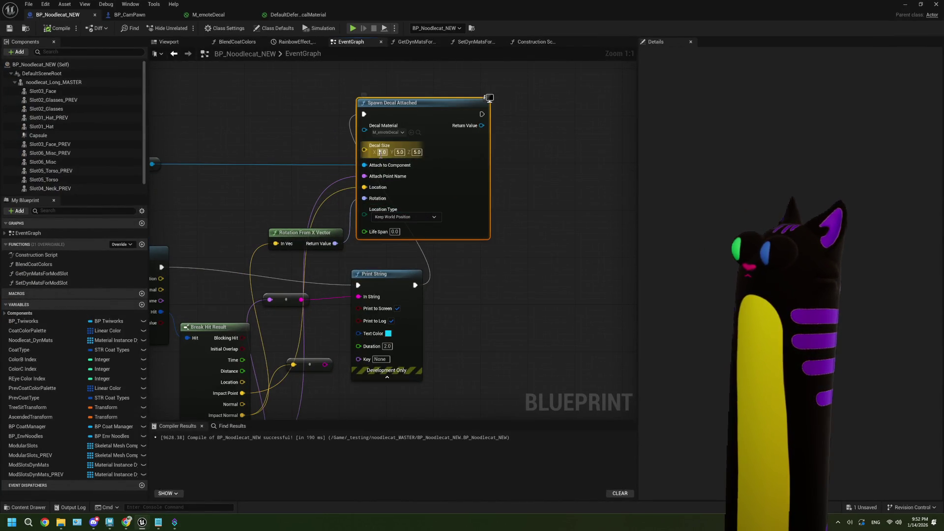
left_click(382, 152)
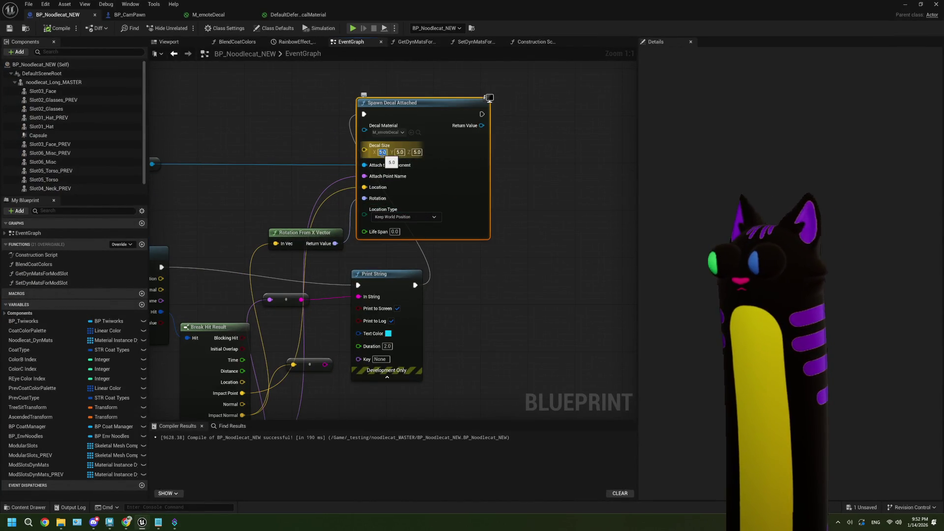
type("7")
left_click(575, 155)
left_click(58, 28)
left_click(9, 28)
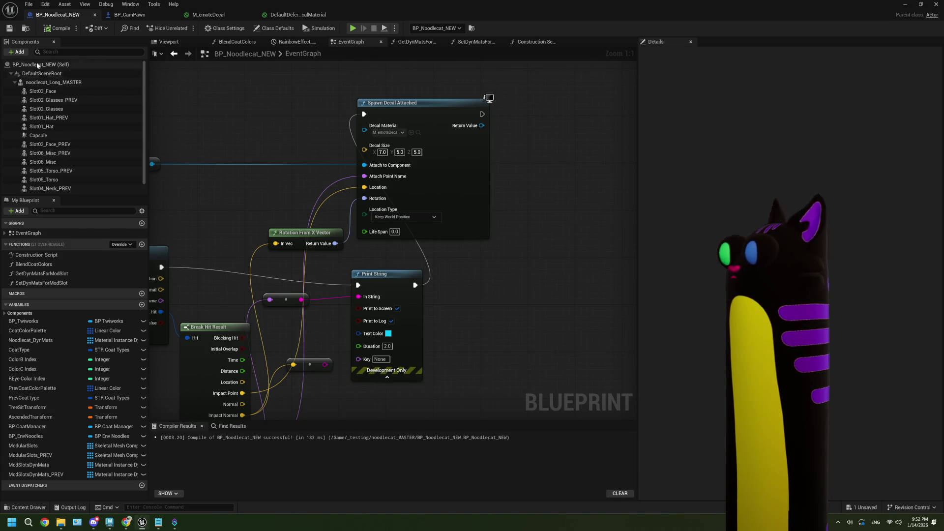
Step: Return to the level, open the noodle cat physics asset and select its head body
left_click(905, 5)
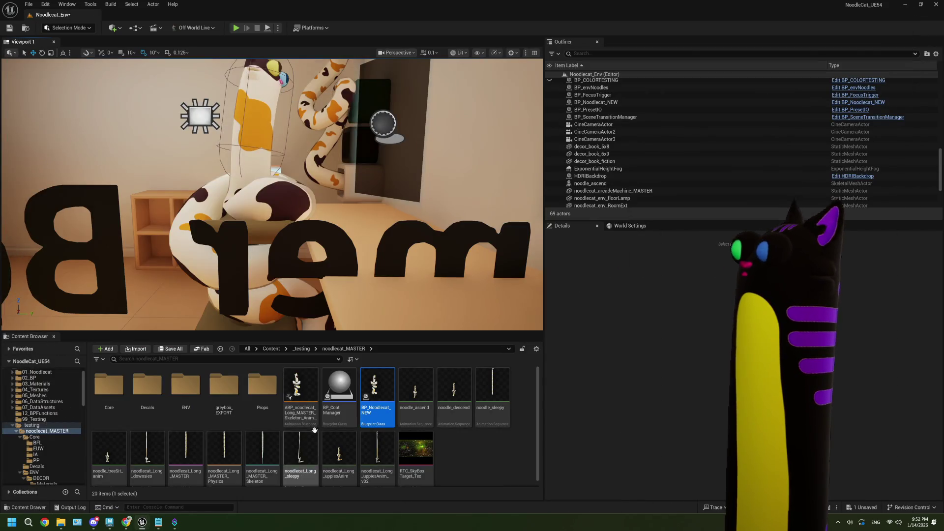
scroll(261, 432, "down", 1)
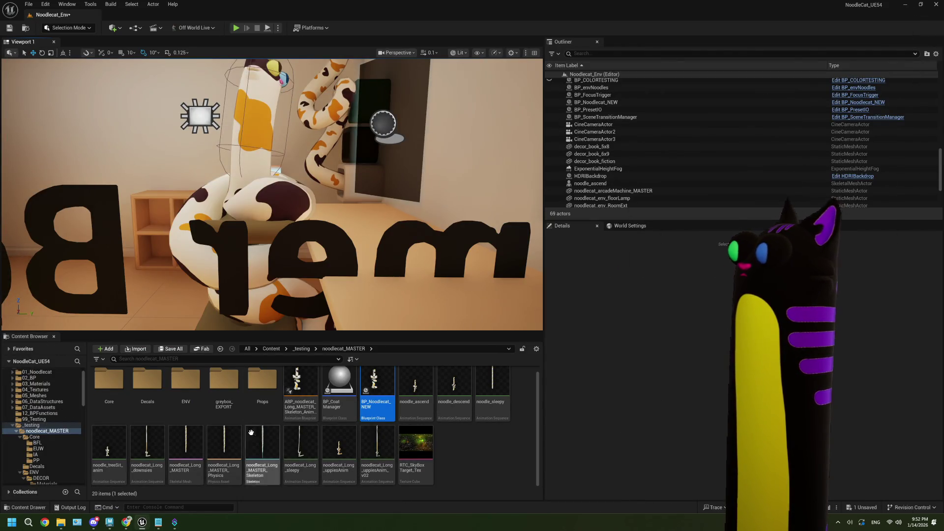
double_click(224, 450)
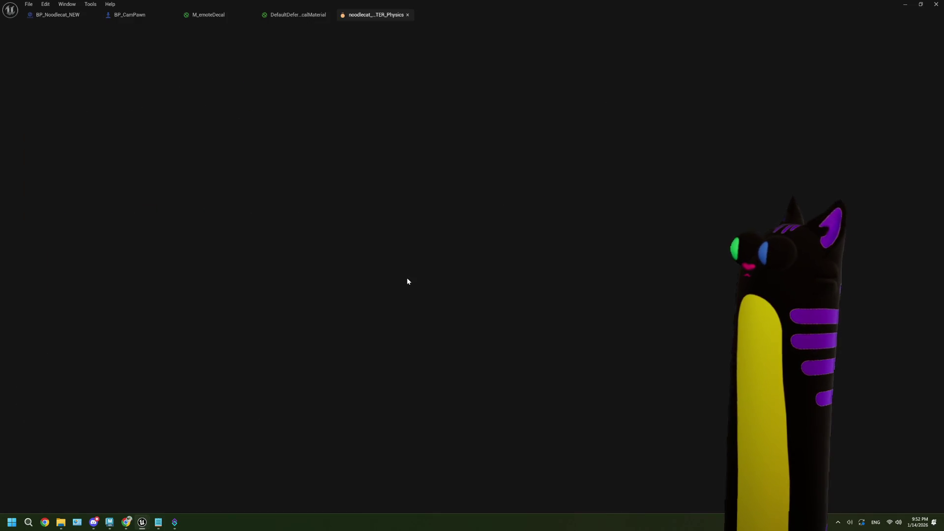
scroll(371, 147, "up", 5)
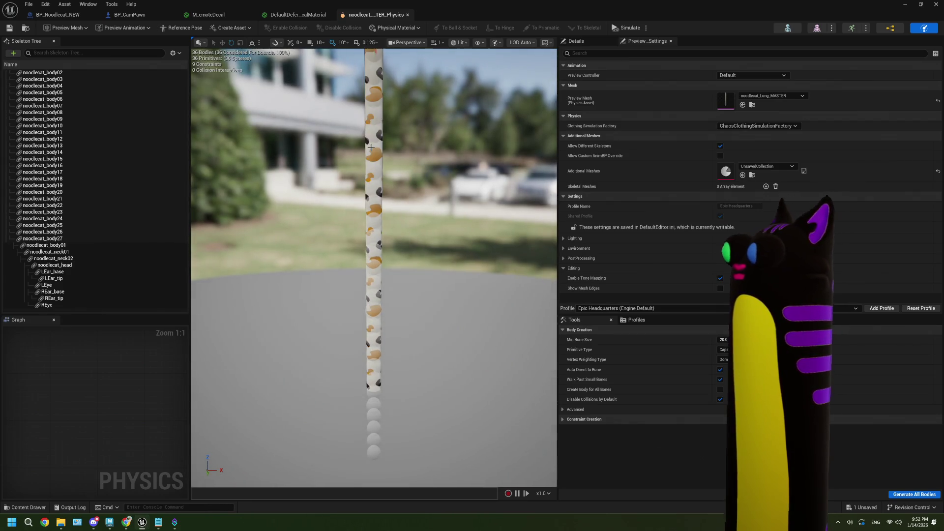
scroll(415, 198, "down", 3)
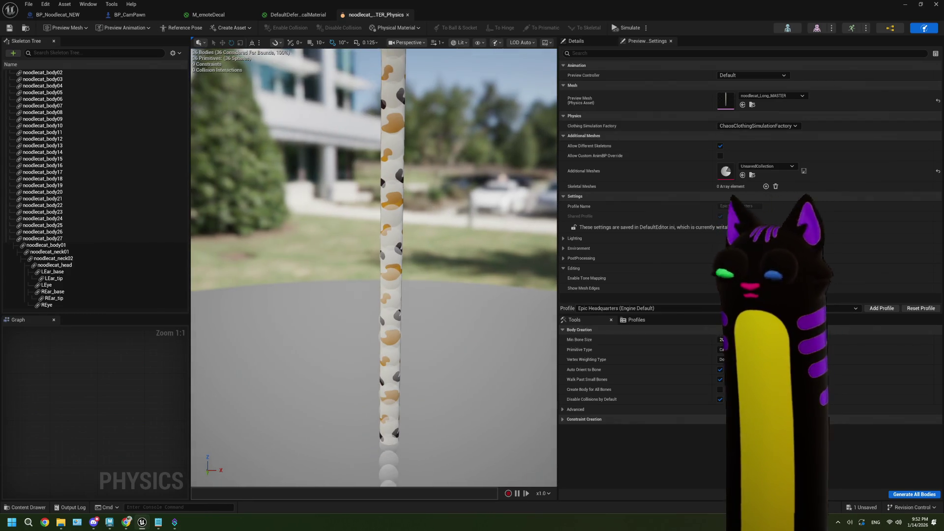
scroll(415, 197, "up", 6)
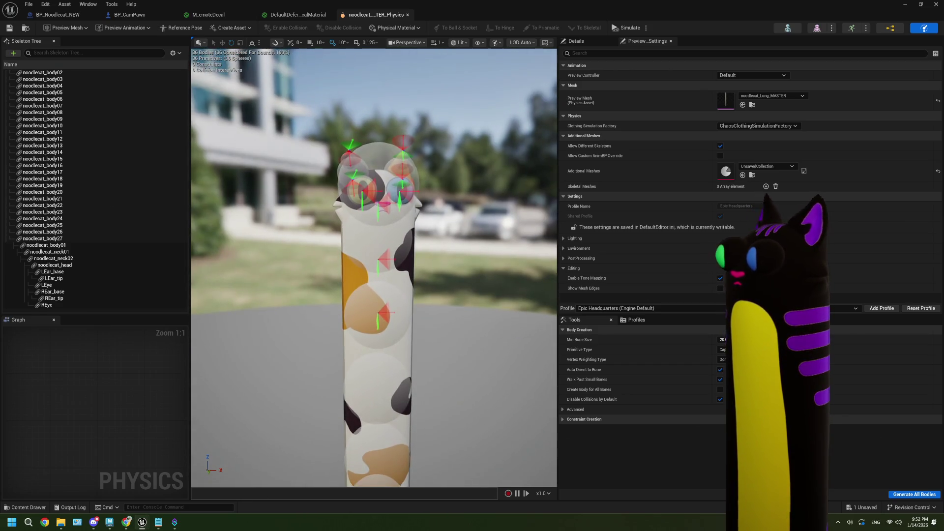
left_click(380, 152)
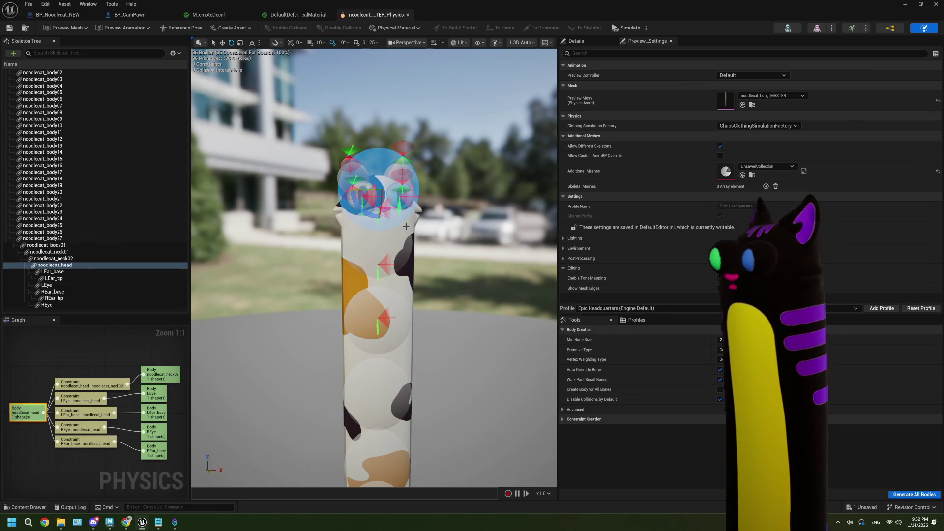
Step: Save the physics asset, close its editor, and apply the modified decal material changes
left_click(15, 31)
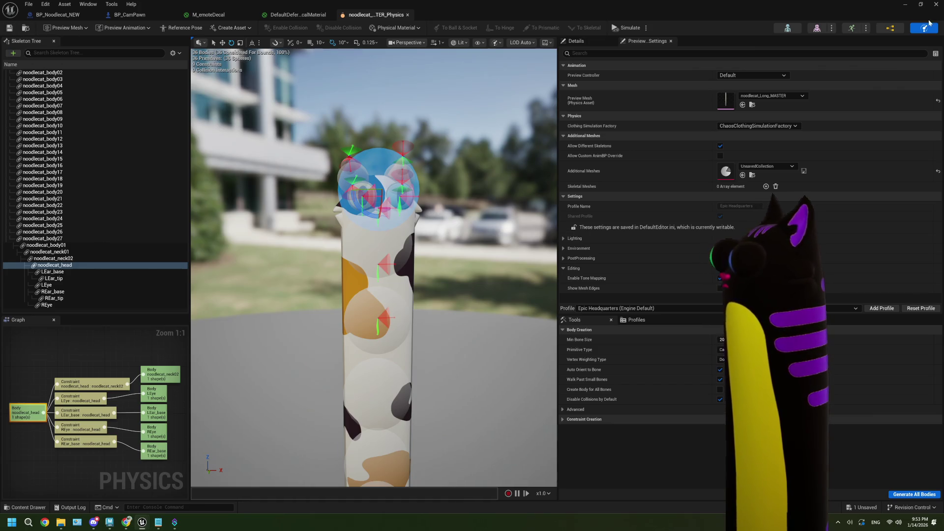
left_click(935, 5)
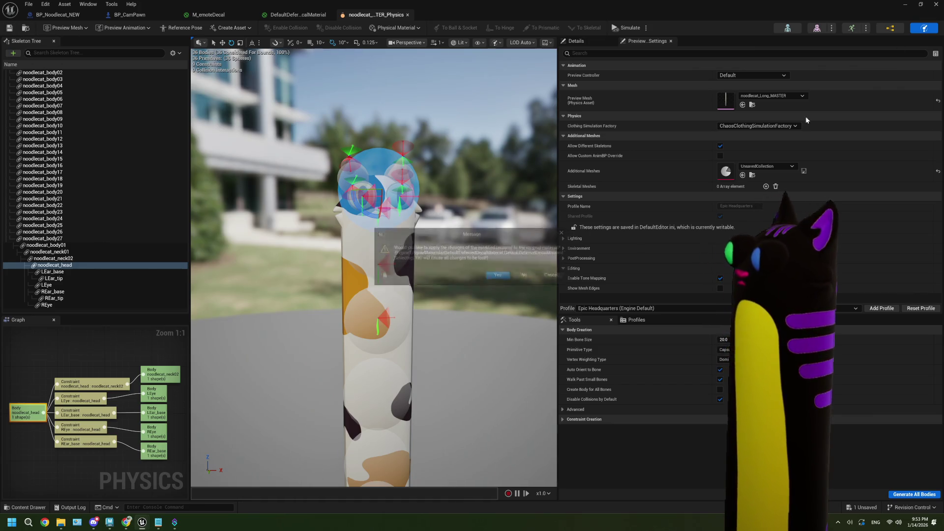
left_click(506, 278)
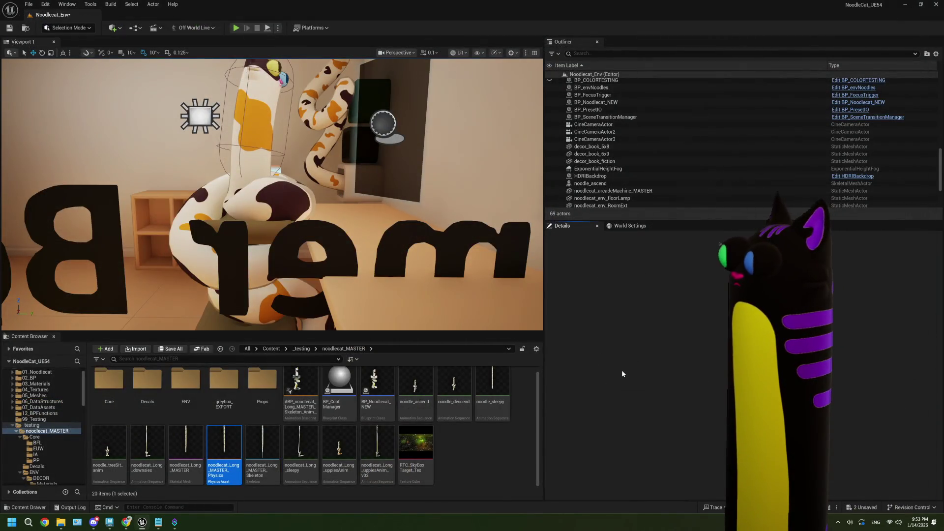
Step: Replace the two emote sticker lines in ThePlan.txt with 'set up for twitch' and 'fix physics asset!!!'
left_click(157, 526)
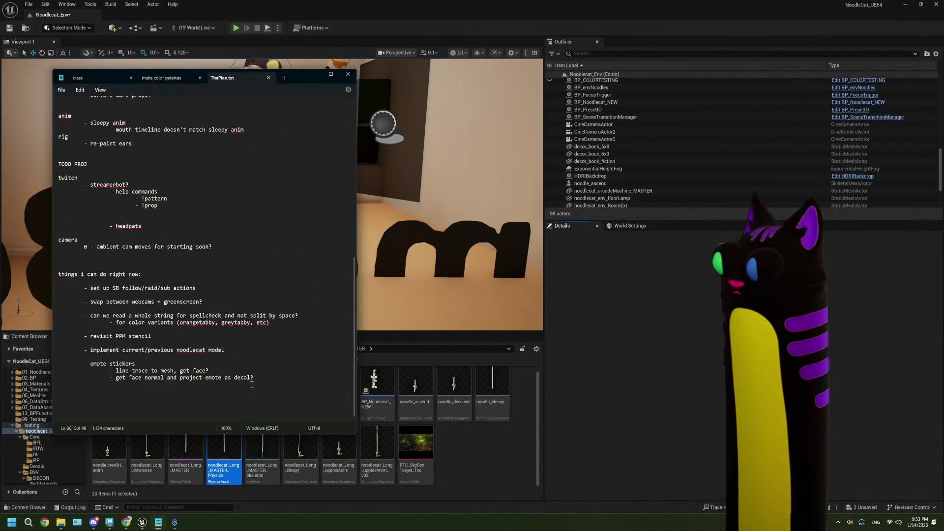
left_click_drag(259, 378, 115, 371)
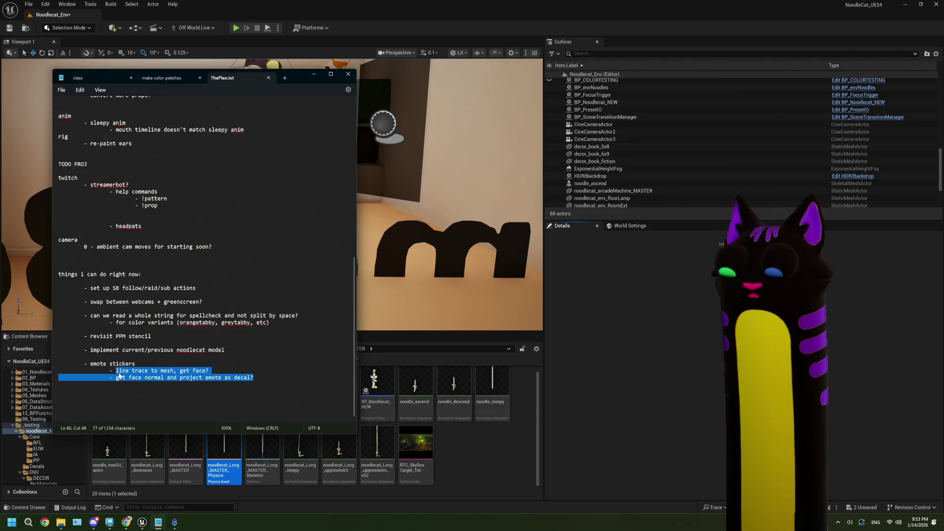
type("set uo")
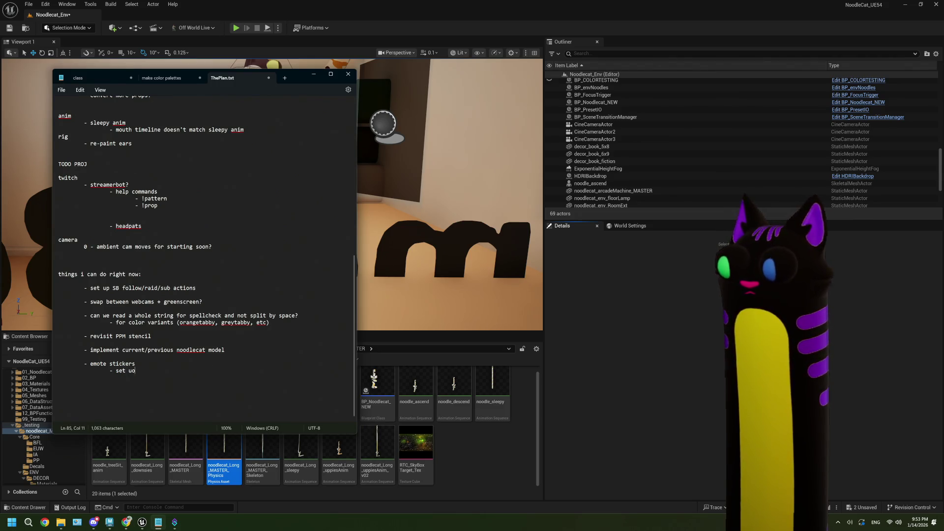
type("p for twith")
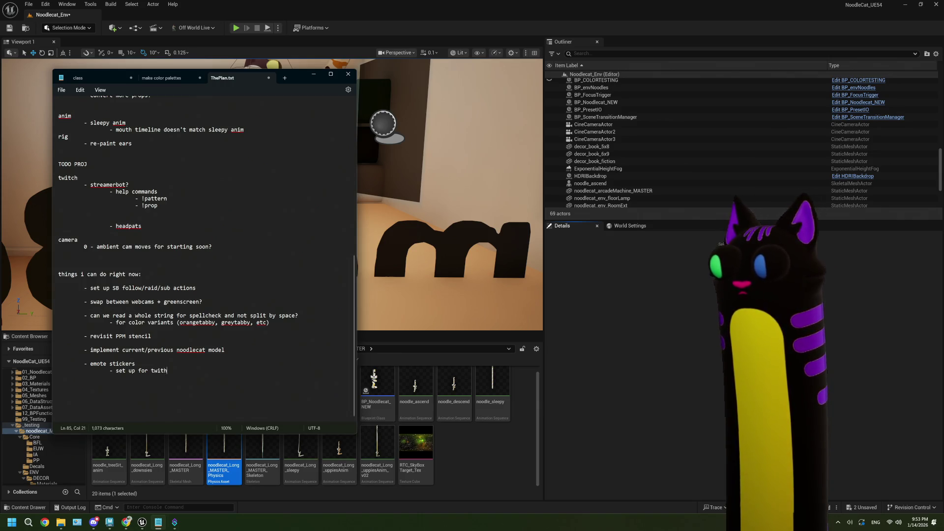
key("BackSpace")
type("ch")
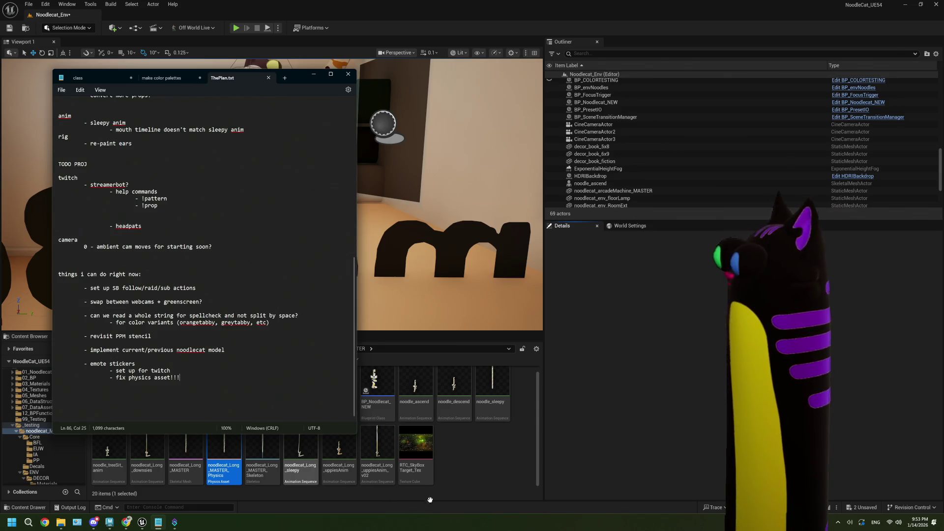
left_click(457, 457)
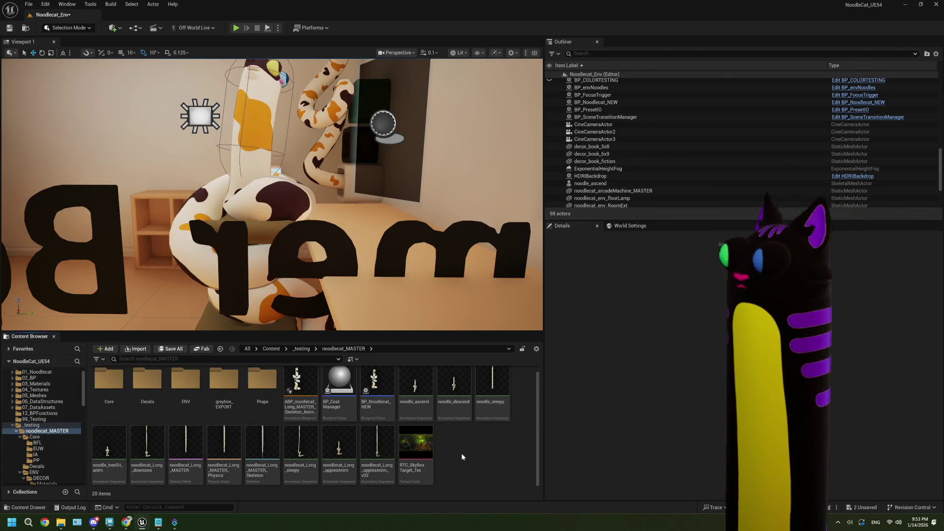
Step: Preview the CineCameraActor shot, fly the perspective view to the bookshelf, and open a new Chrome tab
left_click(386, 54)
left_click(408, 99)
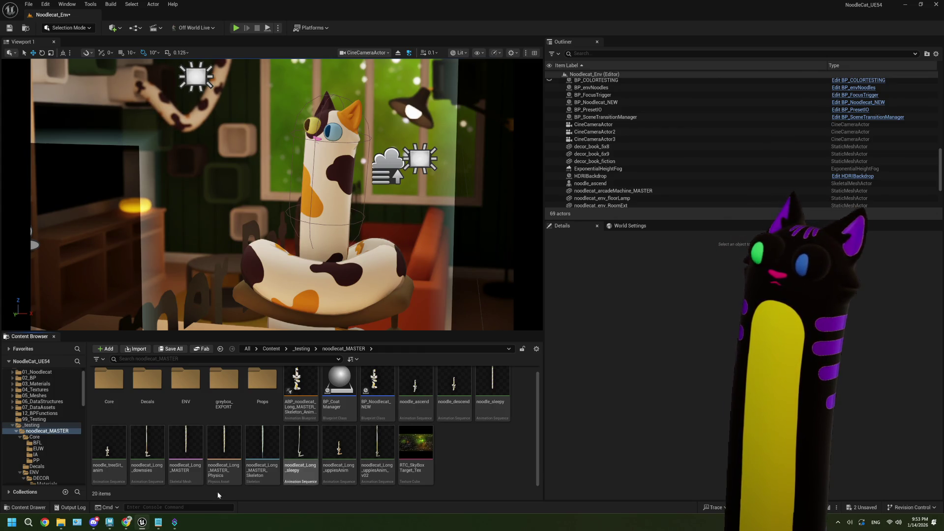
left_click(397, 52)
left_click_drag(365, 143, 365, 143)
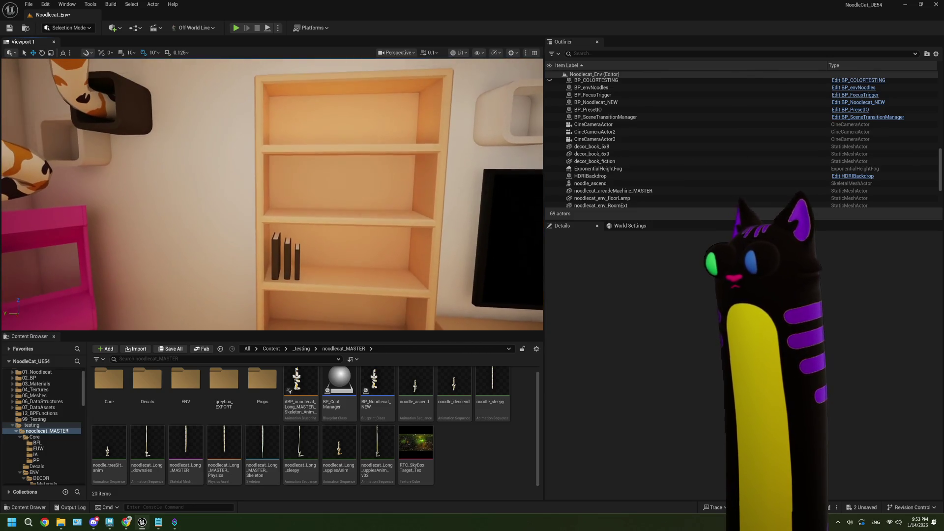
left_click(128, 523)
left_click(601, 22)
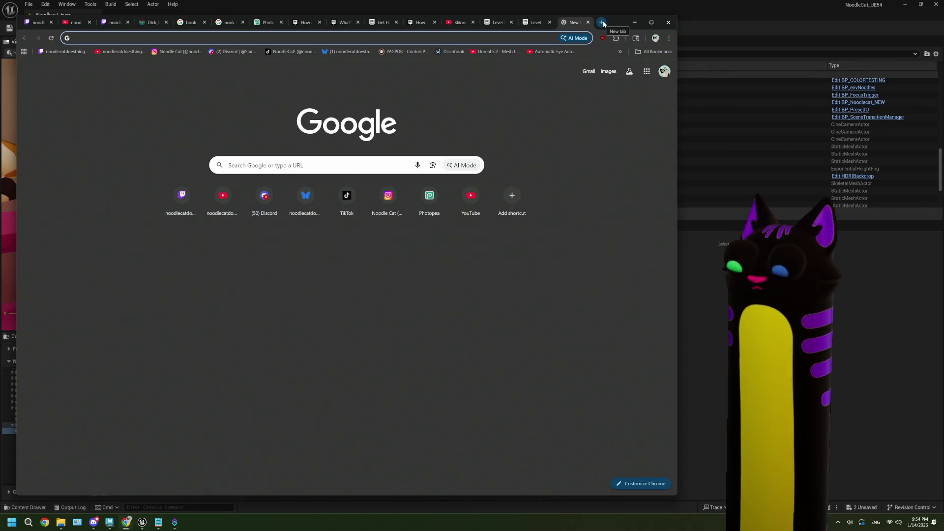
Step: Open the saved IKEA family-room page from Chrome's ikea bookmarks folder
type("bookshel")
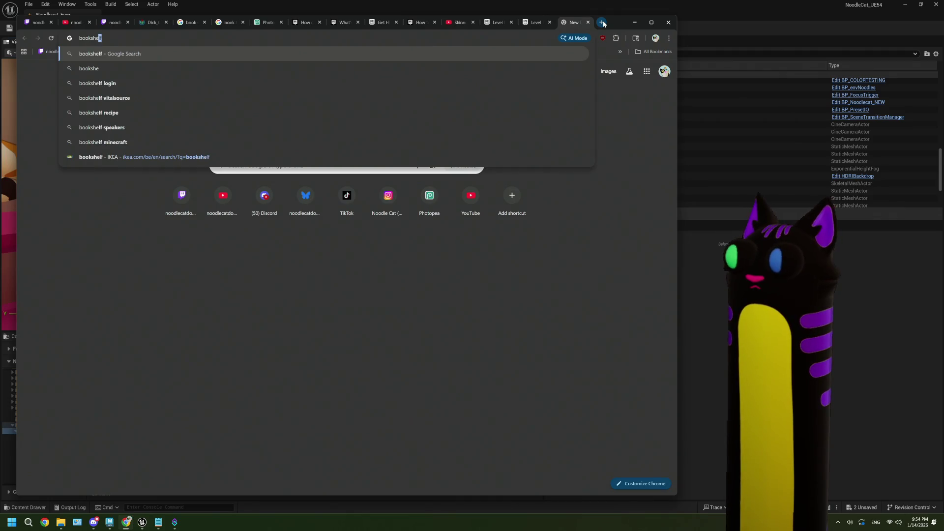
left_click(617, 122)
left_click(668, 37)
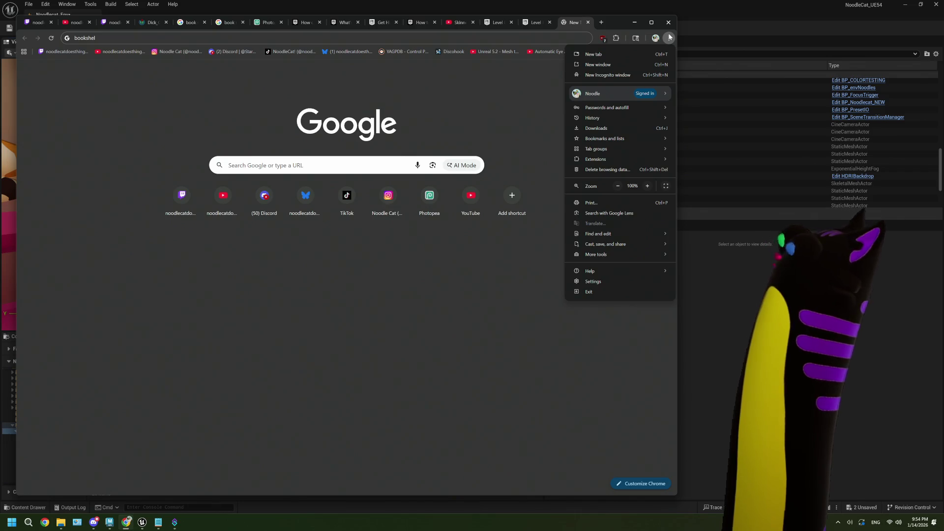
mouse_move(592, 141)
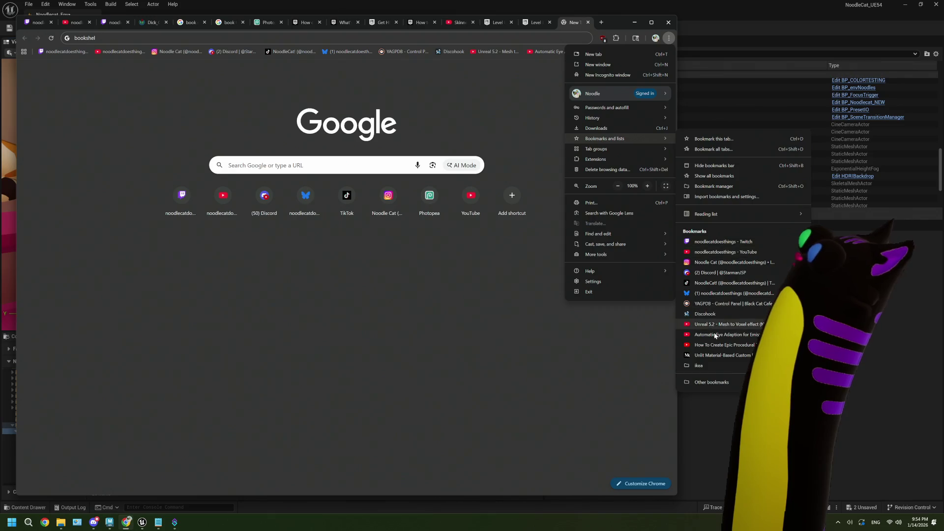
mouse_move(725, 362)
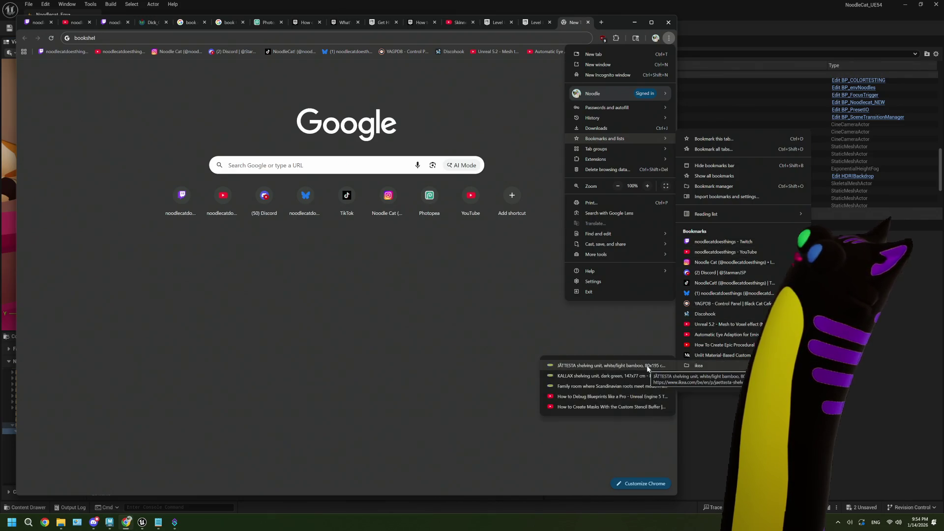
left_click(644, 386)
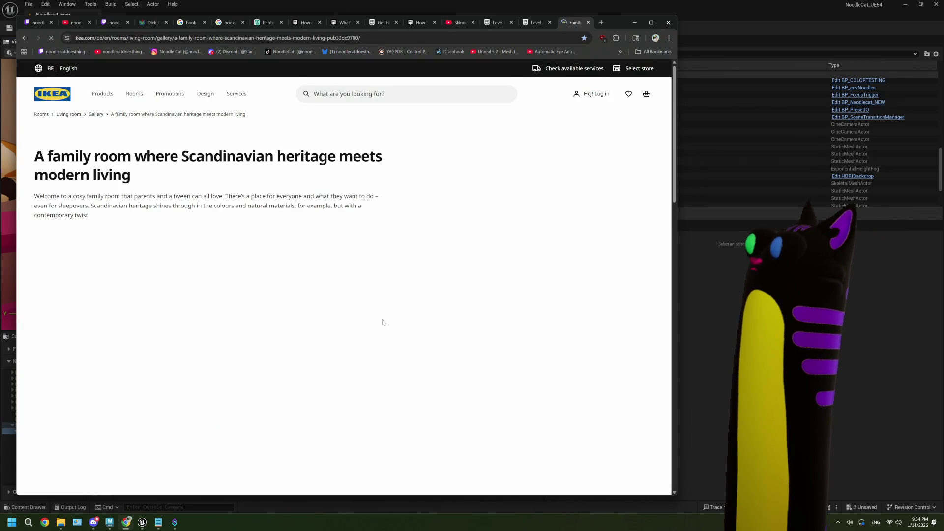
Step: Browse the Scandinavian family-room article's shelf and room photos, then switch back to Unreal
scroll(319, 321, "down", 3)
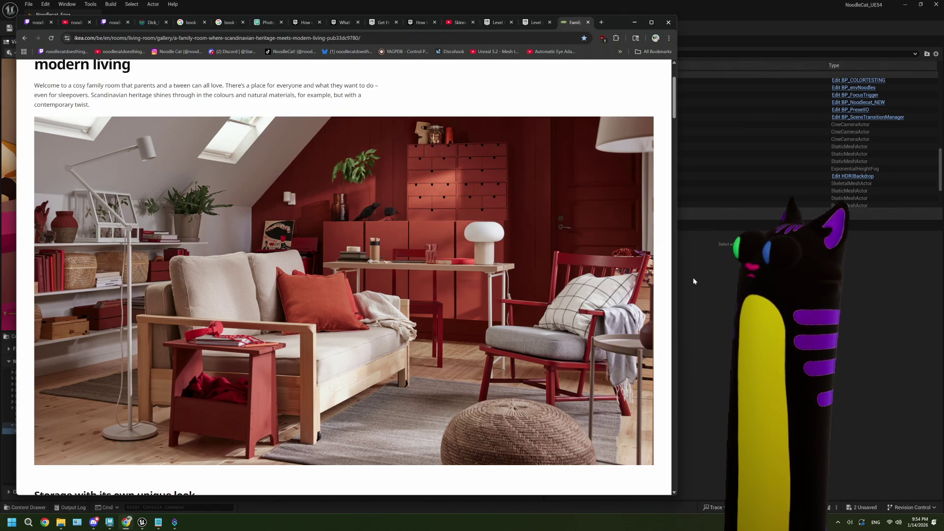
scroll(321, 327, "down", 1)
scroll(320, 327, "down", 8)
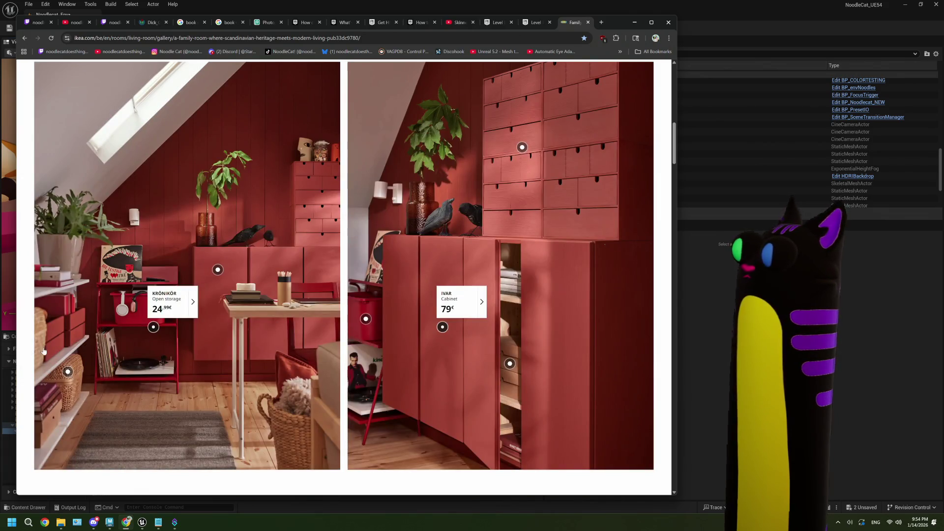
scroll(320, 328, "down", 10)
scroll(94, 329, "up", 4)
scroll(95, 330, "down", 12)
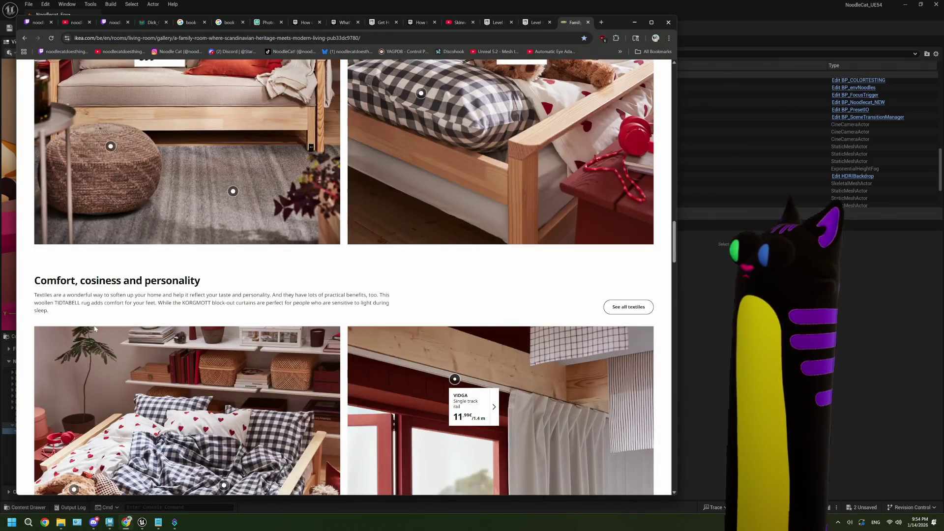
scroll(288, 300, "down", 2)
scroll(288, 300, "down", 1)
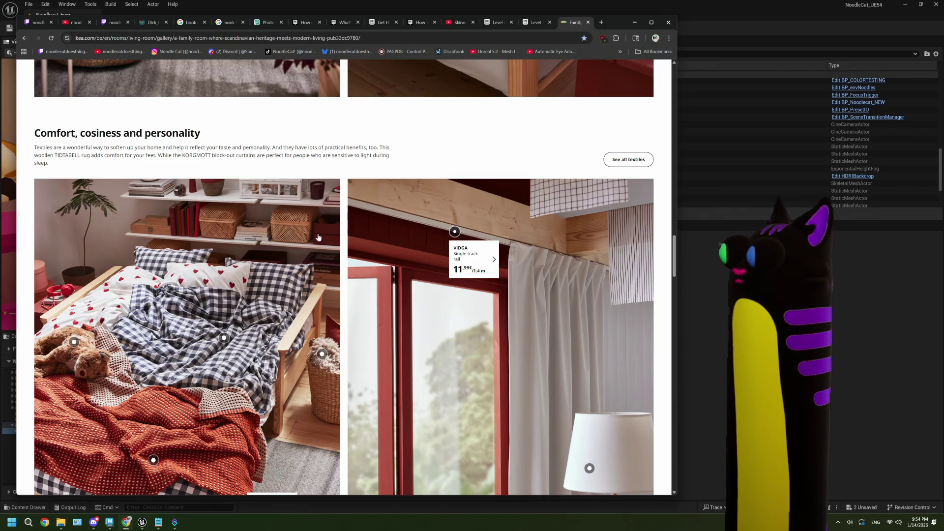
scroll(318, 237, "down", 8)
scroll(317, 237, "up", 5)
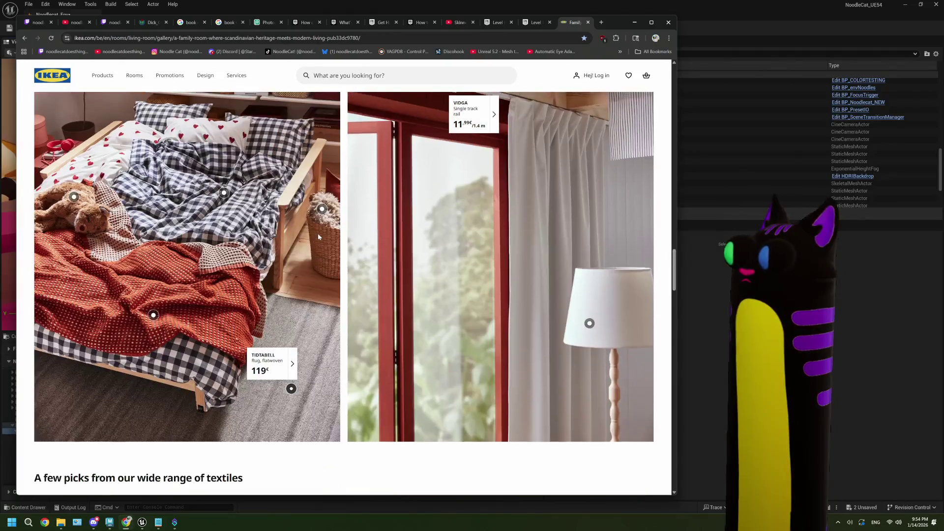
scroll(318, 236, "up", 3)
scroll(317, 237, "down", 2)
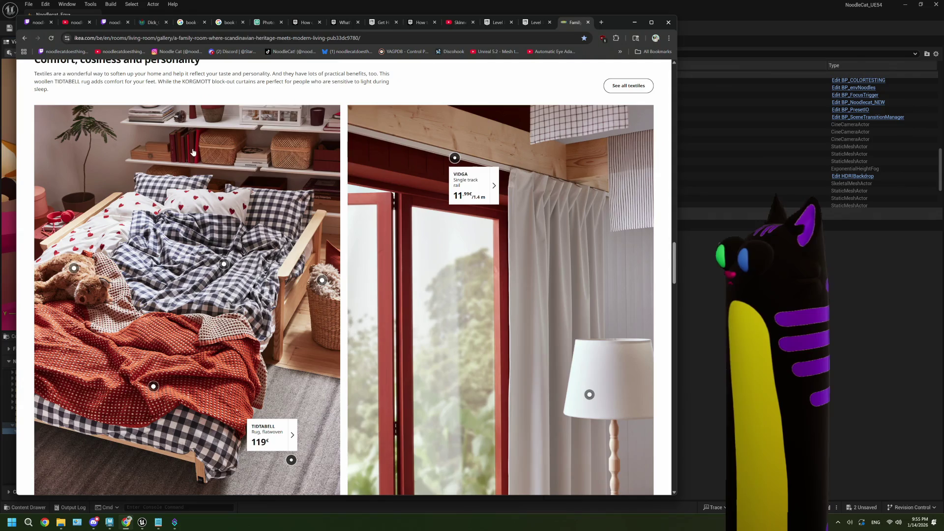
key("alt+Tab")
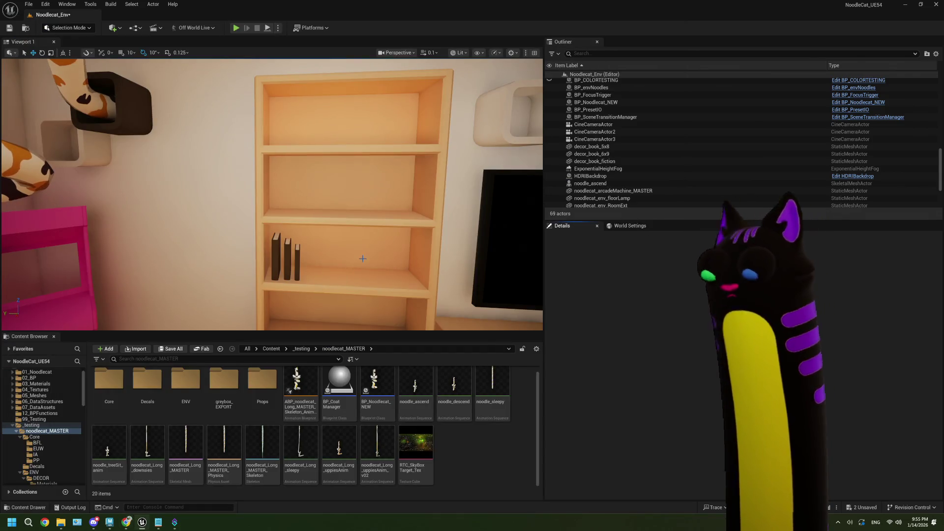
Step: Slide decor_book_5x8 left along Y so it stands against the tall book
scroll(269, 223, "up", 6)
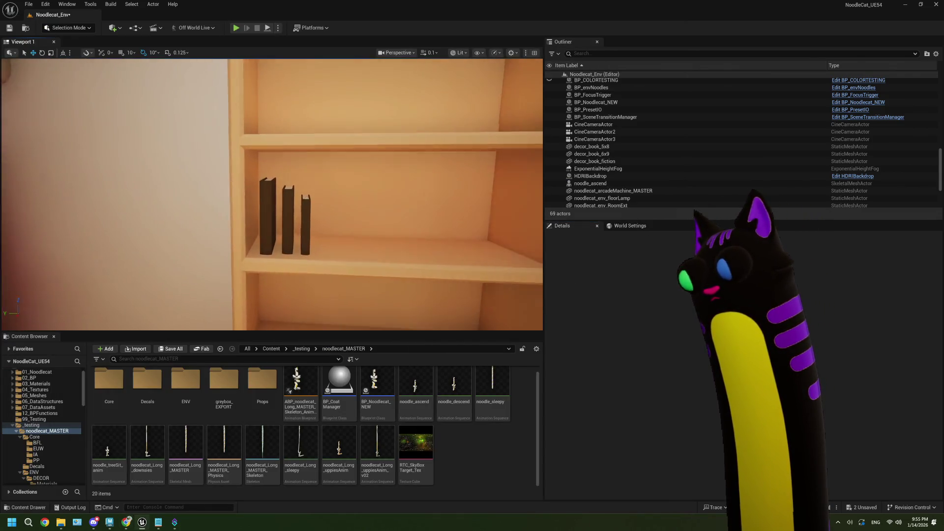
left_click(269, 223)
left_click_drag(294, 263, 284, 263)
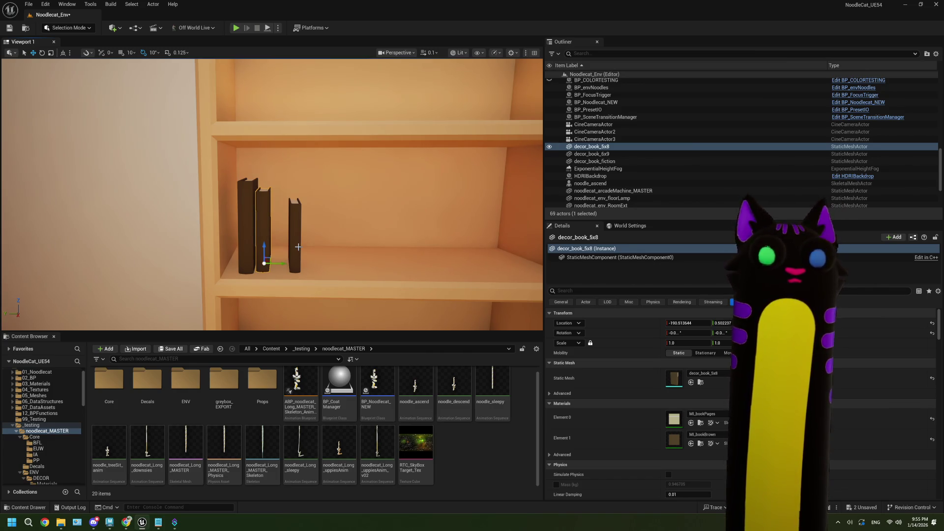
Step: Alt-drag a test copy of decor_book_6x9 to the right, then delete the copy
left_click(270, 254)
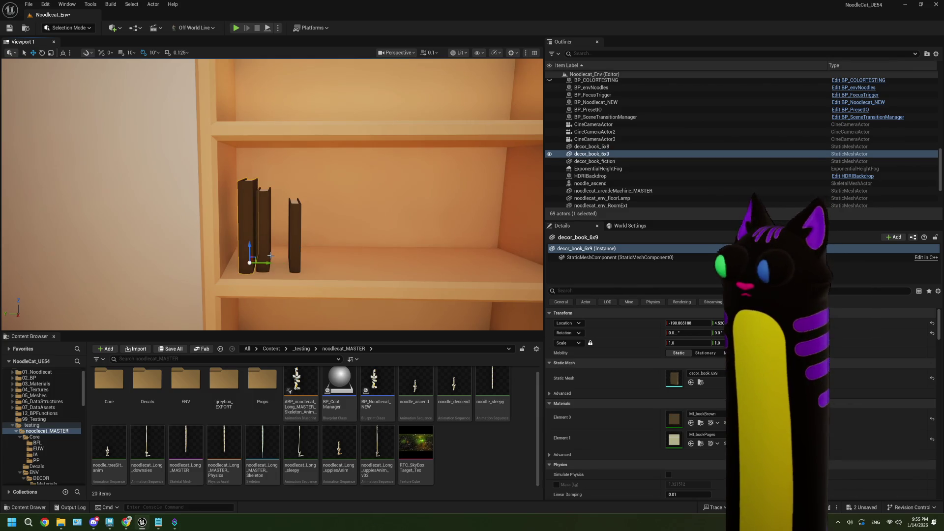
left_click_drag(267, 263, 297, 266, "alt")
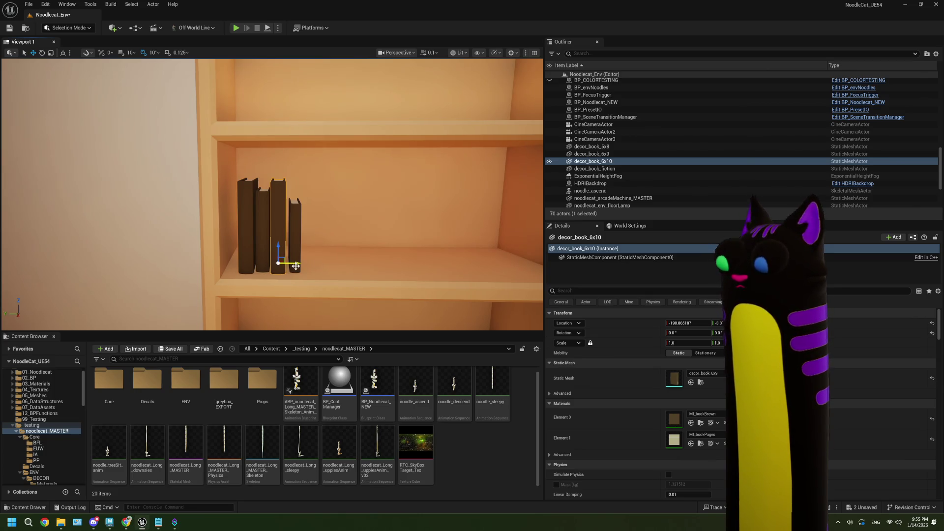
key("Delete")
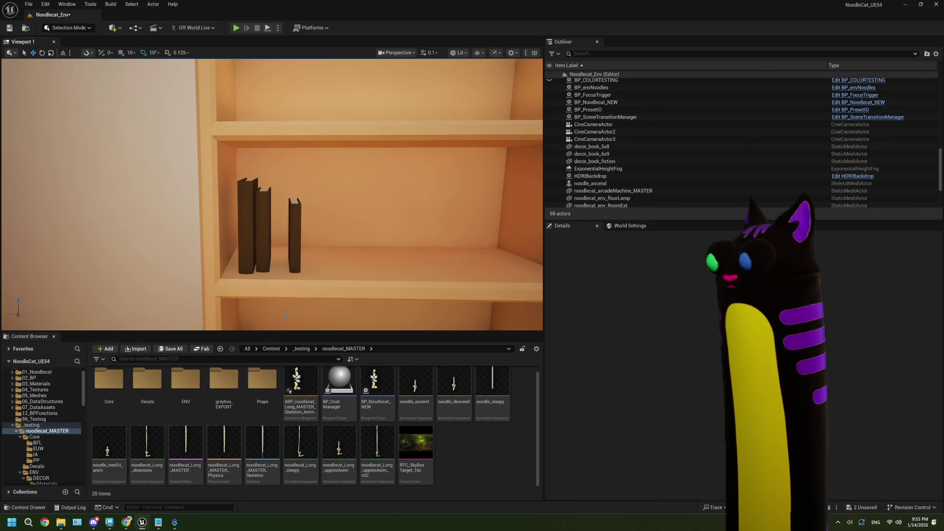
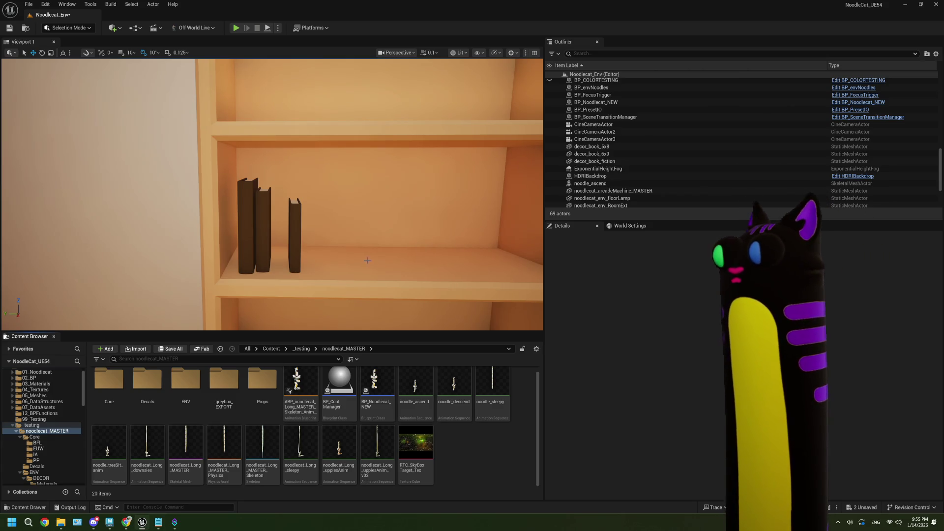
Step: Select the middle decor_book_5x8 book, fly the view in close to it, then bring Chrome forward
left_click(261, 203)
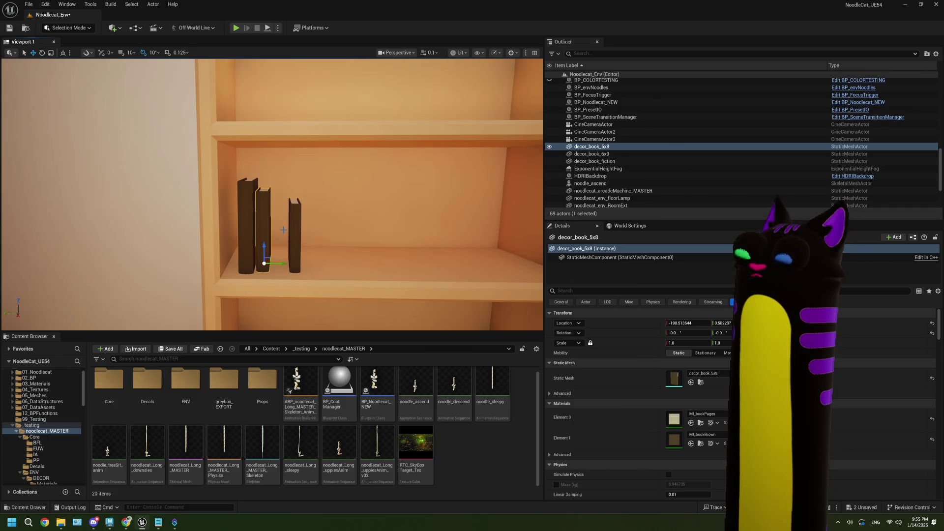
mouse_move(313, 237)
left_mouse_down()
mouse_move(239, 197)
mouse_move(246, 192)
mouse_move(222, 217)
mouse_move(345, 275)
mouse_move(500, 322)
left_mouse_up()
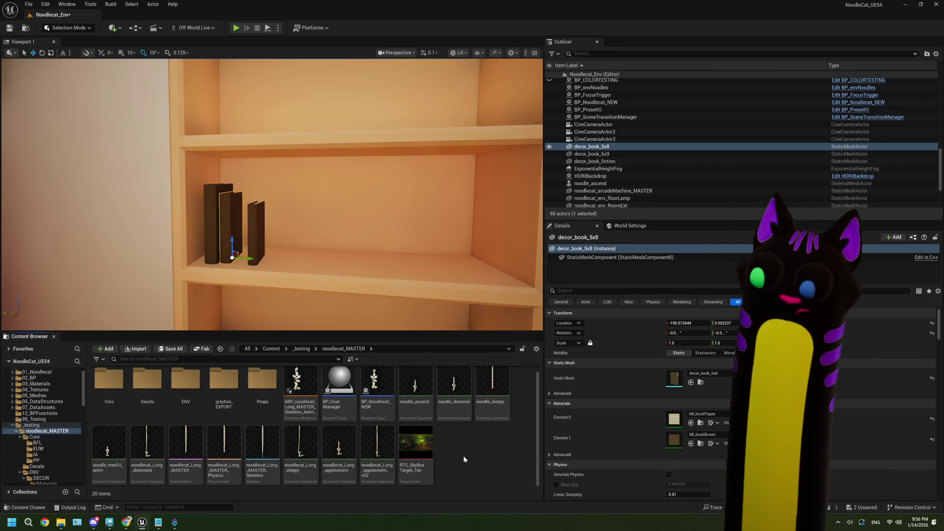
left_click(126, 523)
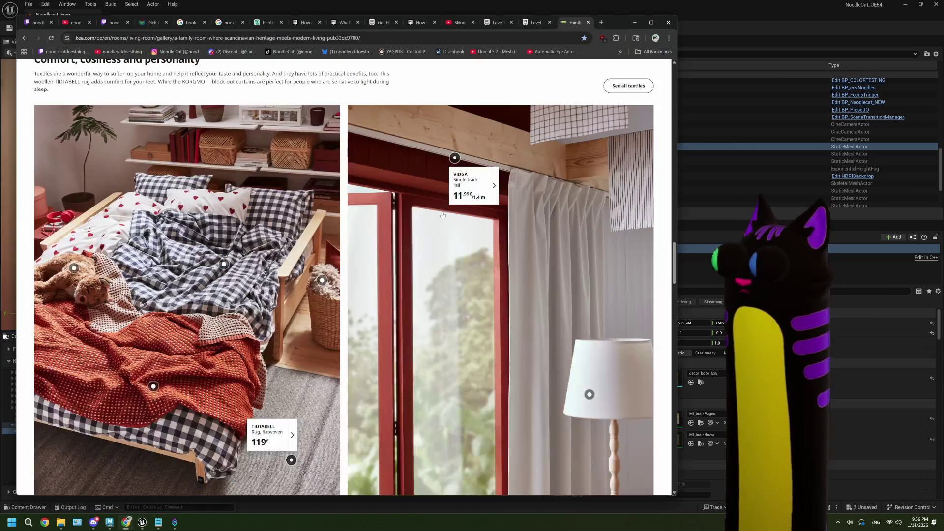
Step: Search for 'ue5 place books on shelf' and open the Unreal forum thread on PCG bookshelf books
left_click(601, 22)
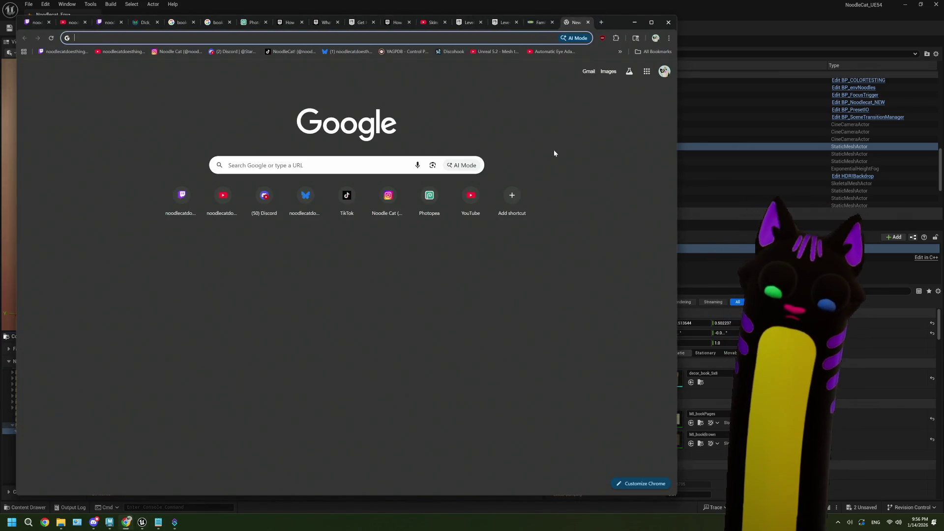
type("ue5")
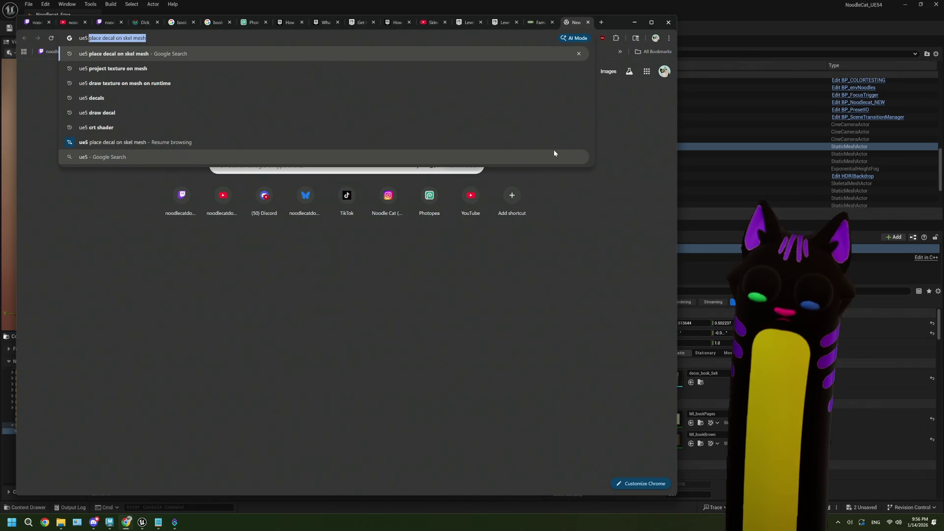
type(" place b")
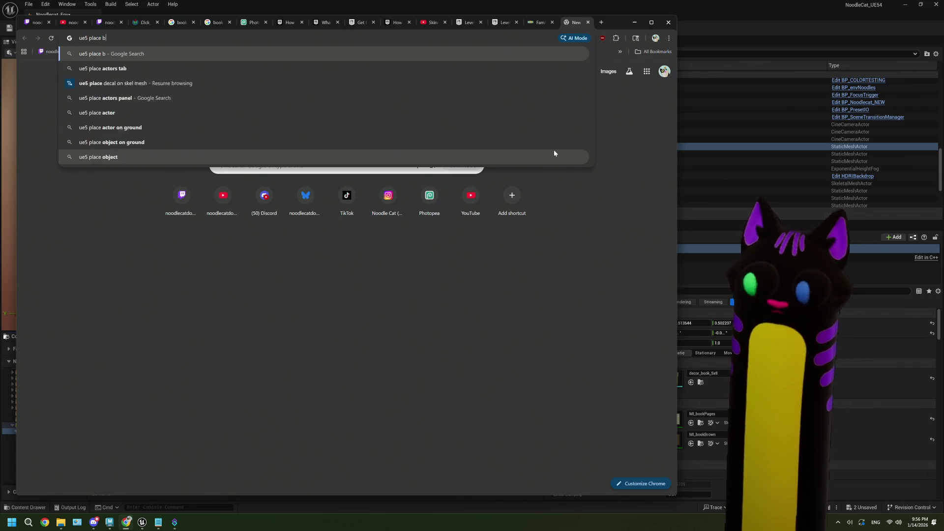
type("ooks on shelf")
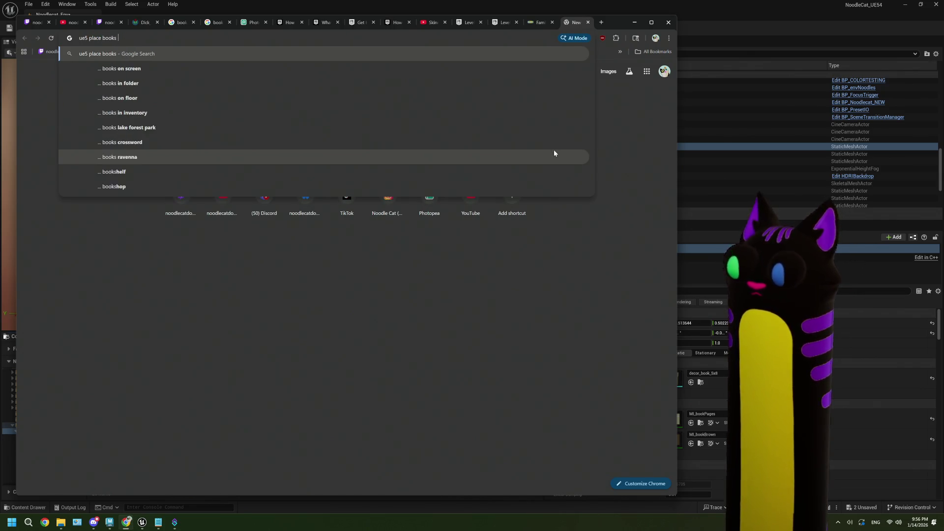
key("Return")
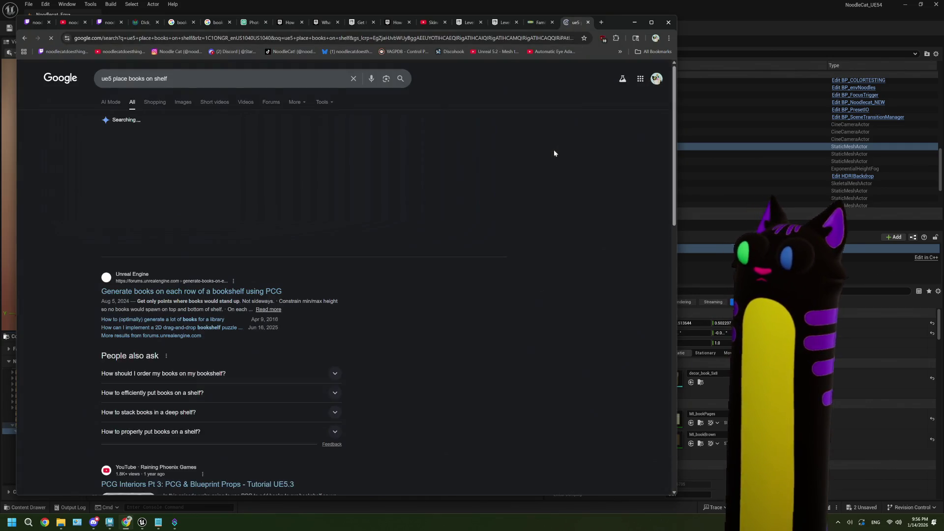
left_click(355, 281)
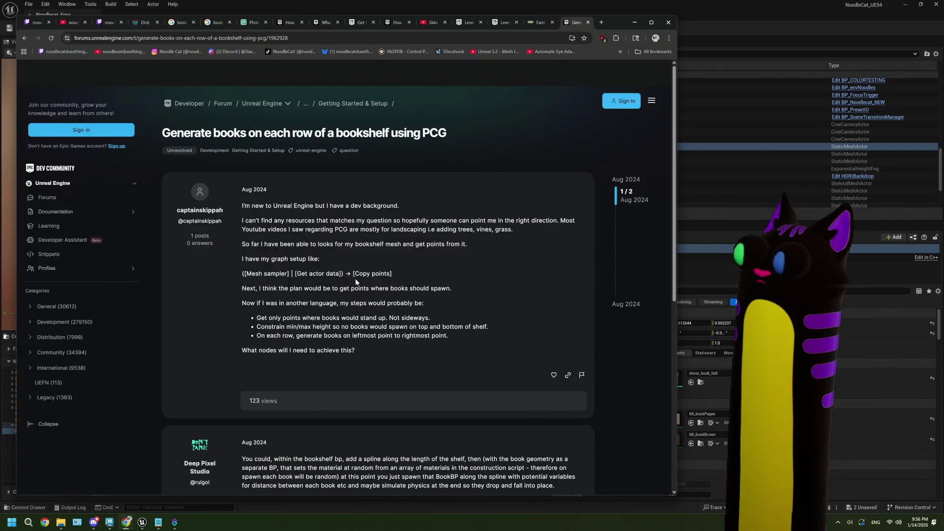
scroll(223, 224, "down", 6)
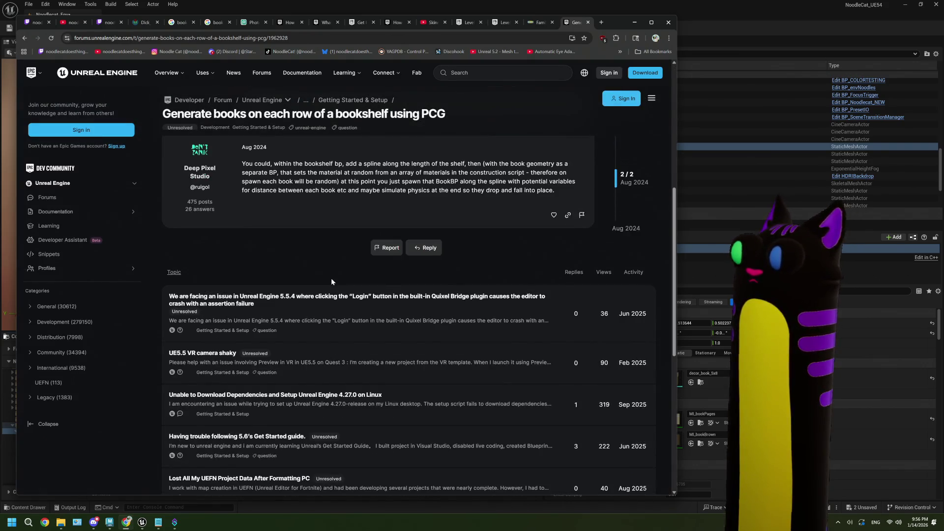
scroll(331, 278, "up", 2)
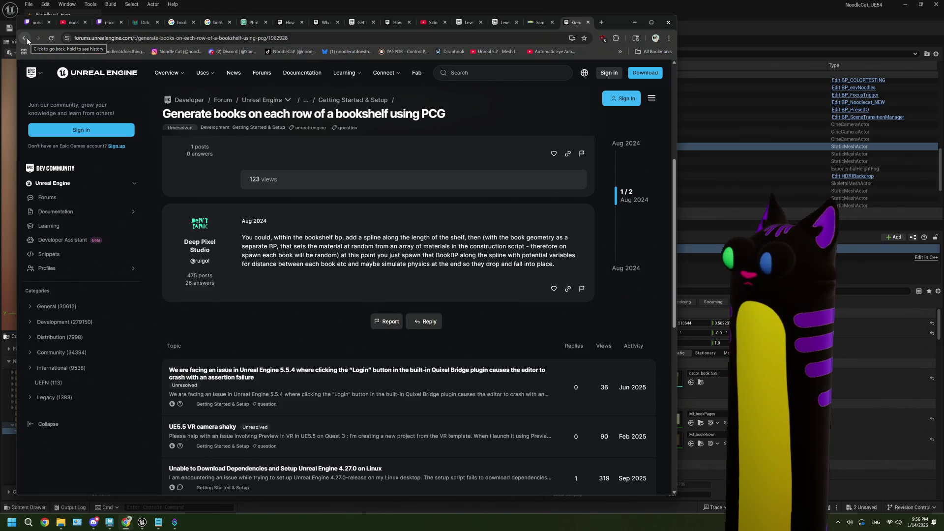
left_click(27, 37)
Step: Scroll up and down through the Google results for placing books on a shelf in UE5
scroll(215, 241, "down", 4)
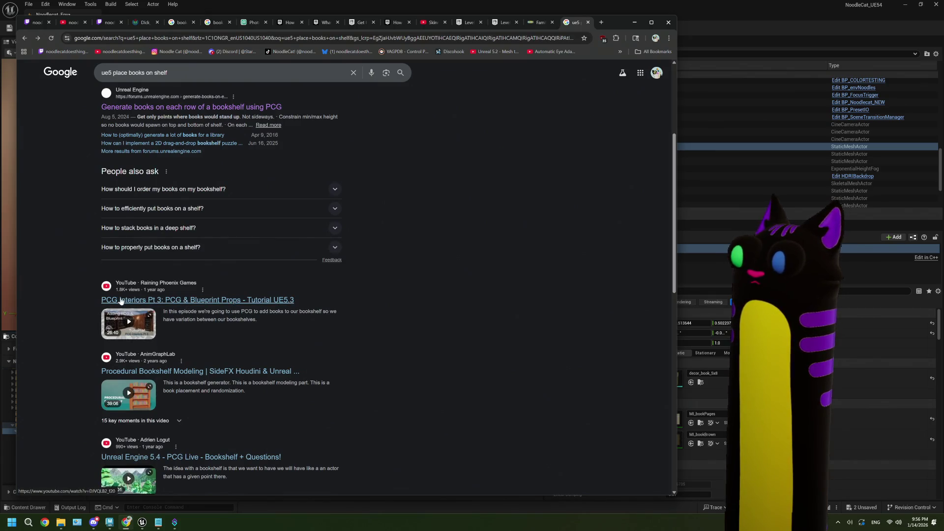
scroll(113, 301, "down", 6)
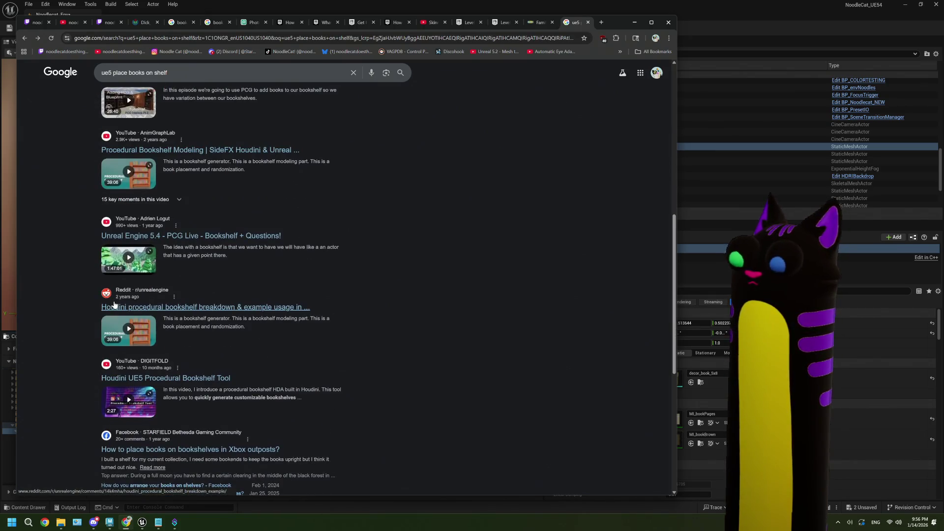
scroll(147, 309, "down", 2)
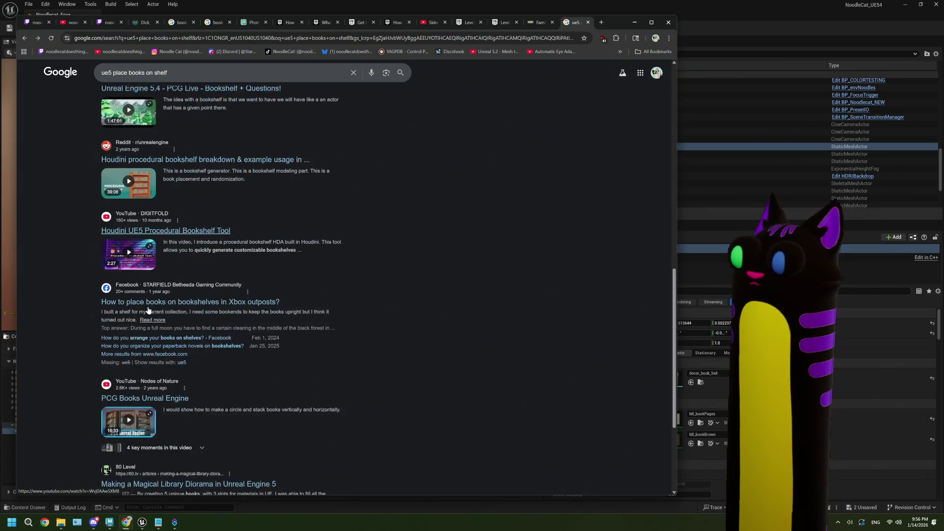
scroll(138, 307, "down", 2)
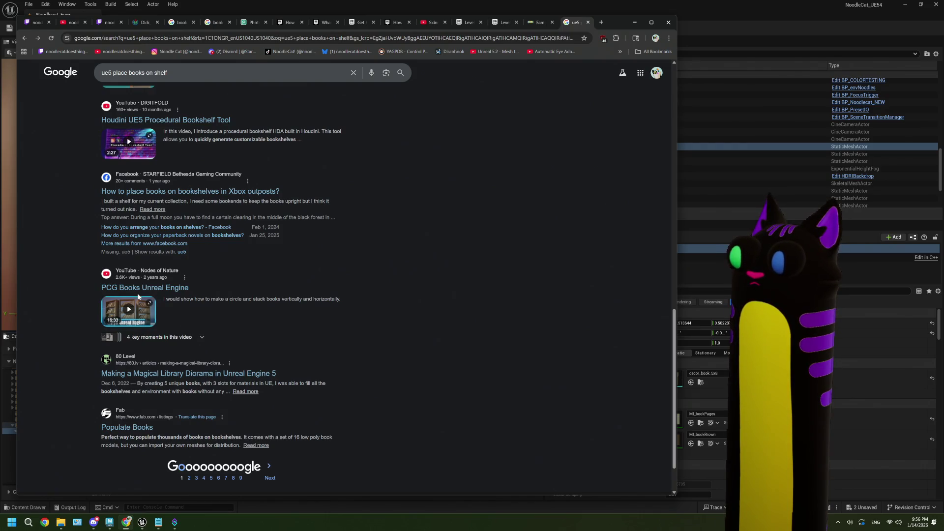
scroll(142, 301, "up", 10)
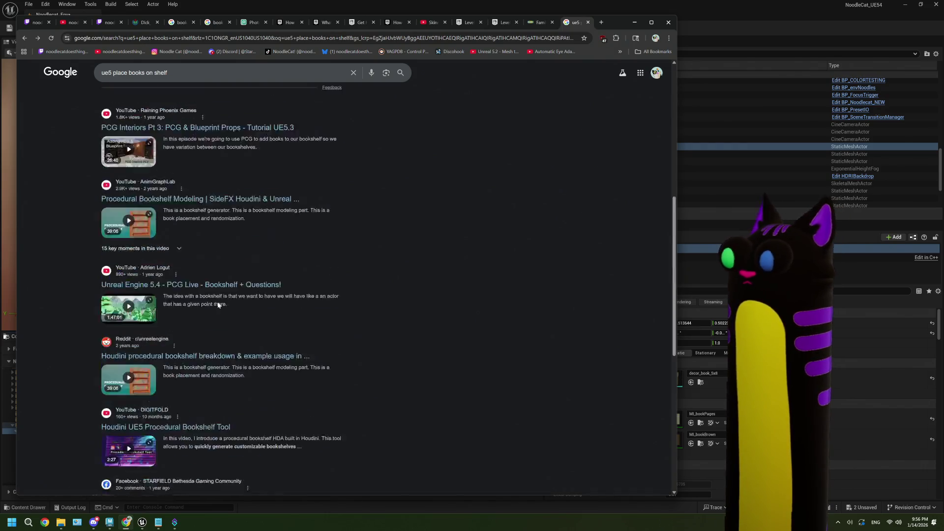
scroll(218, 306, "down", 15)
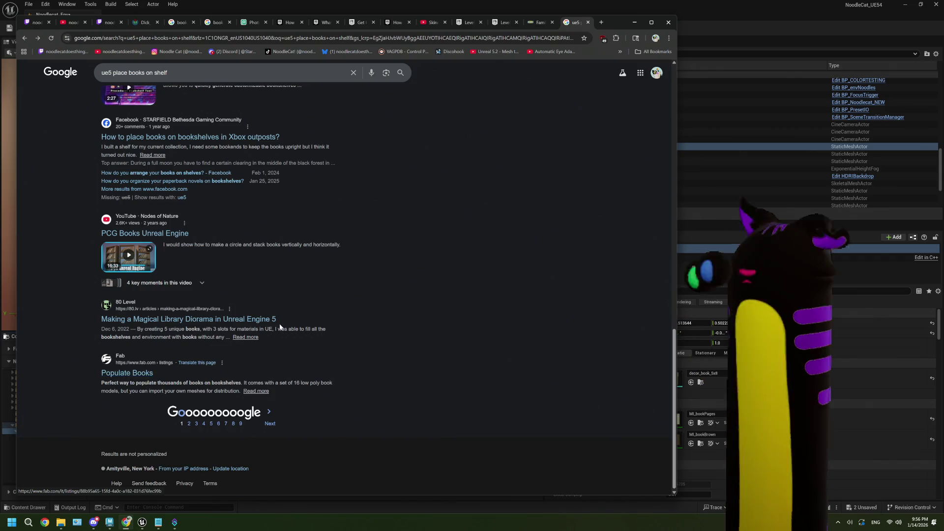
scroll(280, 324, "up", 7)
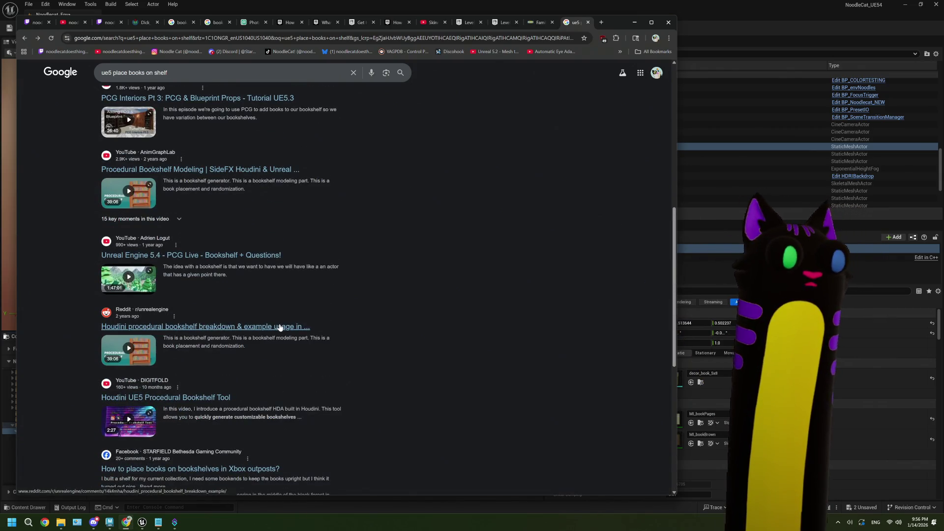
scroll(279, 327, "up", 8)
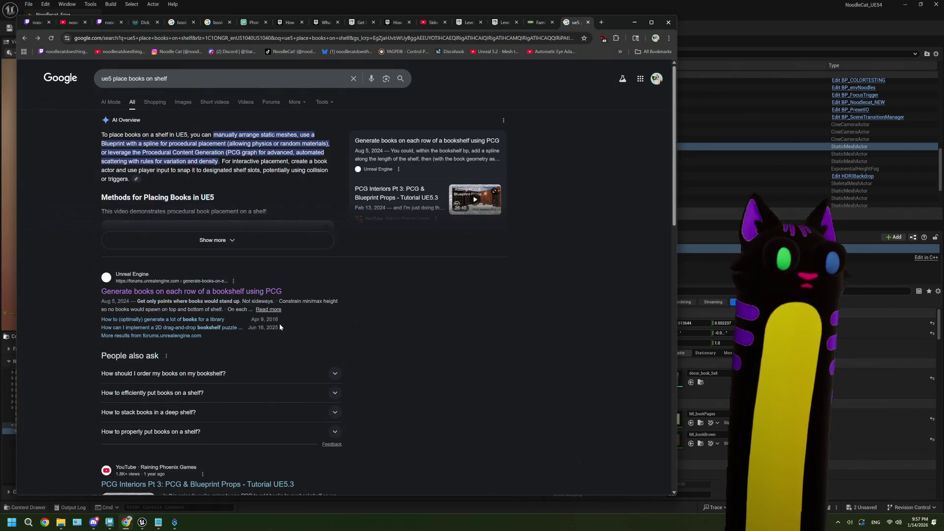
scroll(279, 327, "down", 2)
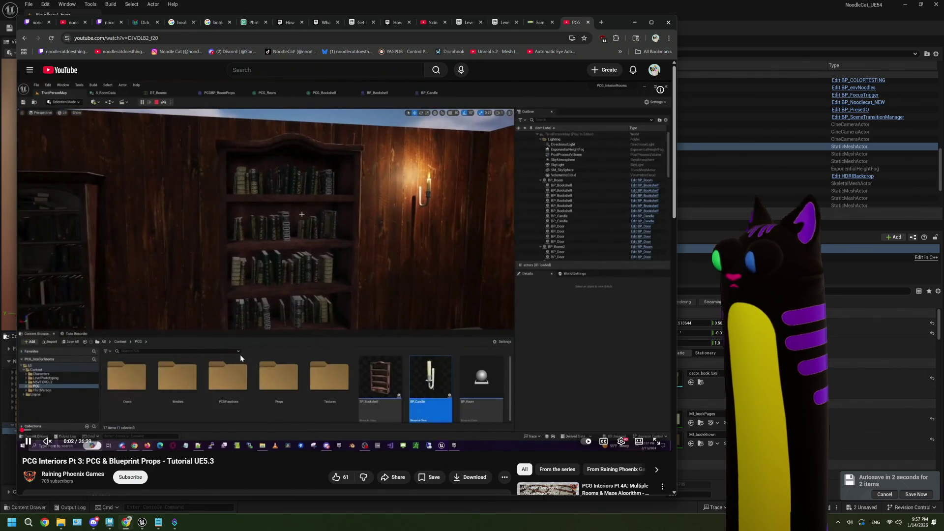
Step: Skip the PCG Interiors tutorial forward past the intro and Copy Points setup to about 3:00
key("Right")
key("Right")
key("Right")
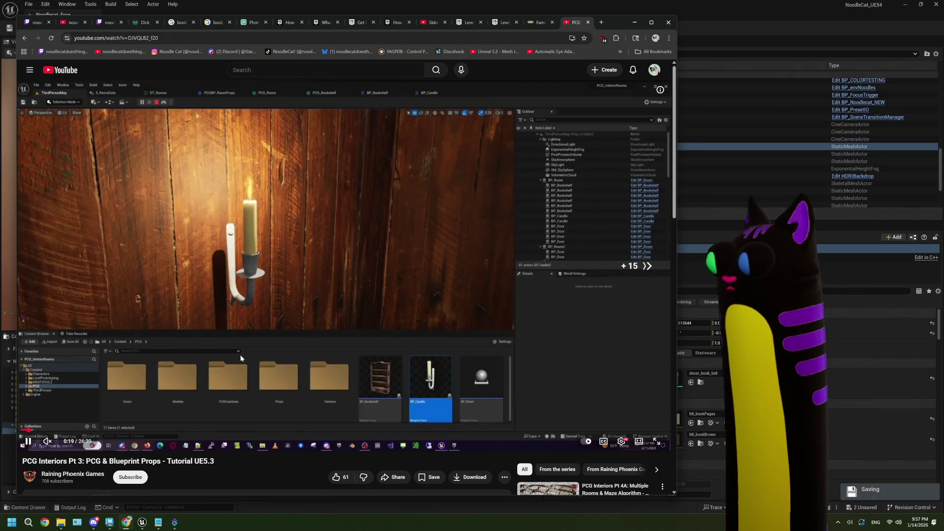
key("Right")
key("Right")
key("Right")
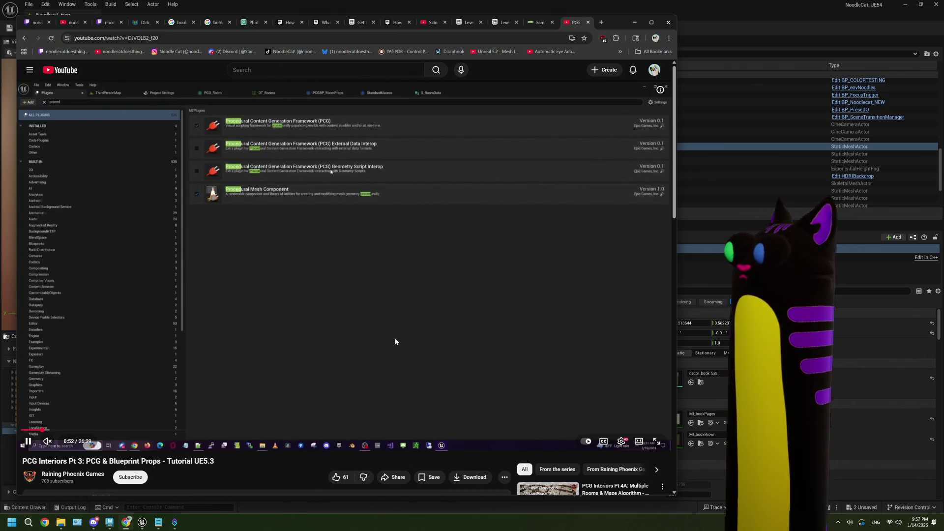
key("Right")
key("Right")
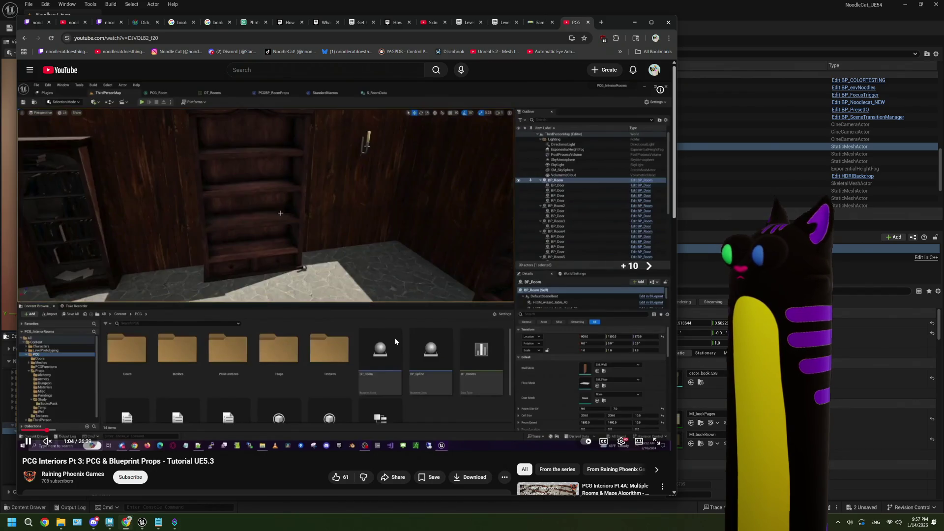
key("Right")
key("Right")
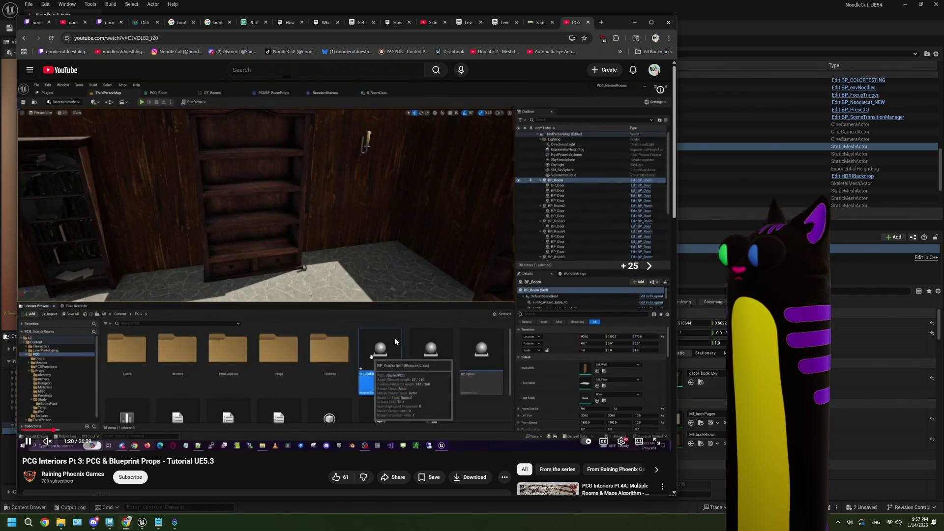
key("Right")
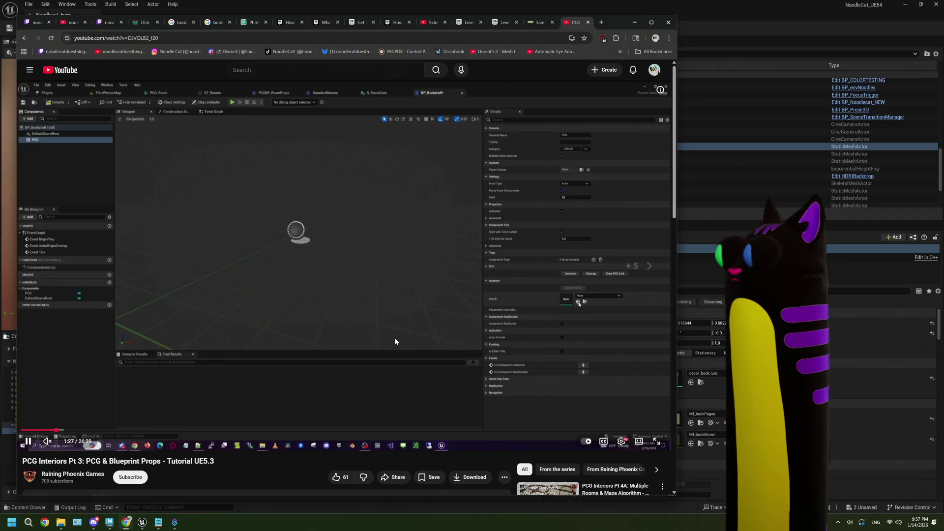
key("Right")
key("Right")
key("Right")
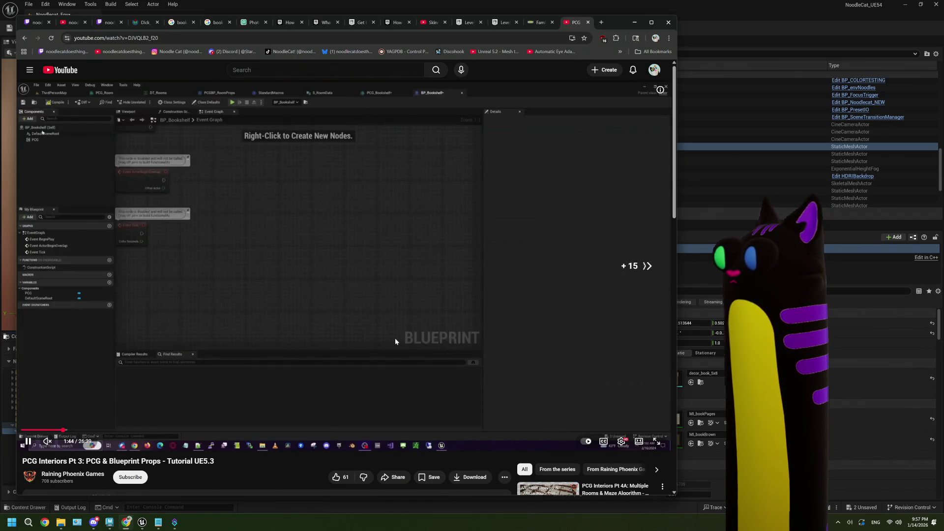
key("Right")
key("Right")
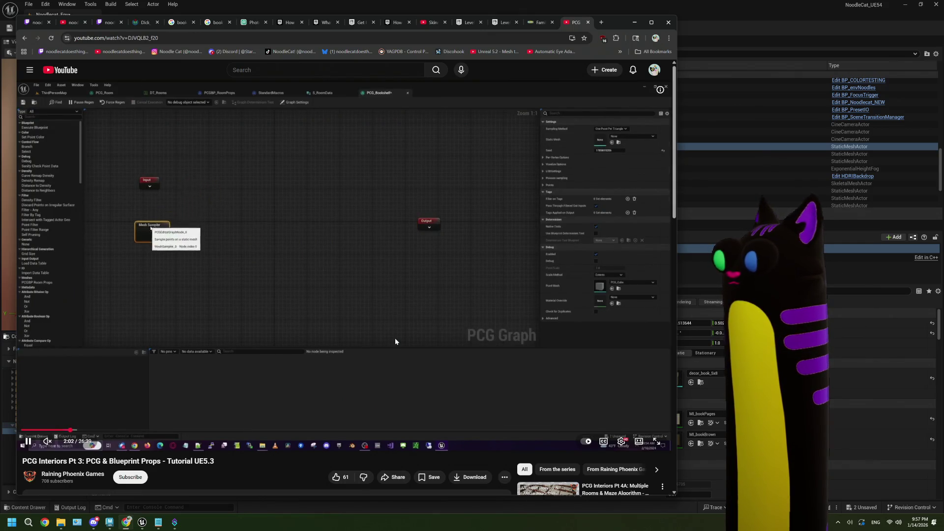
key("Right")
key("Right")
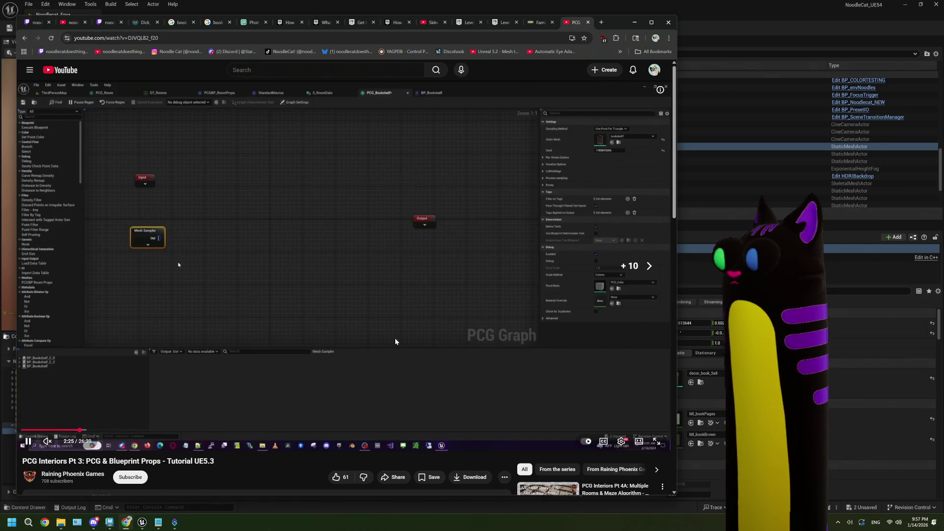
key("Right")
key("Right")
key("Right")
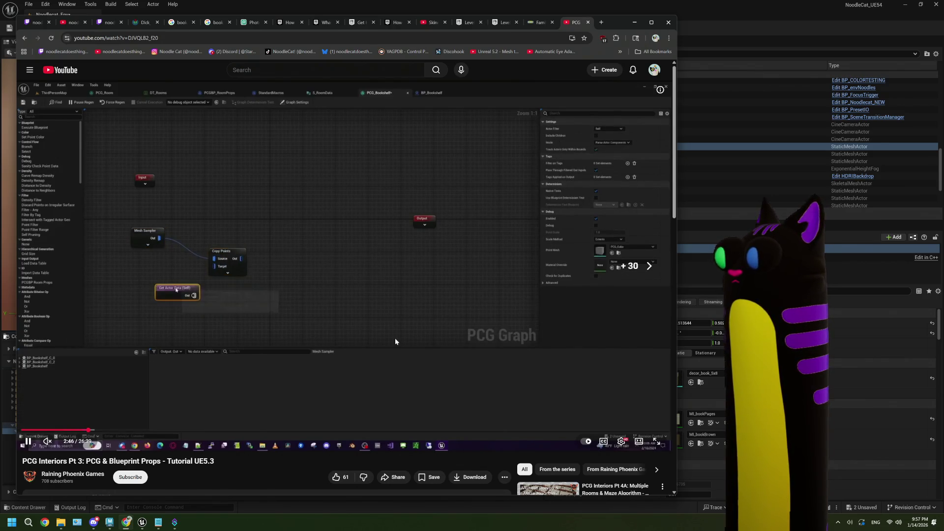
key("Right")
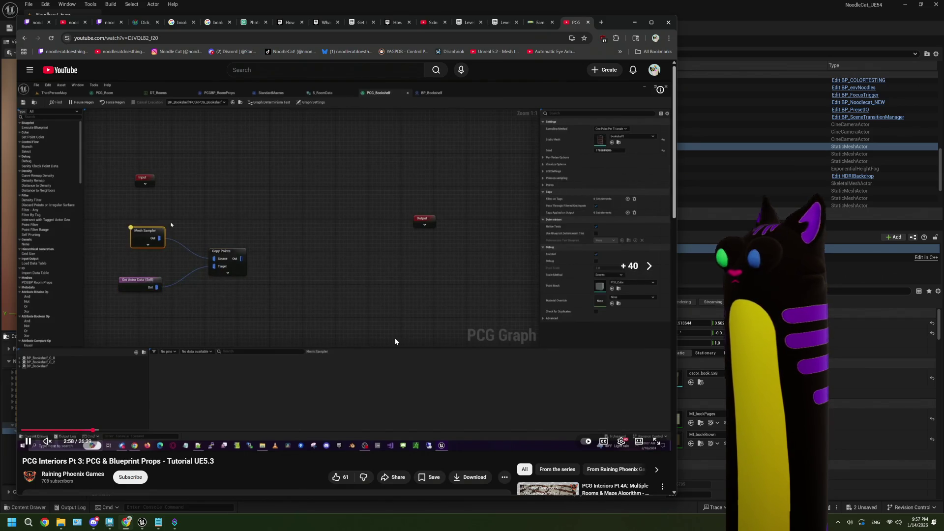
key("Right")
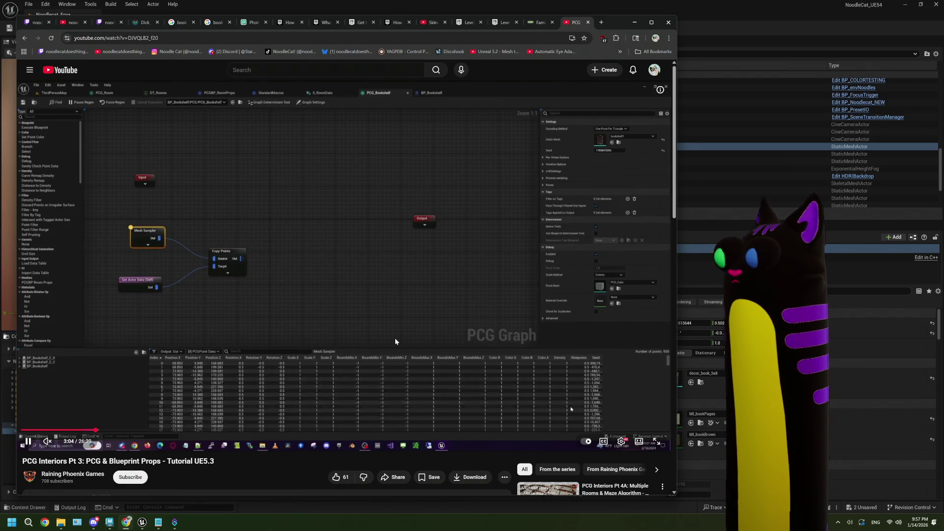
key("Right")
key("Right")
key("Right")
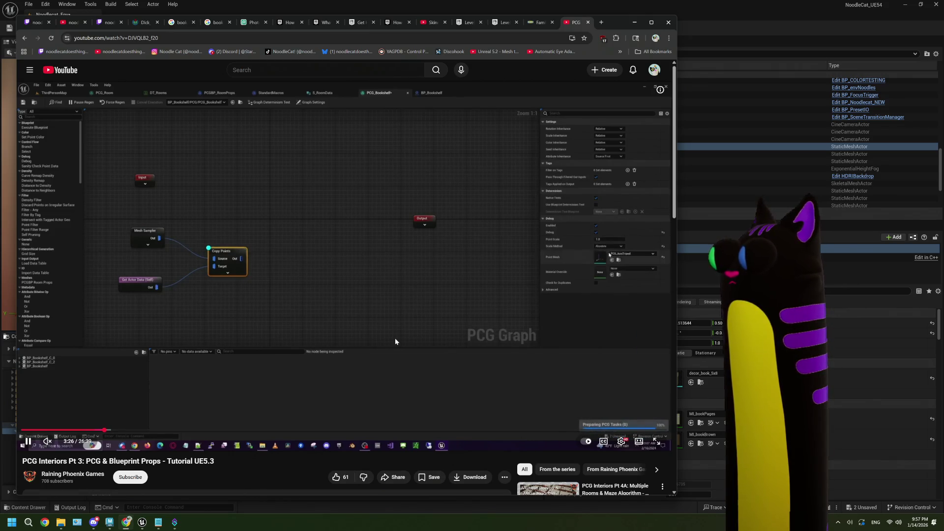
key("Right")
key("Right")
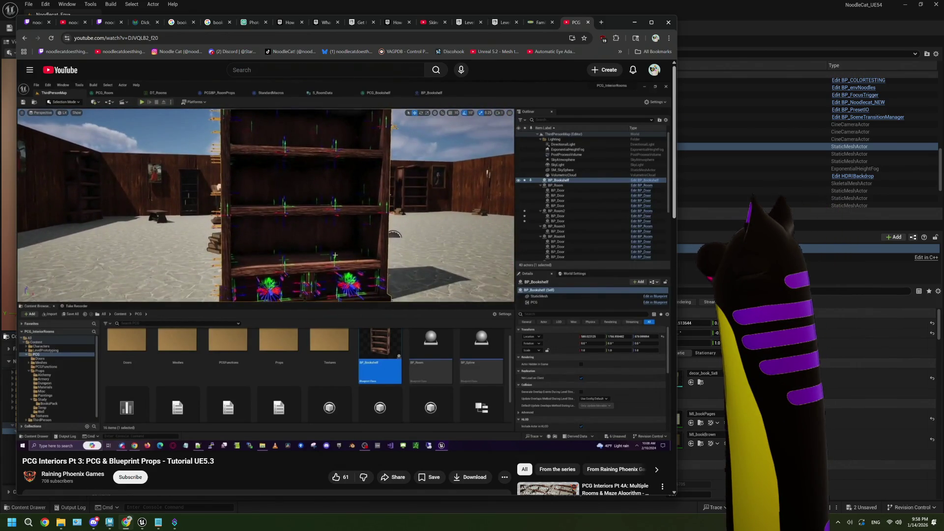
Step: Skip ahead to about 8:37, where books fill the shelves, then return to Unreal Engine
key("Right")
key("Right")
key("Right")
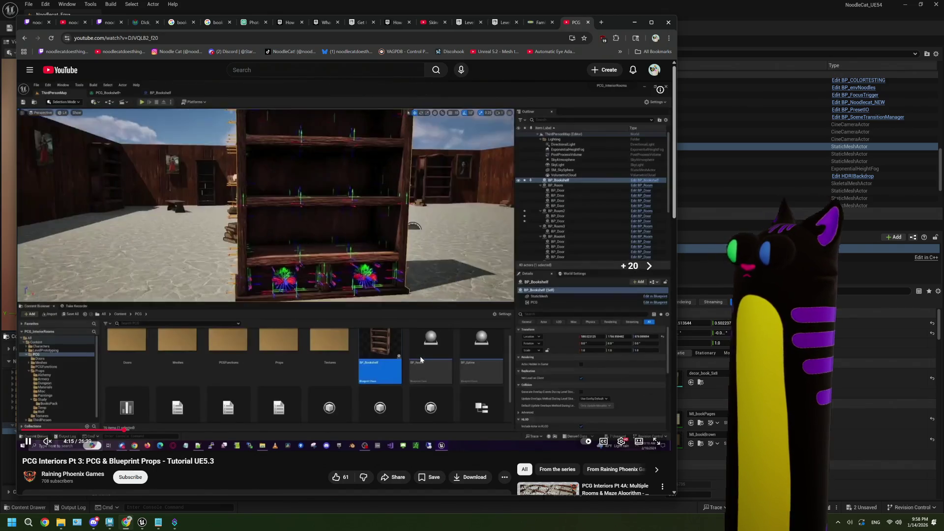
key("Right")
key("Right")
key("Right")
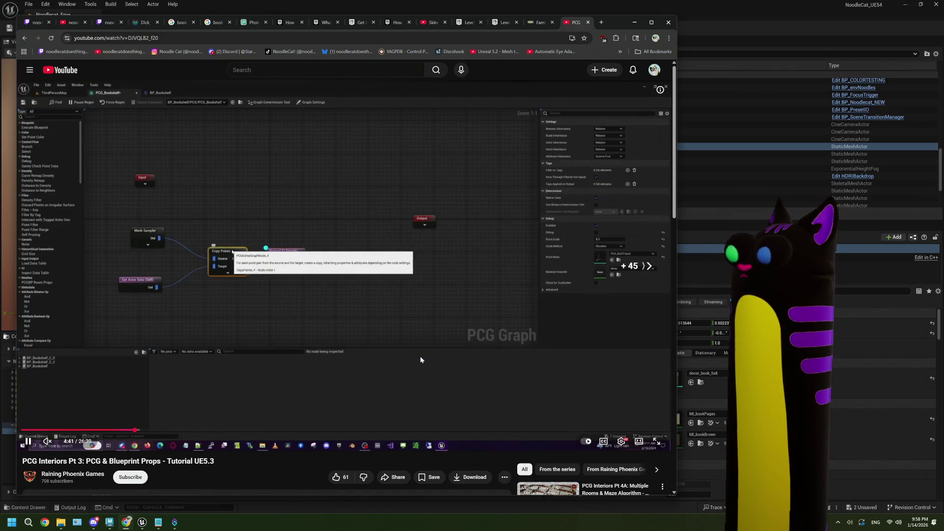
key("Right")
key("Right")
key("Right")
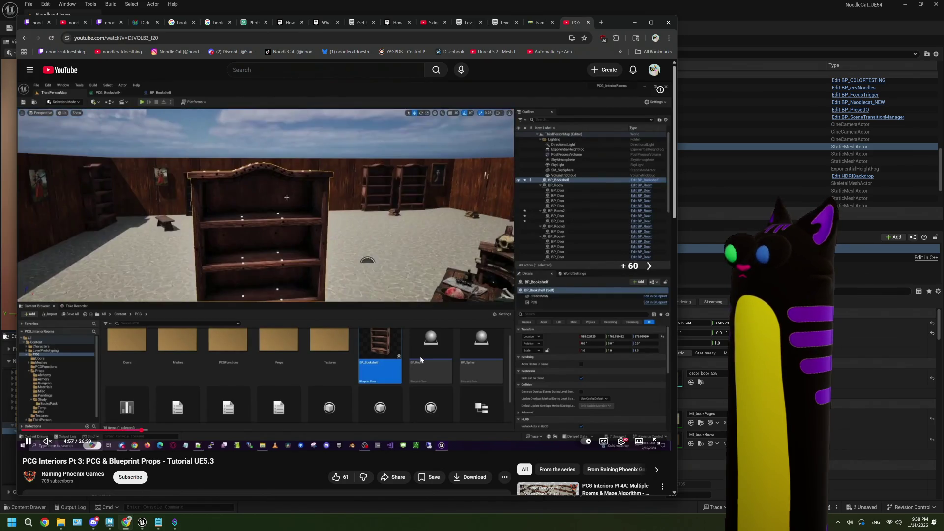
key("Right")
key("Right")
key("Right")
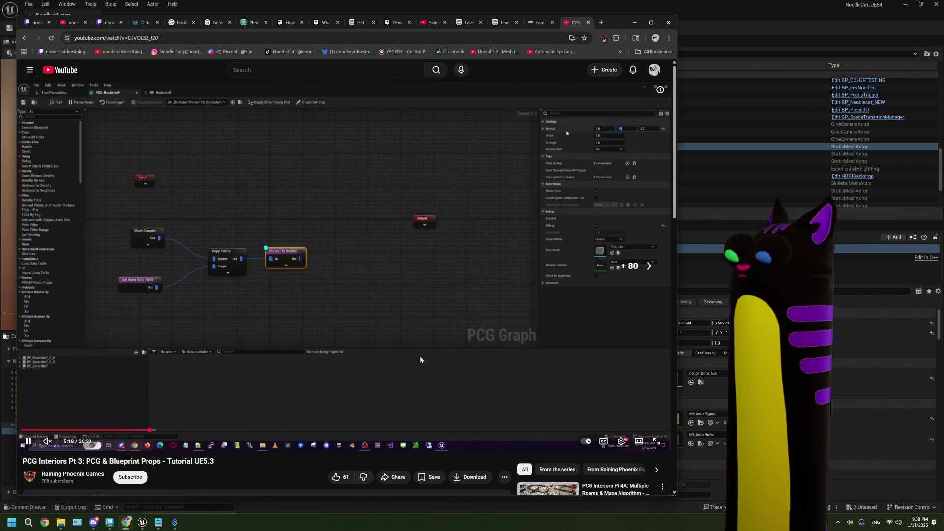
key("Right")
key("Right")
key("Right")
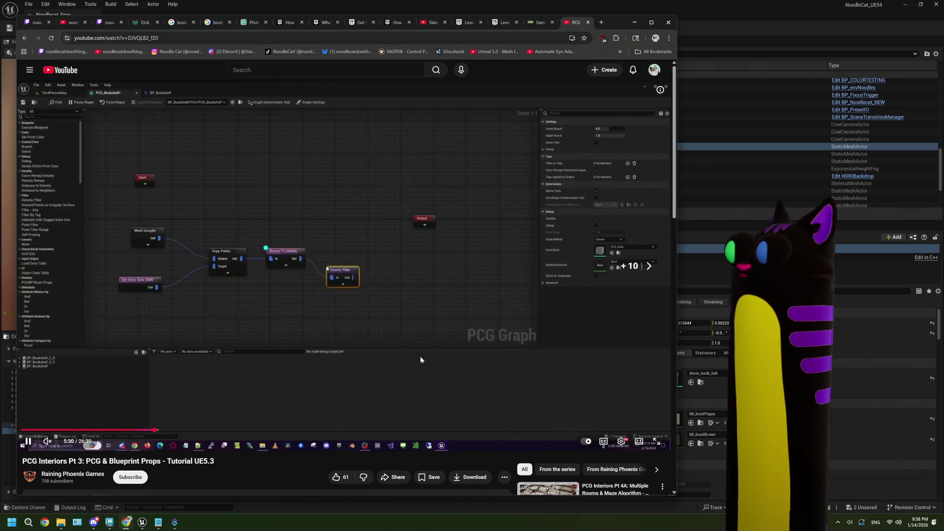
key("Right")
key("Right")
key("Right")
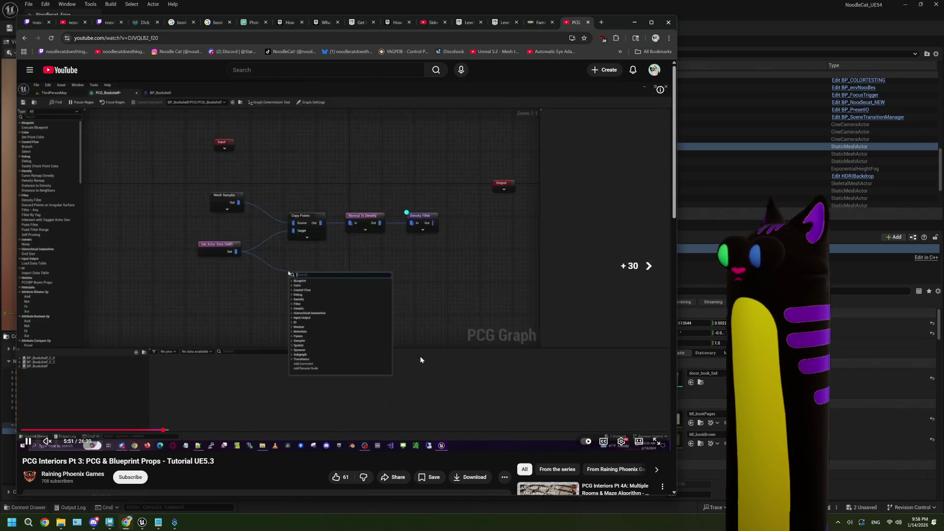
key("Right")
key("Right")
key("Right")
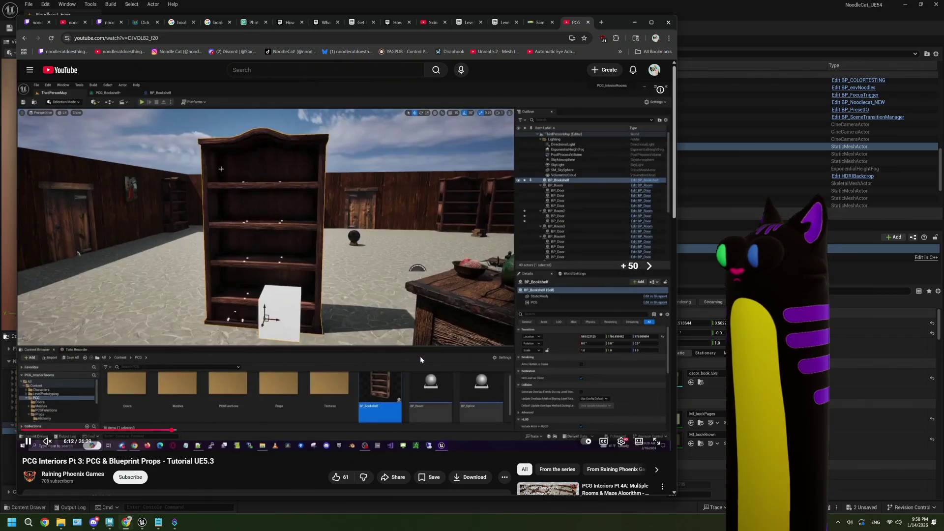
key("Right")
key("Right")
key("Right")
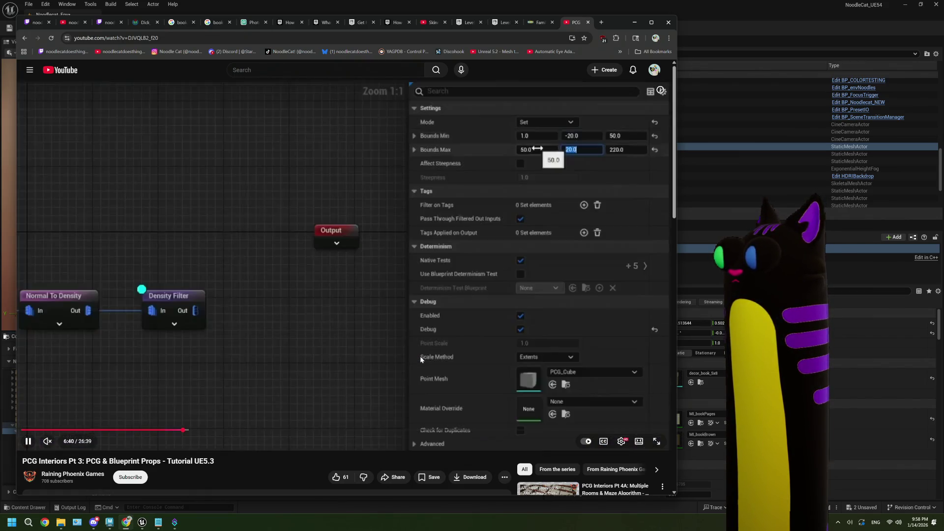
key("Right")
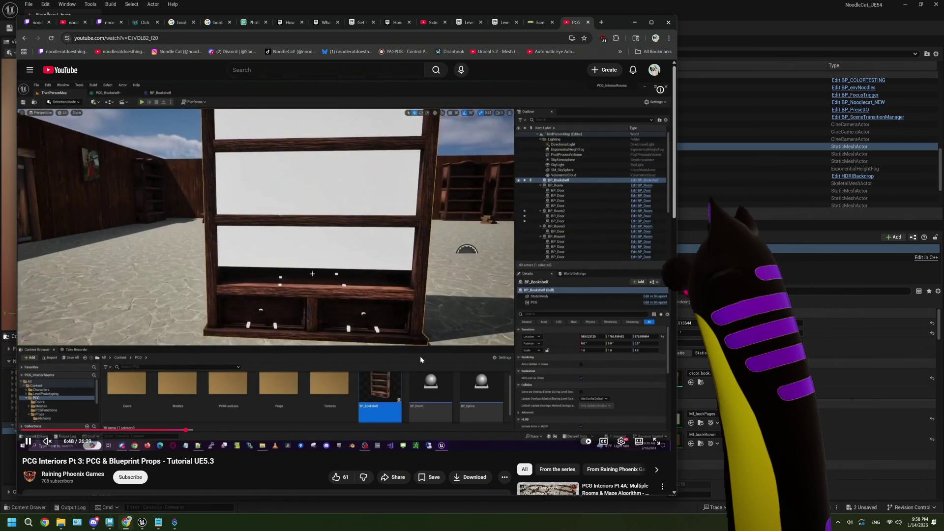
key("Right")
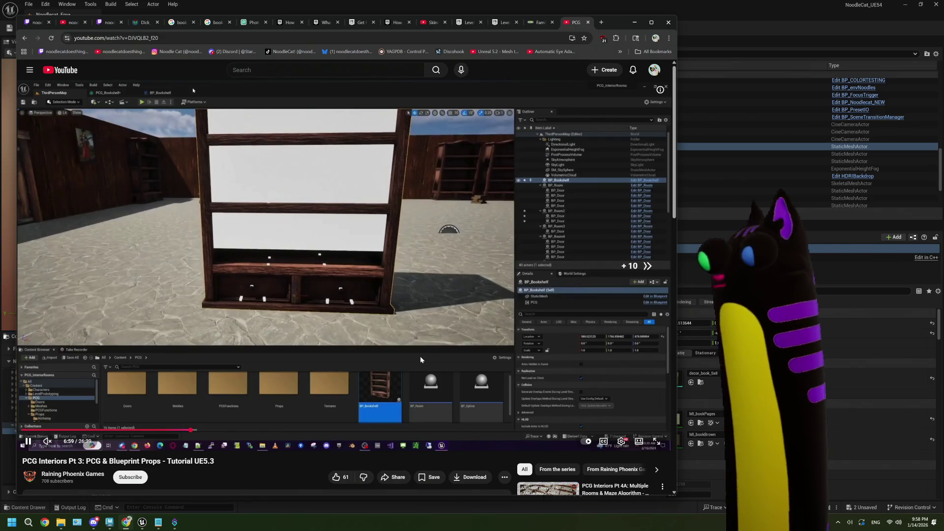
key("Right")
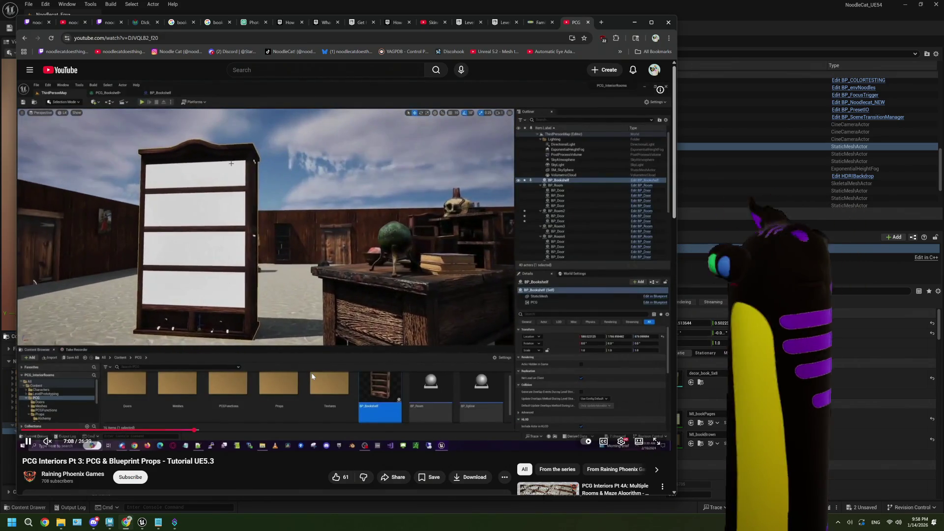
key("Right")
key("Right")
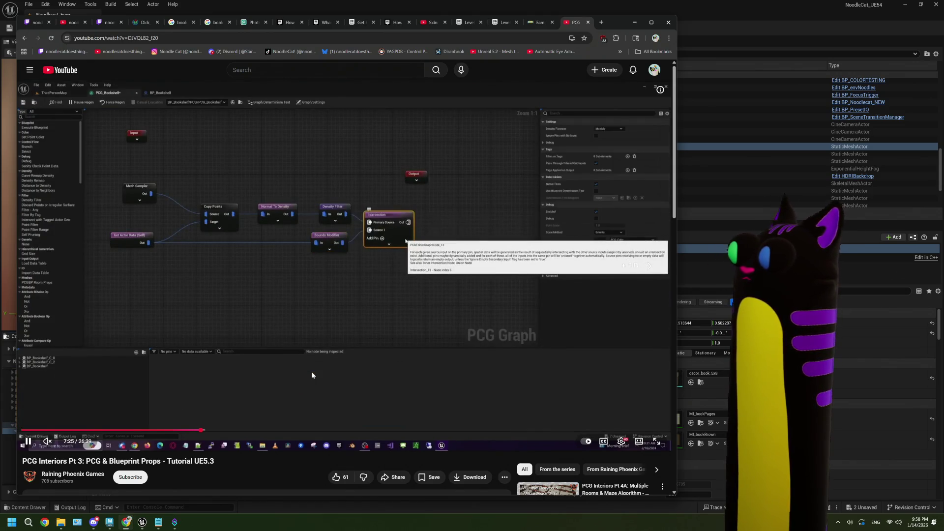
key("Right")
key("Right")
key("Right")
key("Right")
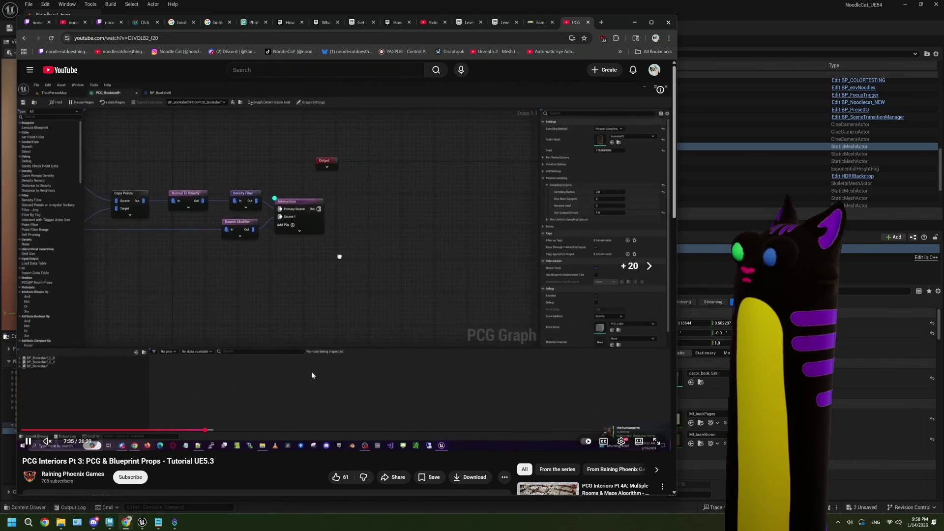
key("Right")
key("Right")
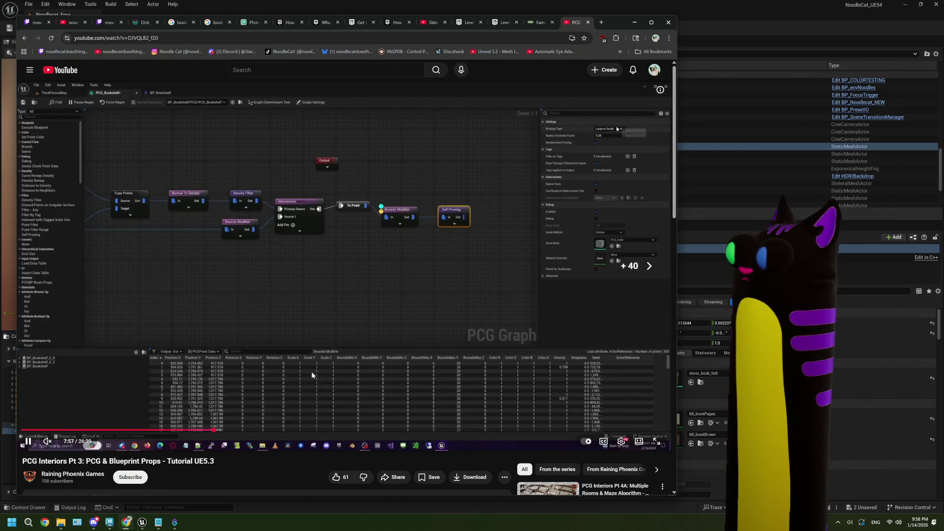
key("Right")
key("Right")
key("Right")
key("Right")
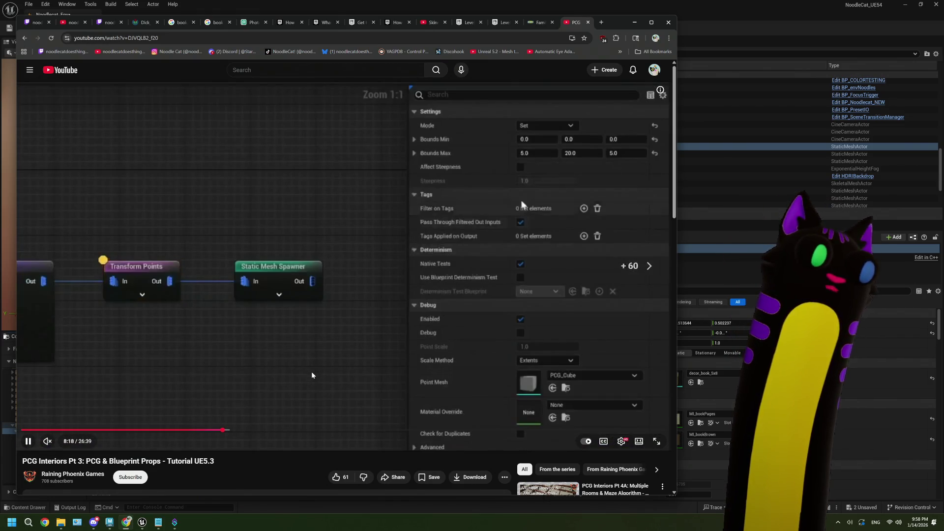
key("Right")
key("Right")
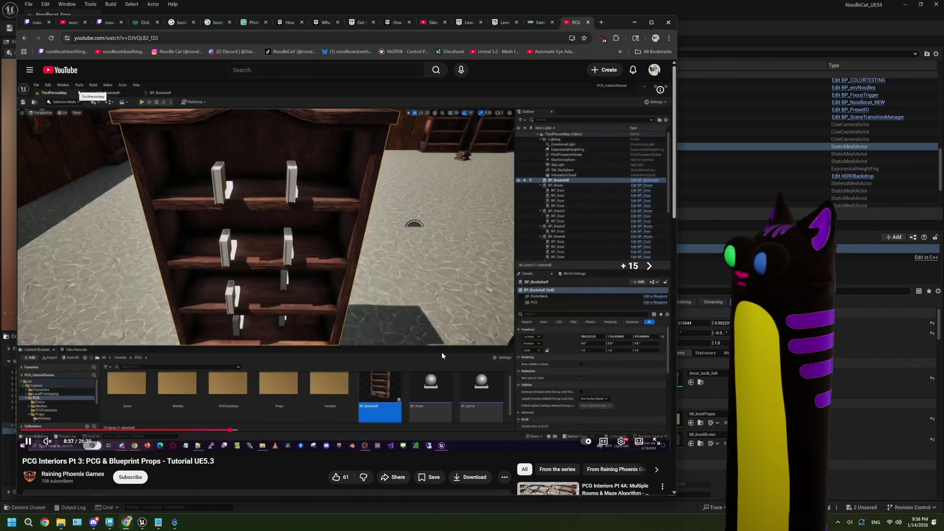
left_click(727, 24)
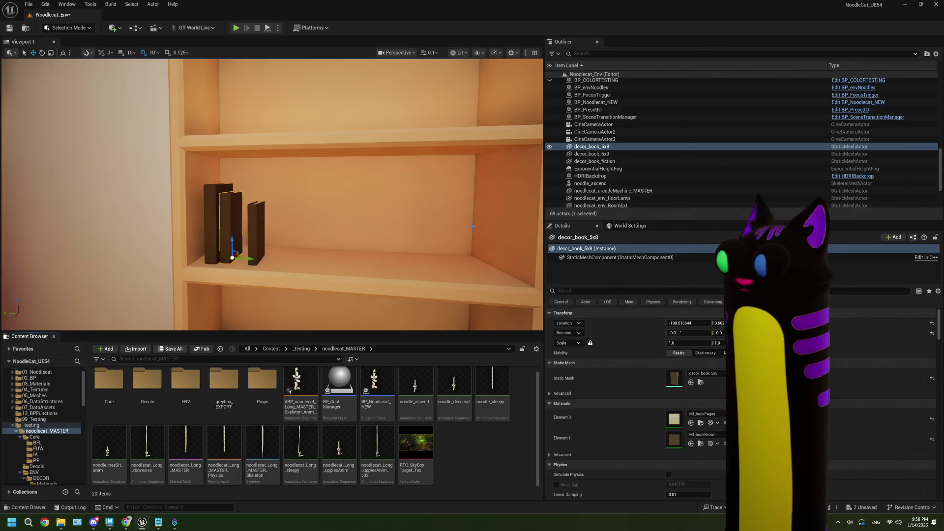
key("s")
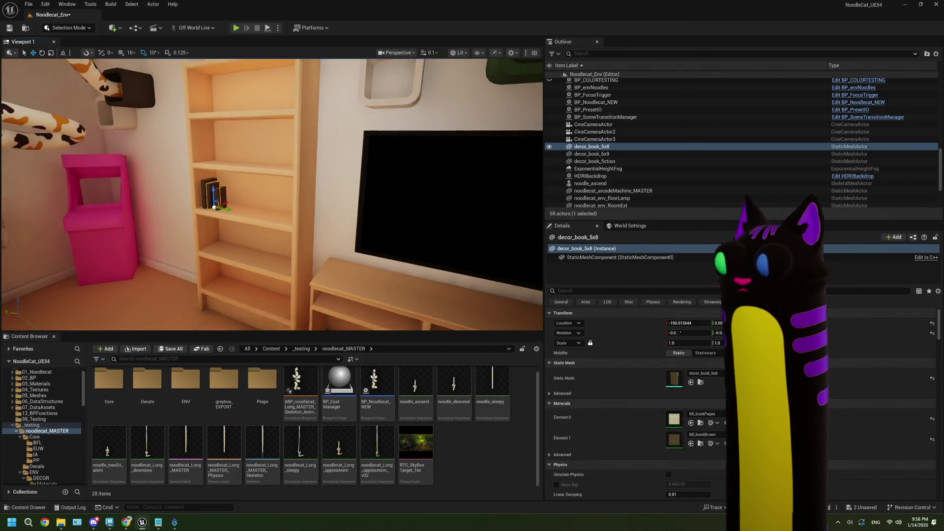
key("d")
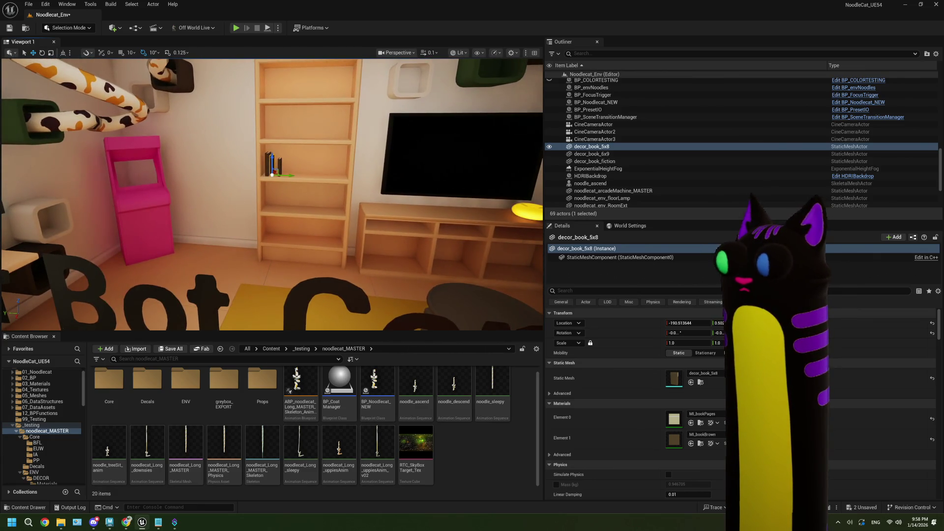
key("e")
key("d")
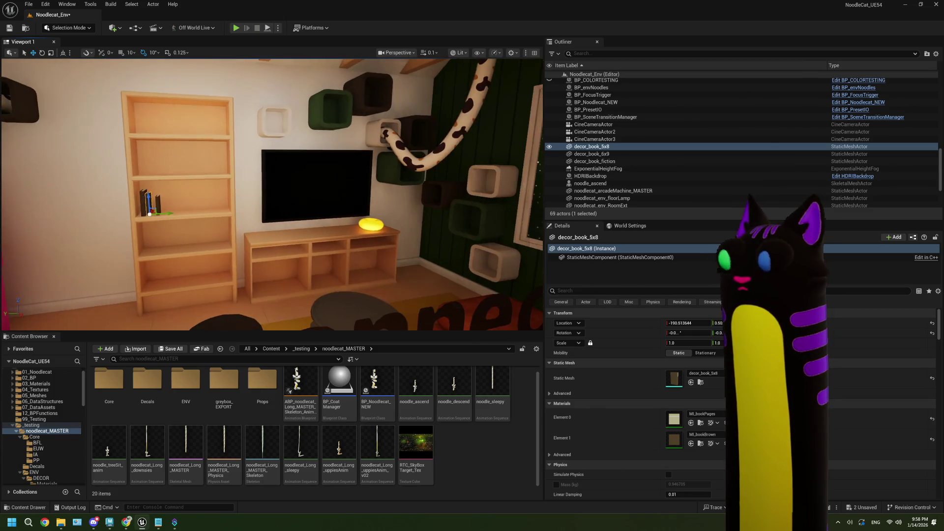
key("a")
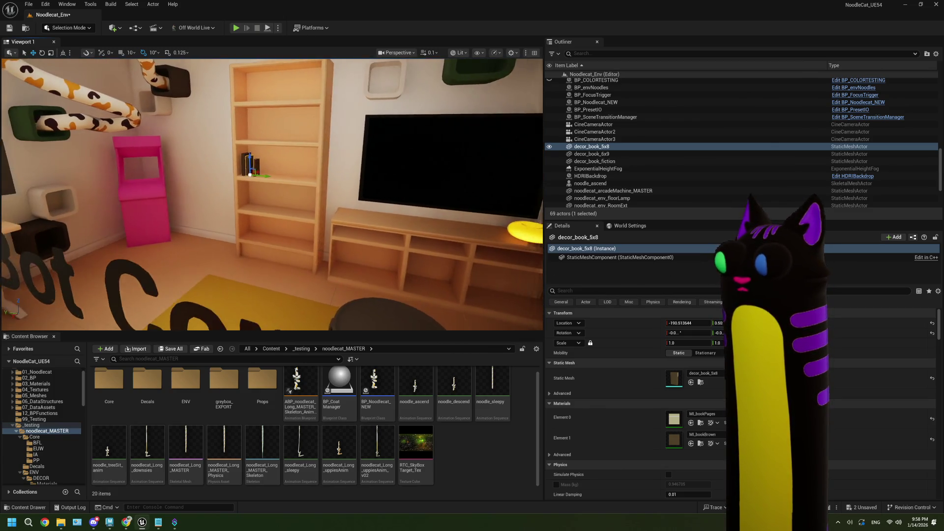
key("w")
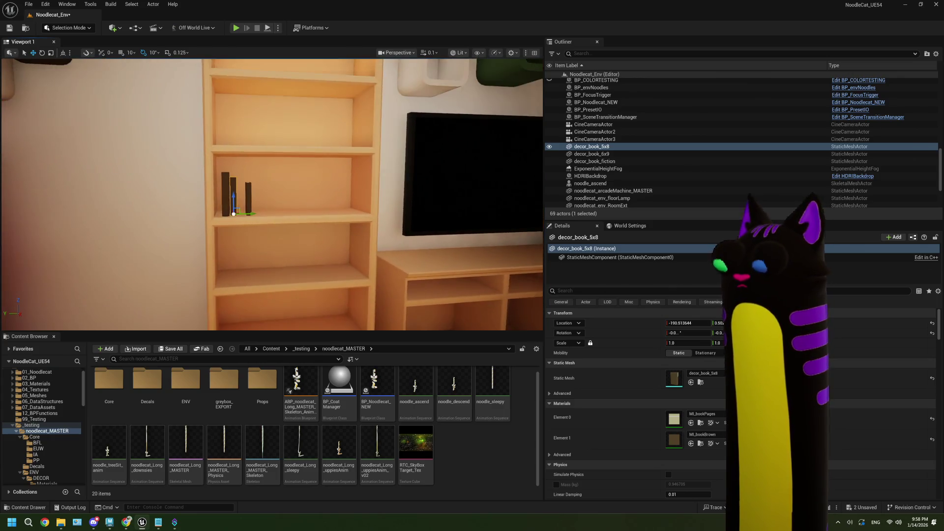
key("a")
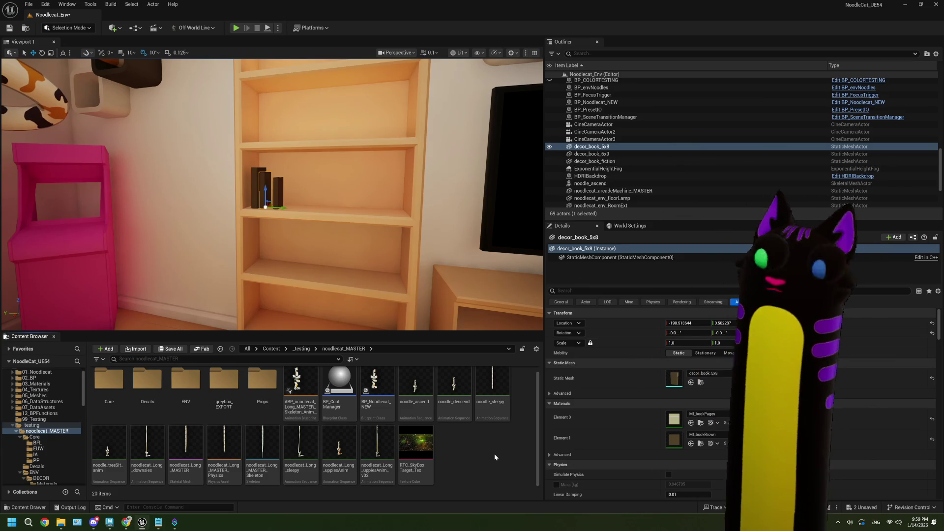
left_click(126, 522)
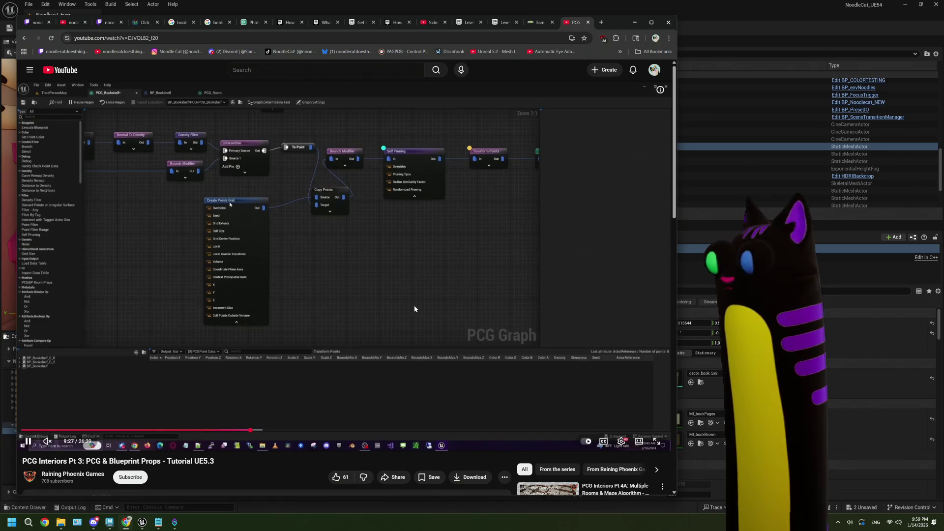
Step: Pause and resume the tutorial, then seek to about 12:57 where points line each bookshelf shelf
left_click(414, 306)
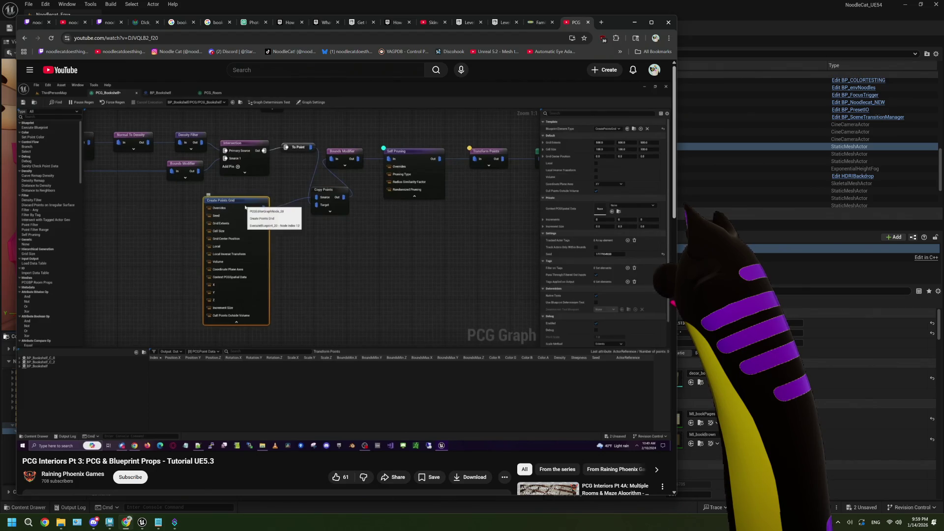
left_click(412, 222)
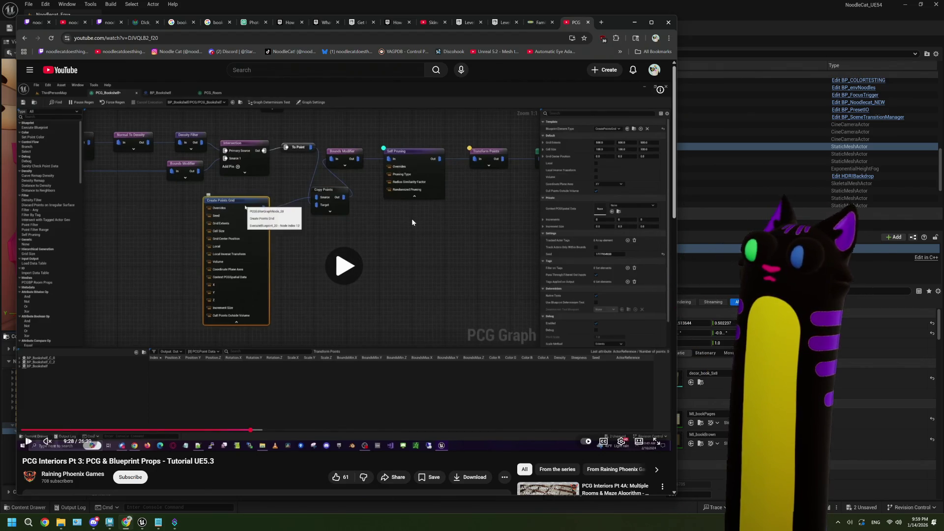
key("l")
key("l")
key("l")
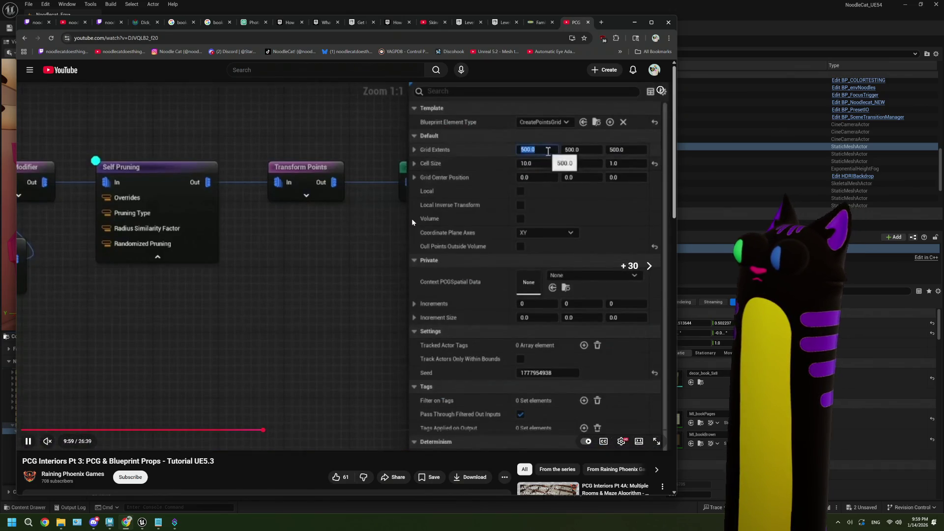
key("l")
key("l")
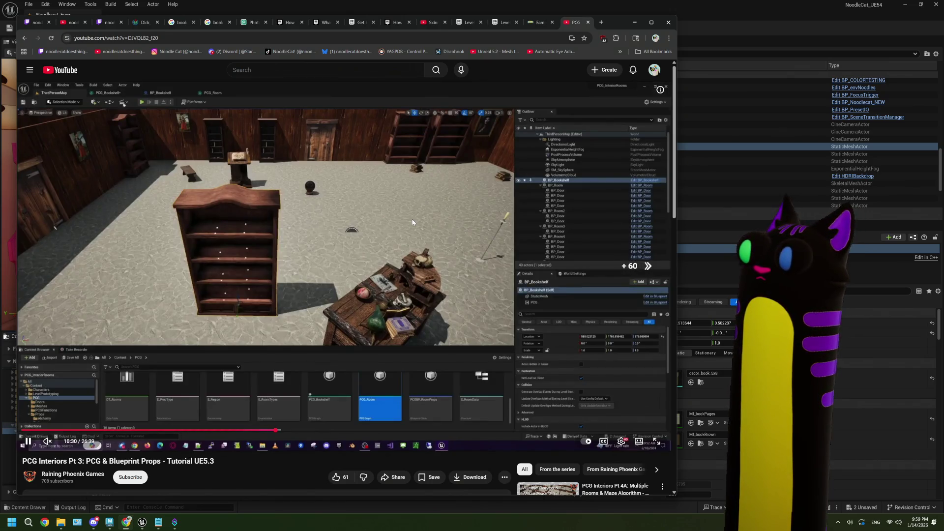
key("l")
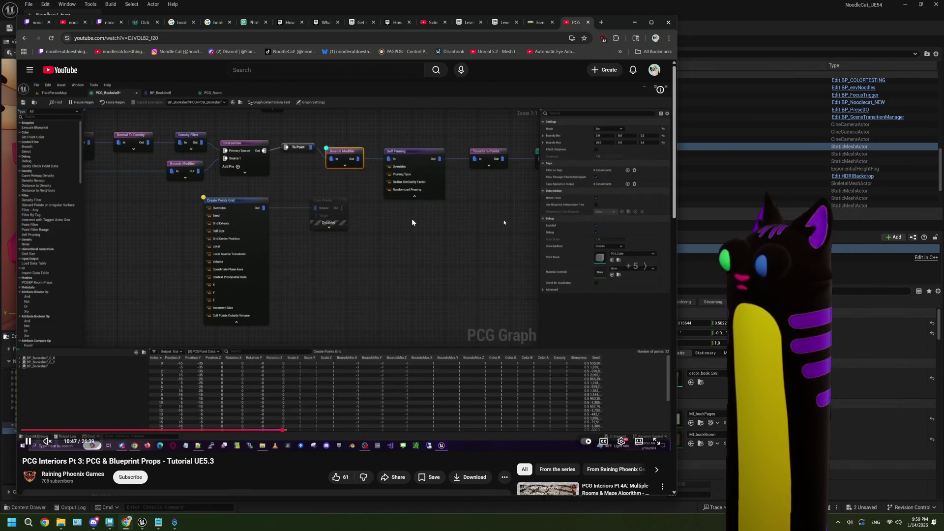
key("Right")
key("Right")
key("Right")
key("Right")
key("Right")
key("Right")
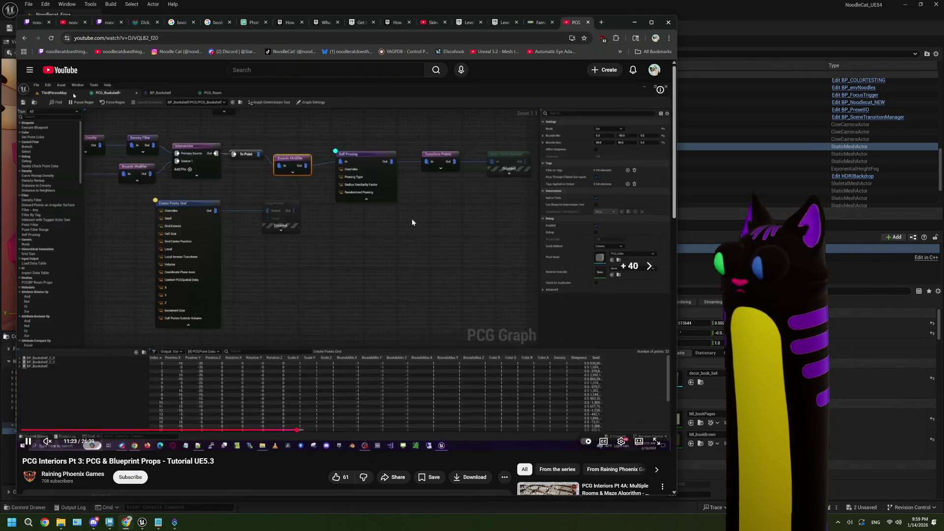
key("Right")
key("Right")
key("Right")
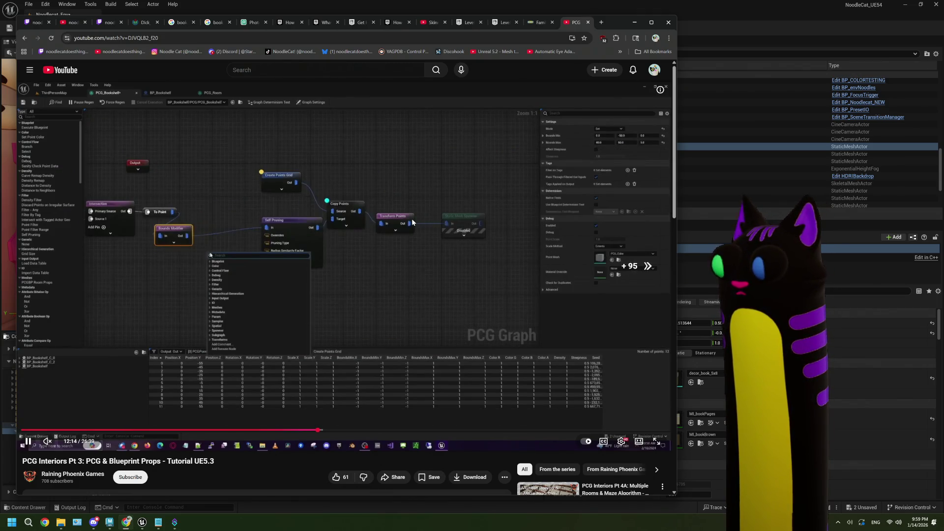
key("Right")
key("Right")
key("Right")
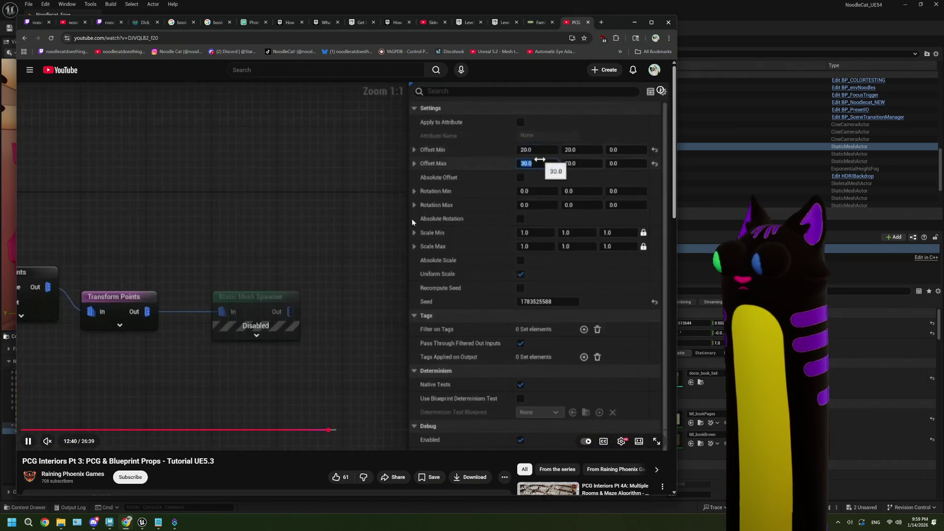
key("Right")
key("Right")
key("Right")
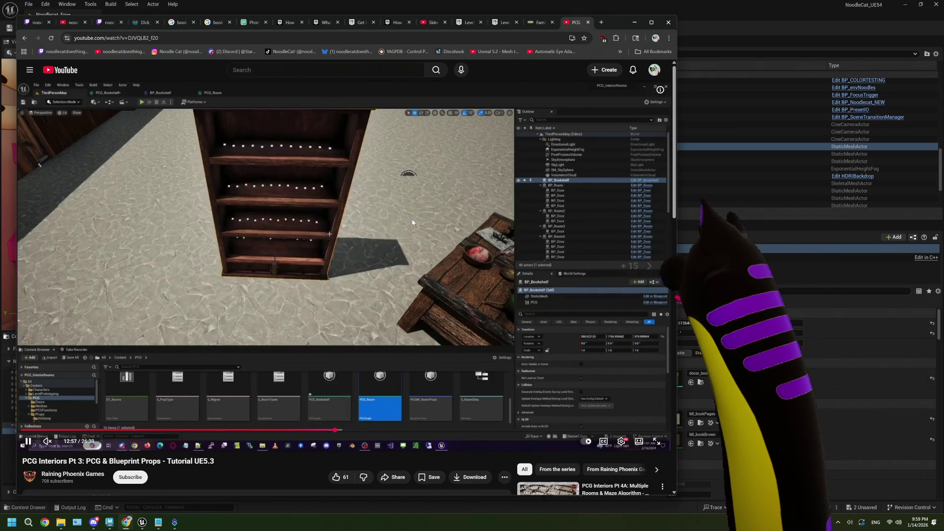
Step: Seek the tutorial from about 13:00, past the book-filled shelves, to the room-props Blueprint section
key("Right")
key("Right")
key("Right")
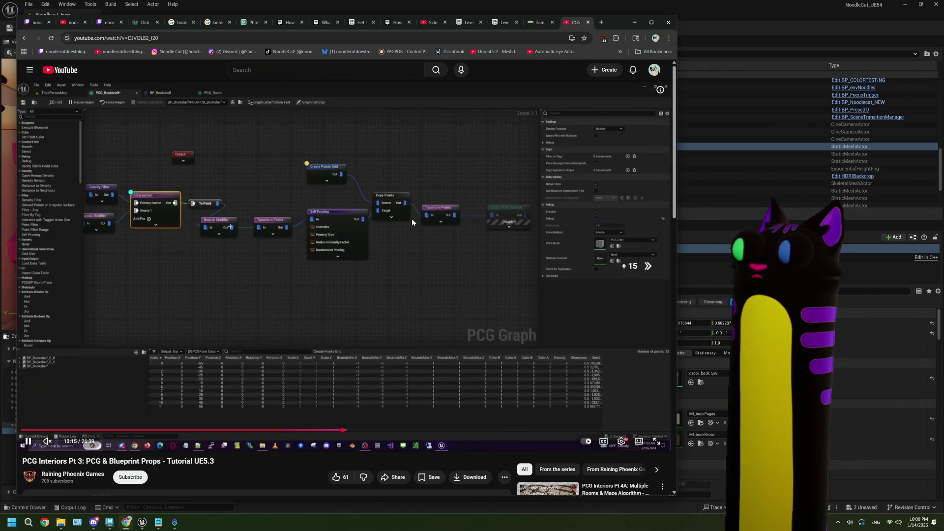
key("Right")
key("Right")
key("Right")
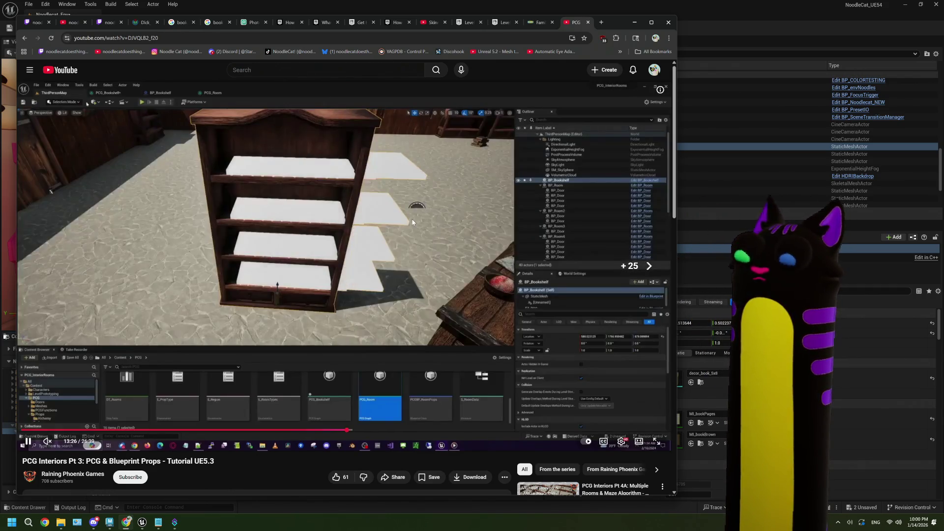
key("Right")
key("Right")
key("Right")
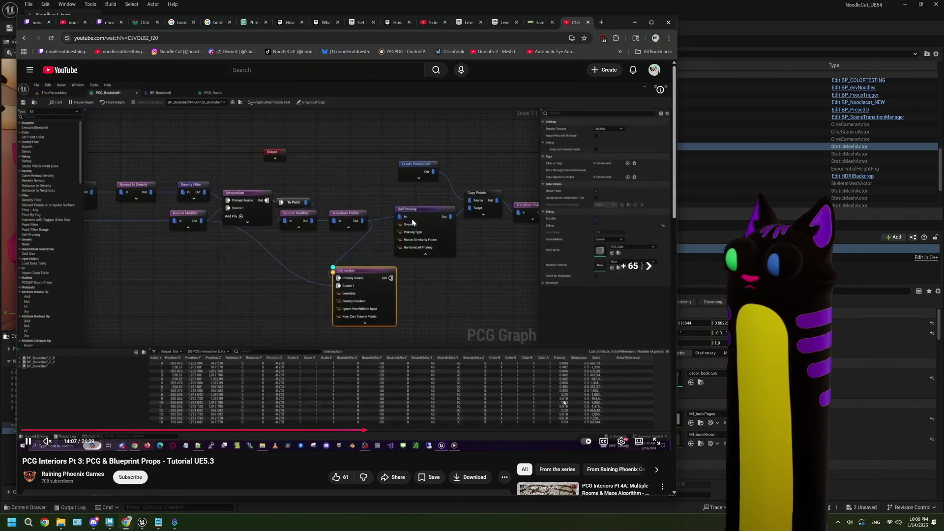
key("Right")
key("Right")
key("Right")
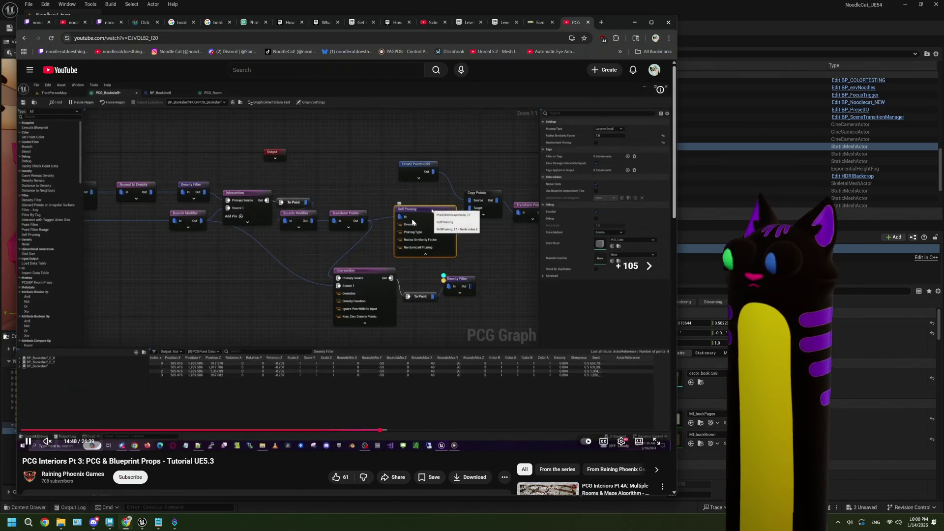
key("Right")
key("Right")
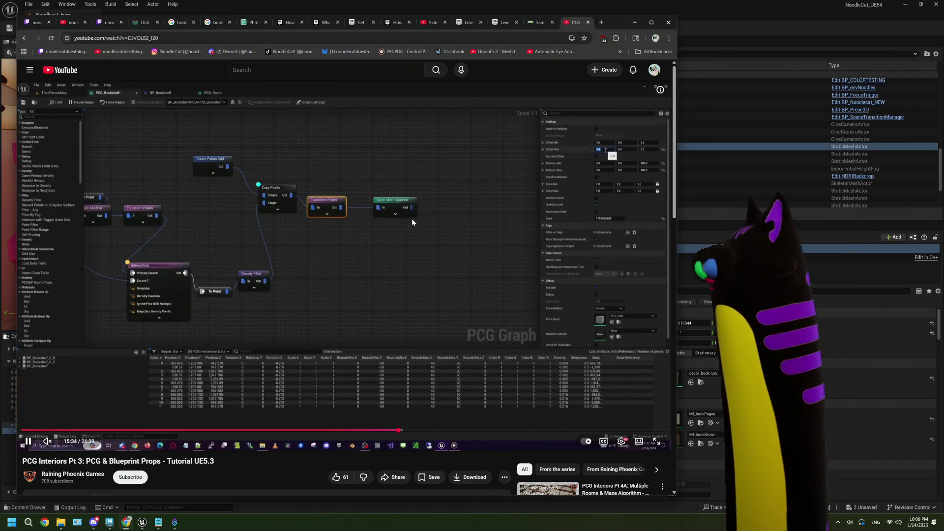
key("Right")
key("Right")
key("Right")
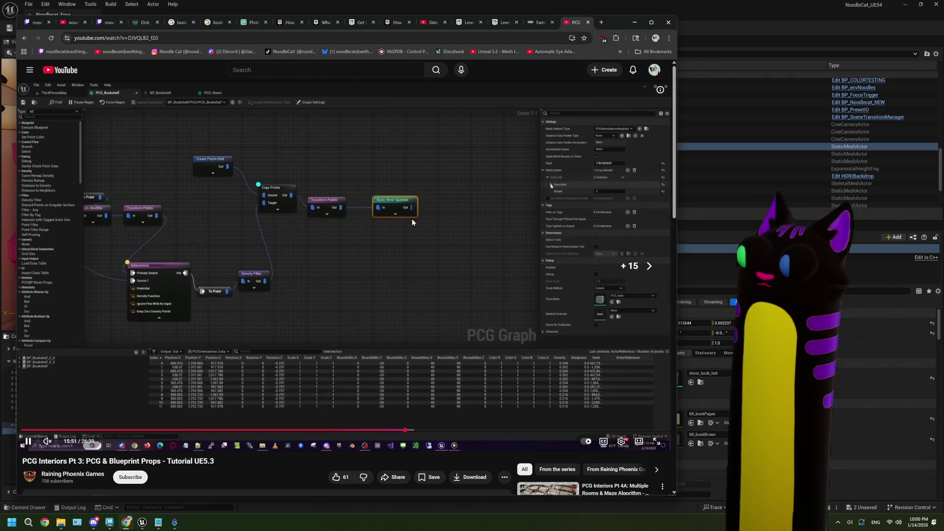
key("Right")
key("Right")
key("Right")
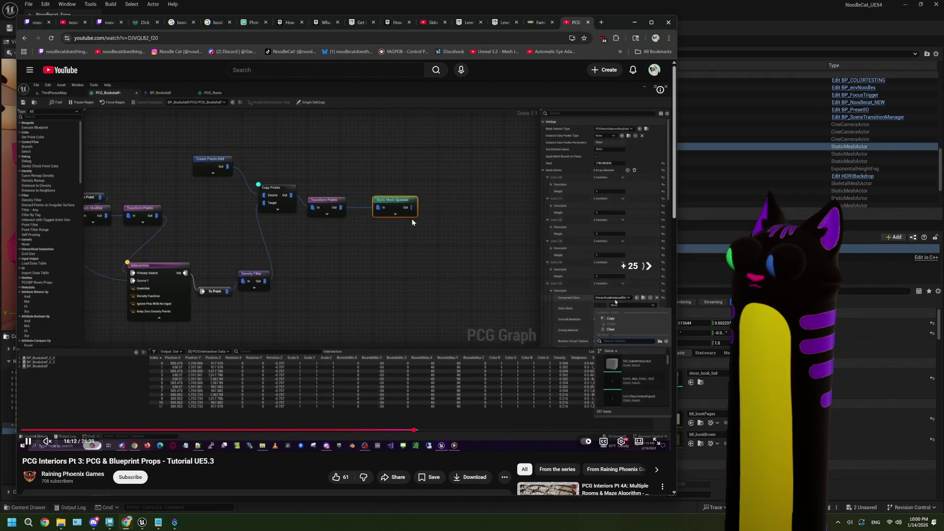
key("Right")
key("Right")
key("Right")
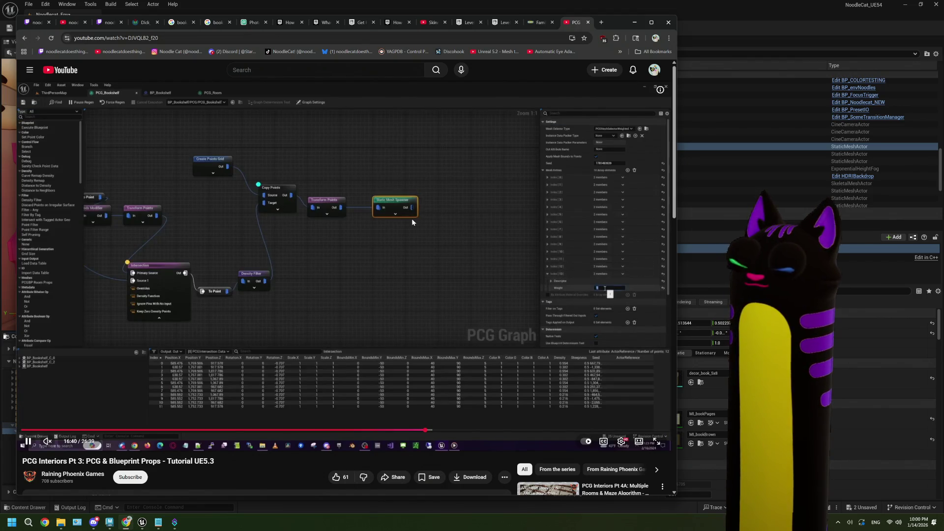
key("Right")
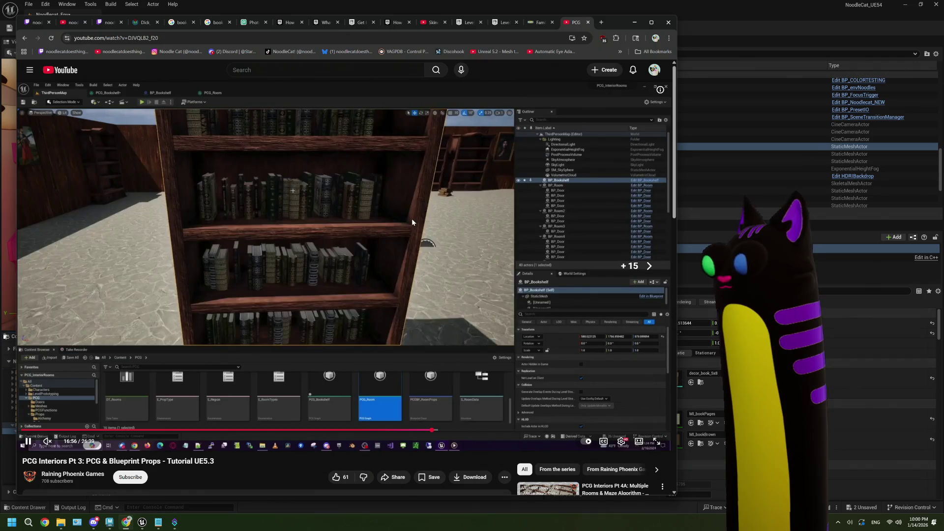
key("Right")
key("Right")
key("Right")
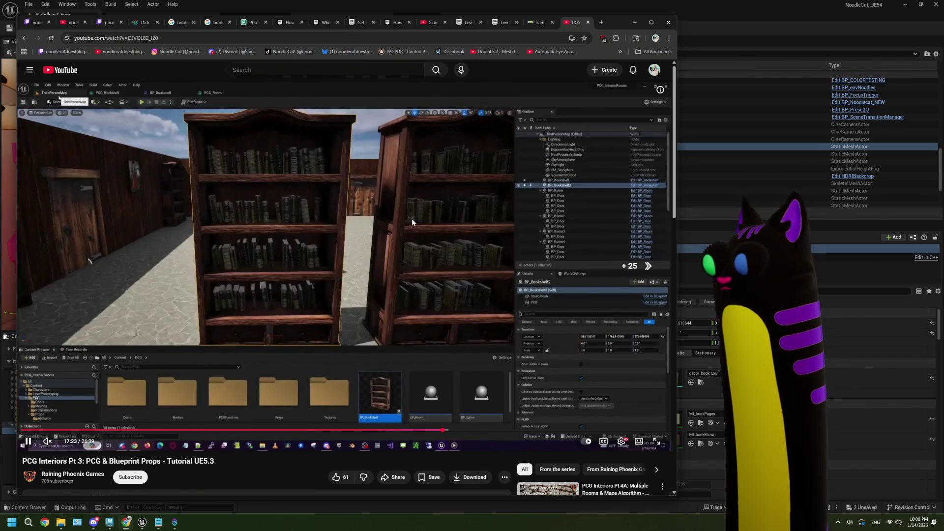
key("Left")
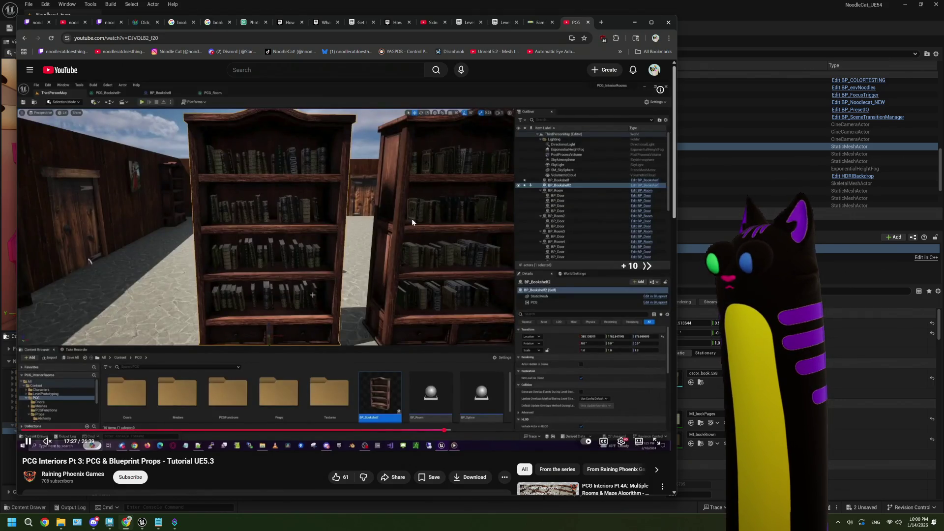
key("l")
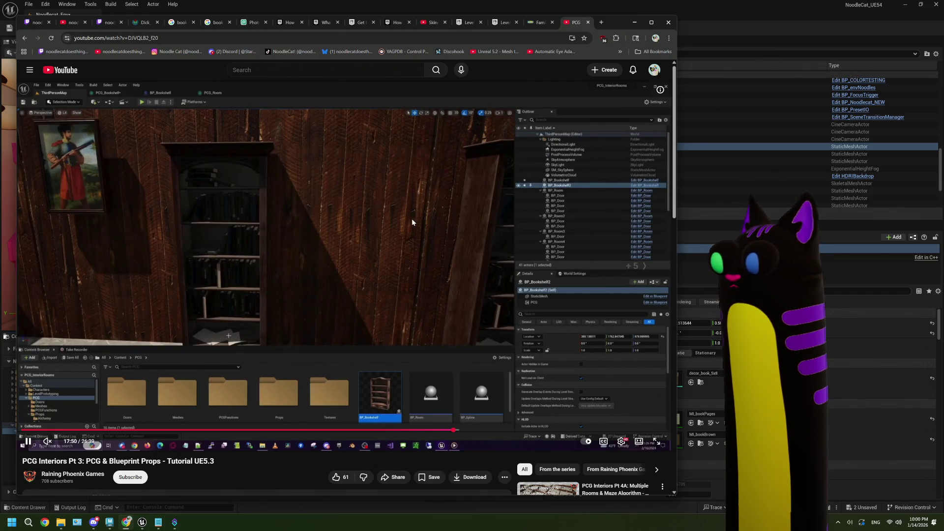
key("Right")
key("Right")
key("Right")
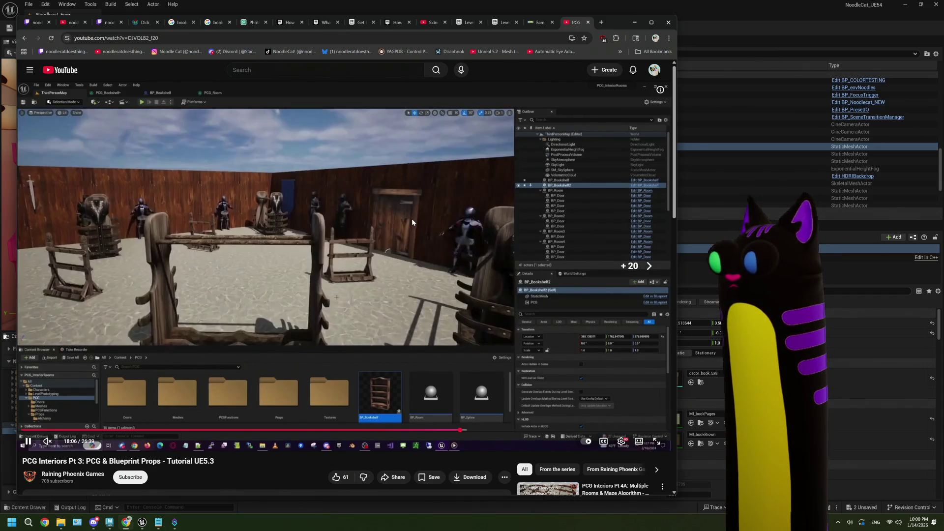
key("Right")
key("Right")
key("Right")
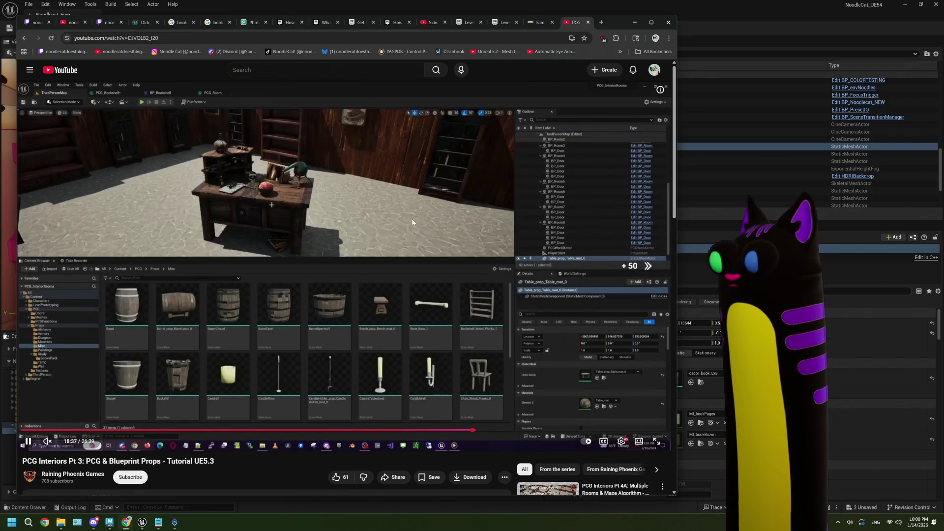
key("Right")
key("Right")
key("Right")
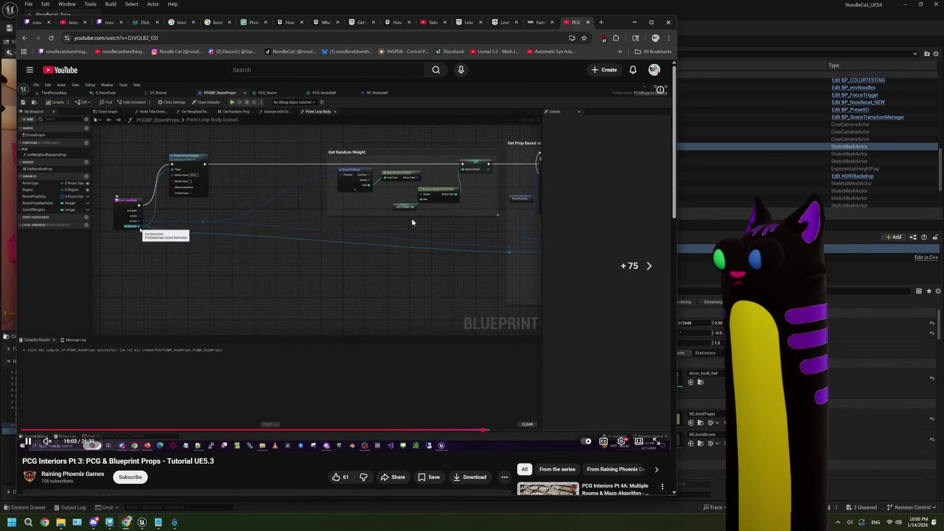
key("Right")
key("Right")
key("Right")
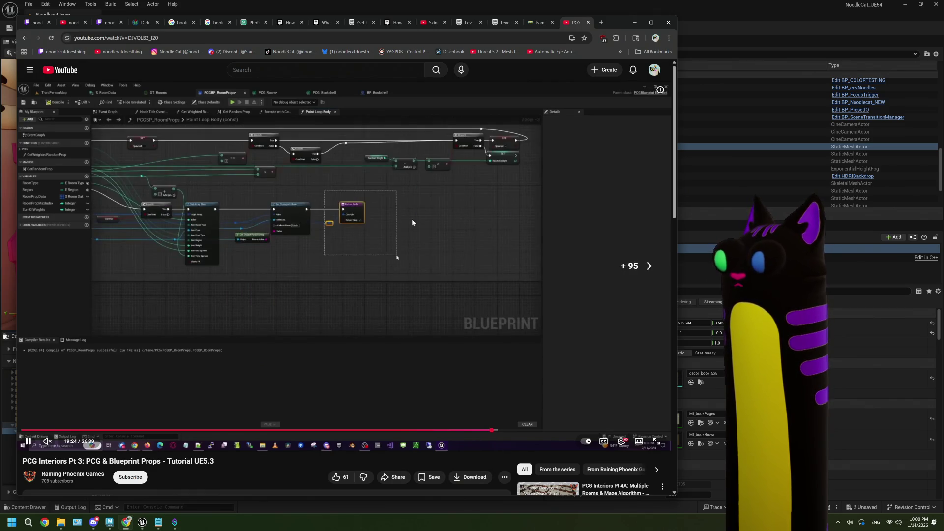